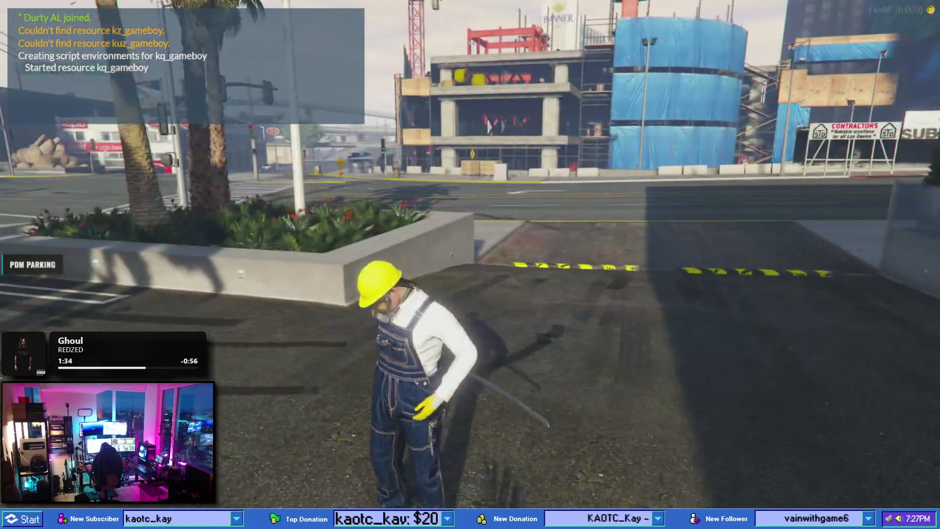
- Walk into the PDM parking lot and bring up the garage vehicle list
key("a")
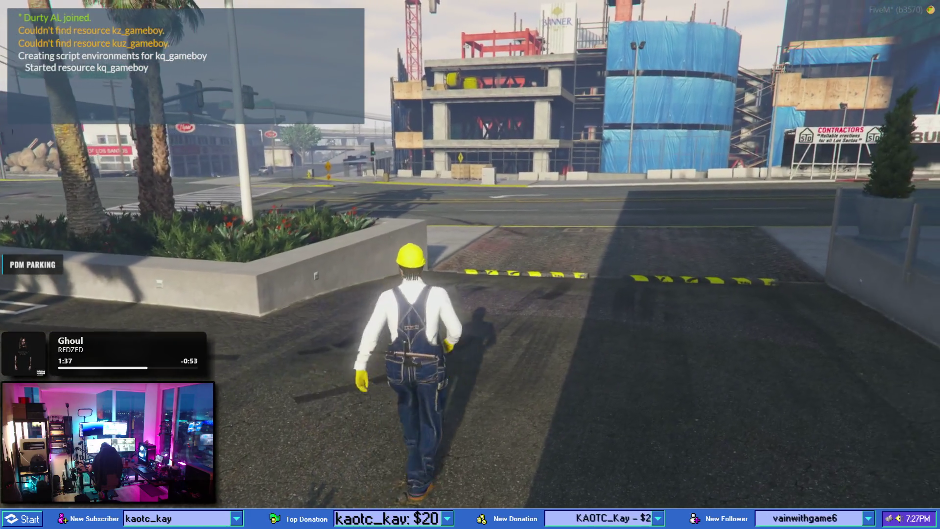
key("w")
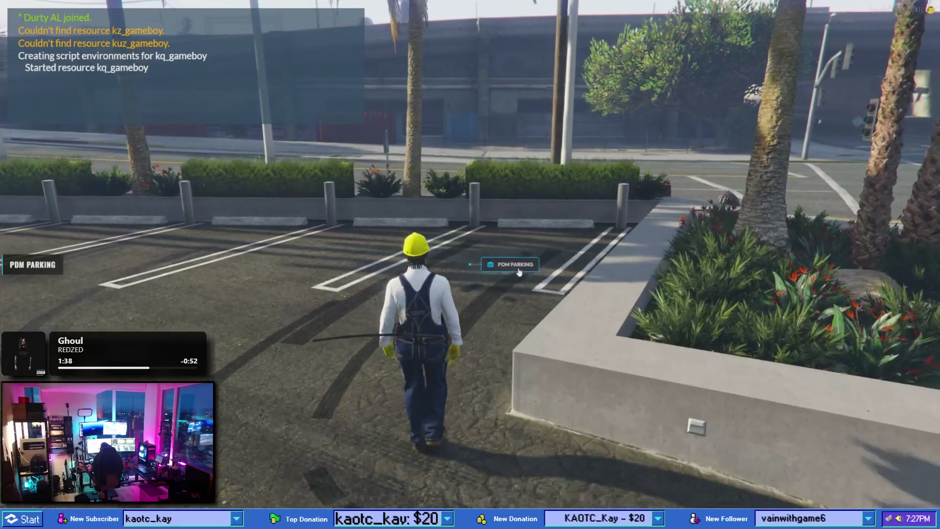
key("e")
- Preview the DEVESTE, then show and hide the CHEBUREK preview
left_click(912, 122)
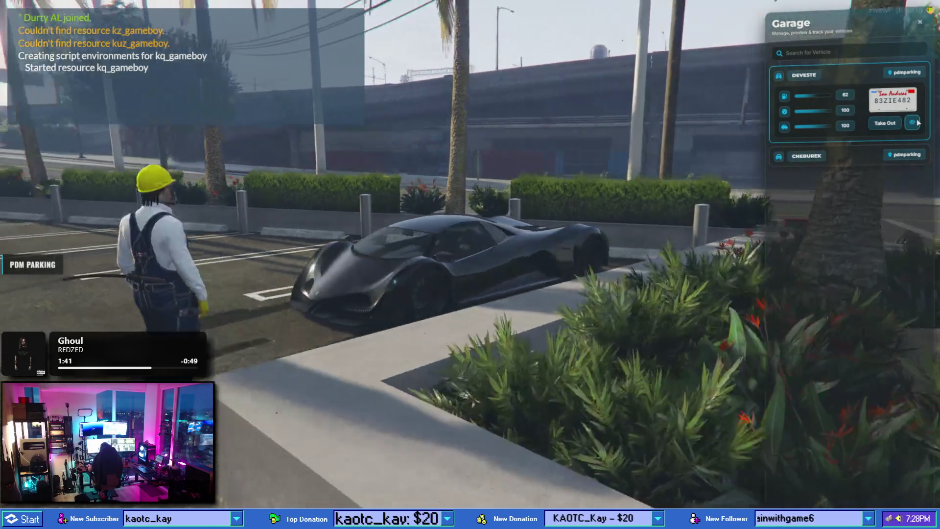
left_click(912, 155)
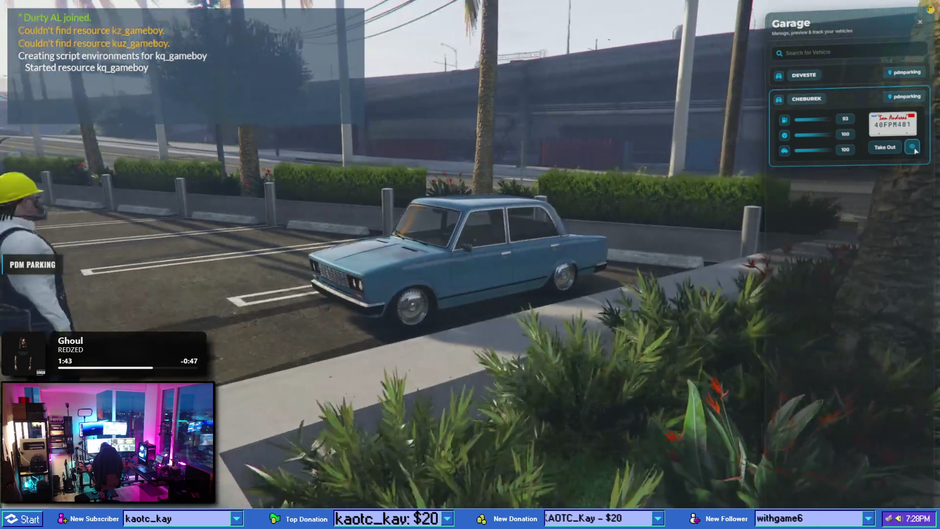
left_click(912, 152)
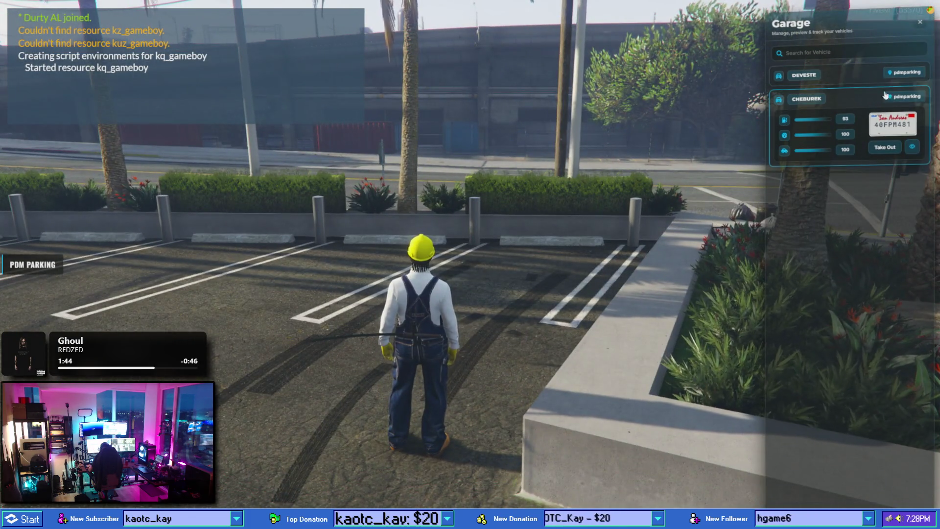
left_click(886, 95)
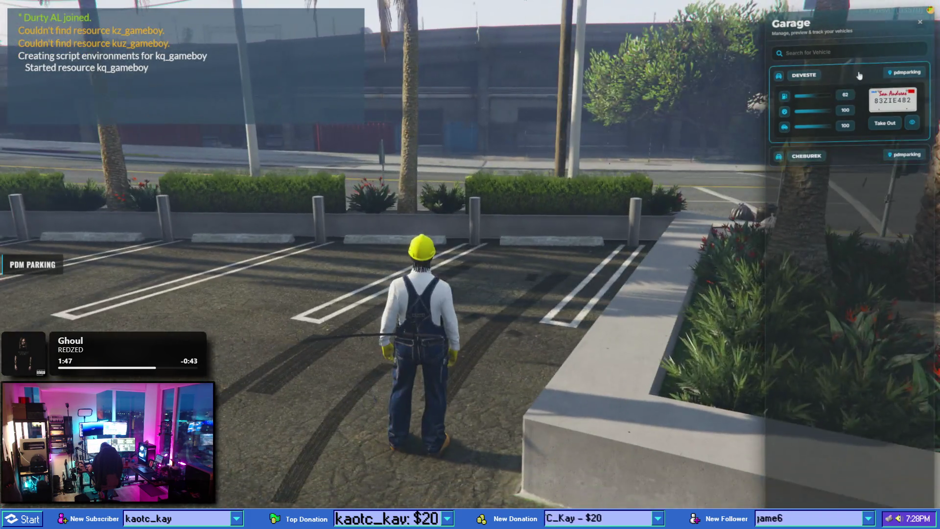
left_click(877, 95)
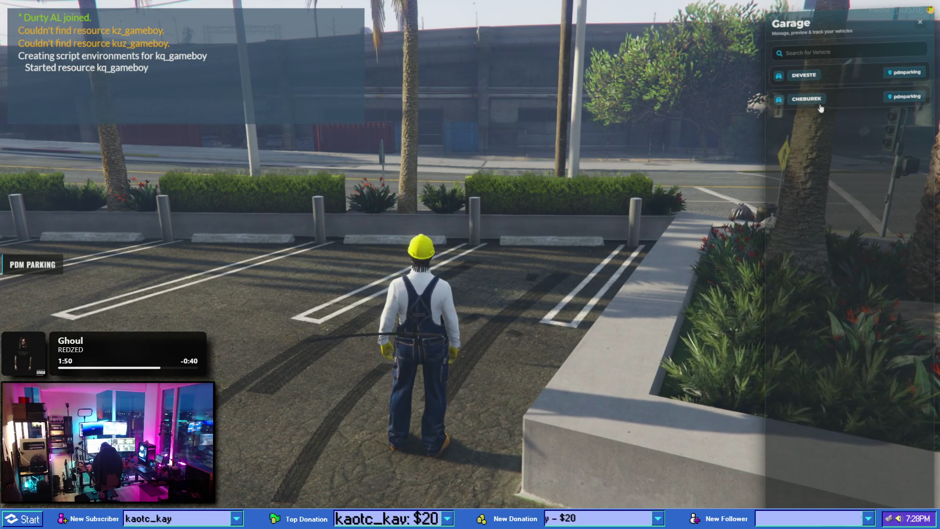
- Expand DEVESTE's details and preview it again, then check CHEBUREK's details
left_click(842, 76)
left_click(913, 123)
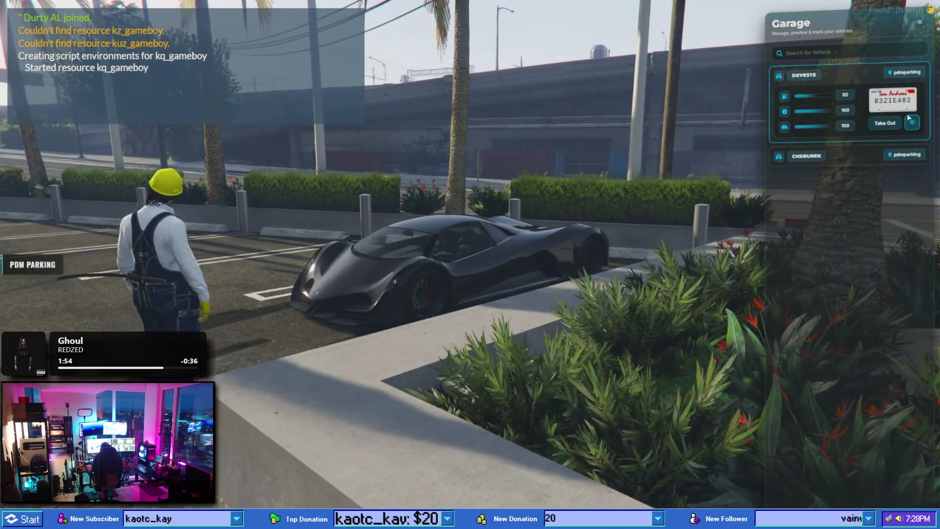
left_click(871, 75)
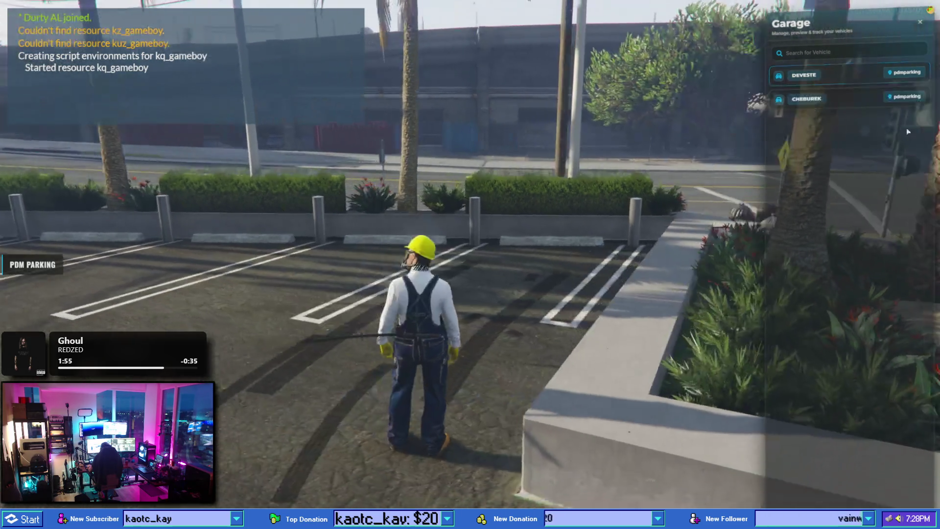
left_click(872, 101)
left_click(861, 105)
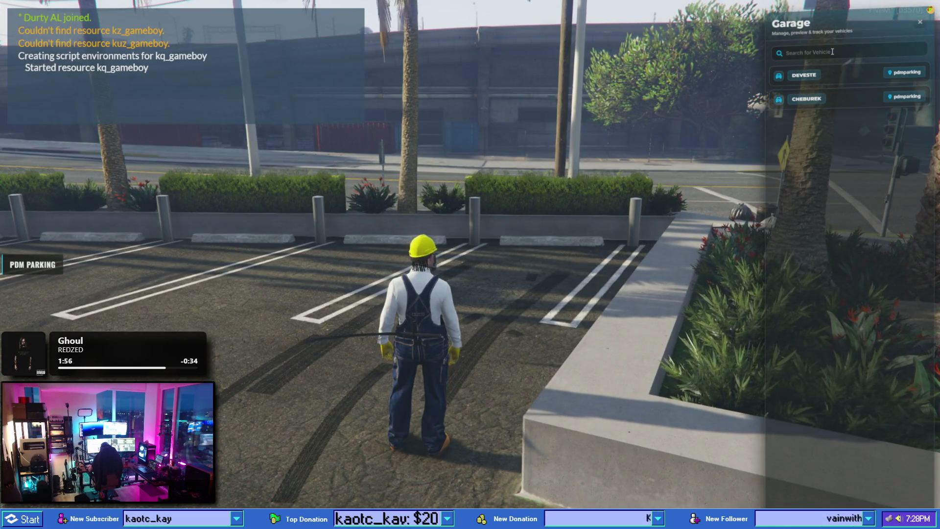
- Search the vehicle list for 'd', expand DEVESTE, and close the garage
left_click(832, 52)
type("de")
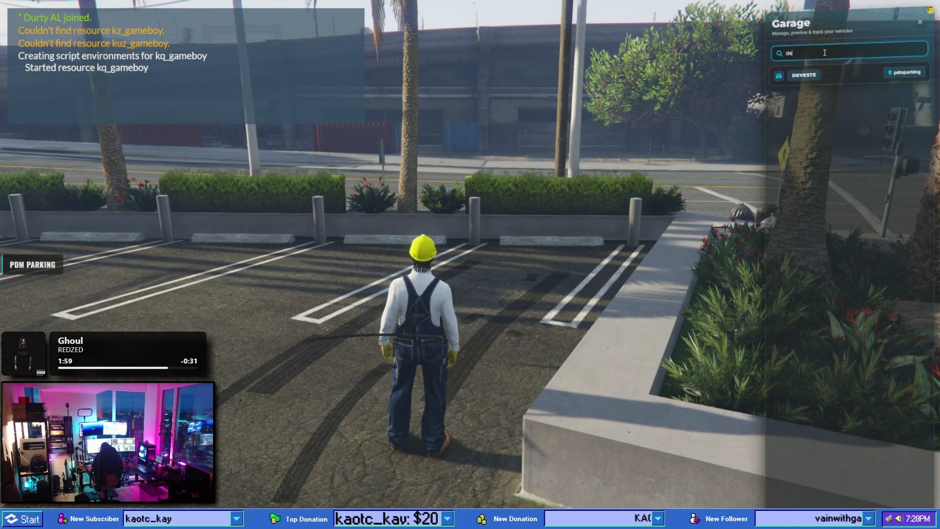
left_click(804, 75)
key("Escape")
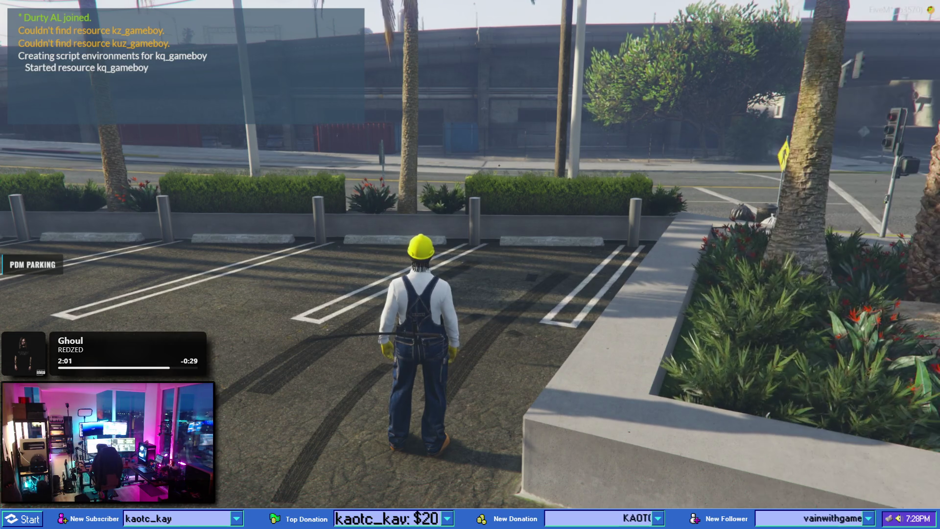
- Glance at the inventory, then open the city map around downtown and Vinewood
key("Tab")
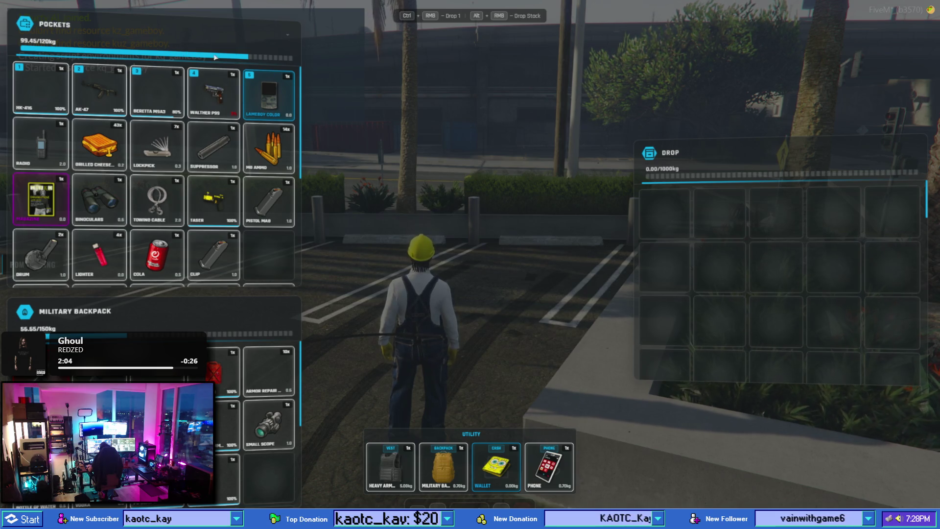
key("Escape")
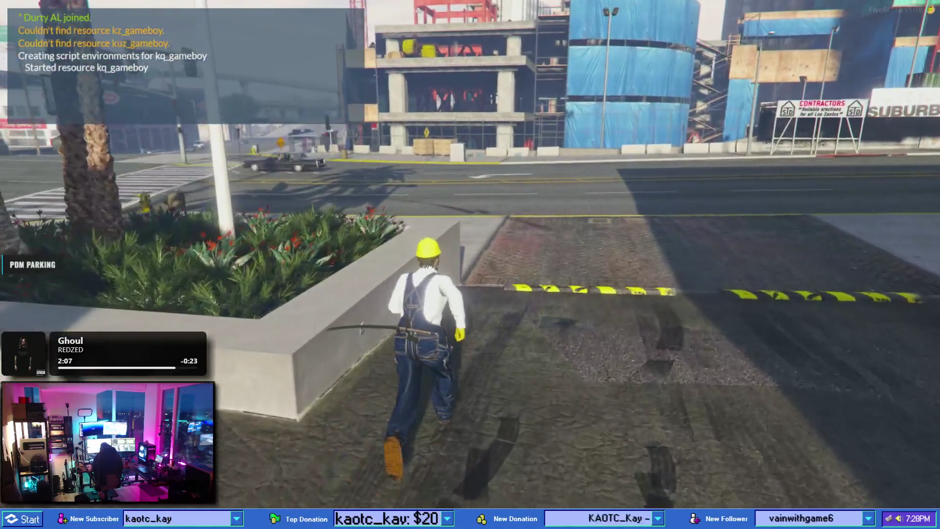
key("Escape")
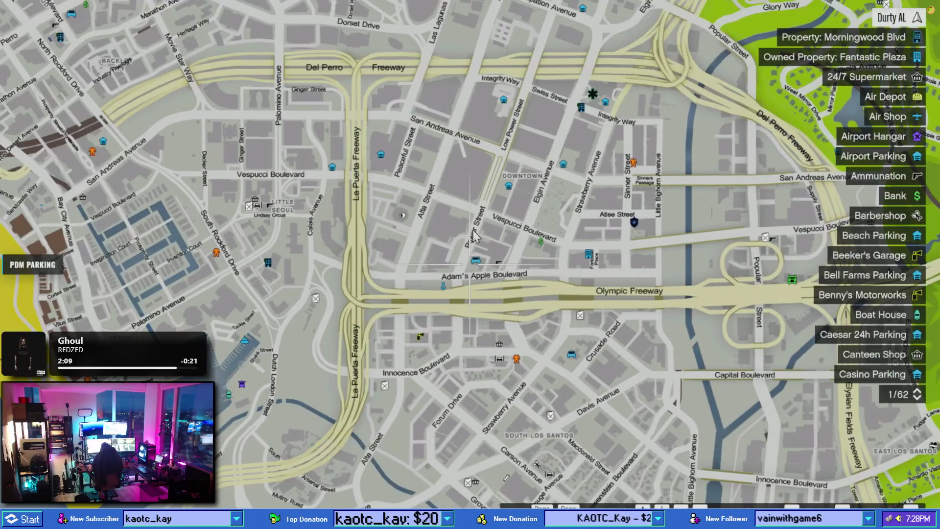
mouse_move(488, 216)
left_mouse_down()
mouse_move(451, 363)
mouse_move(507, 338)
left_mouse_up()
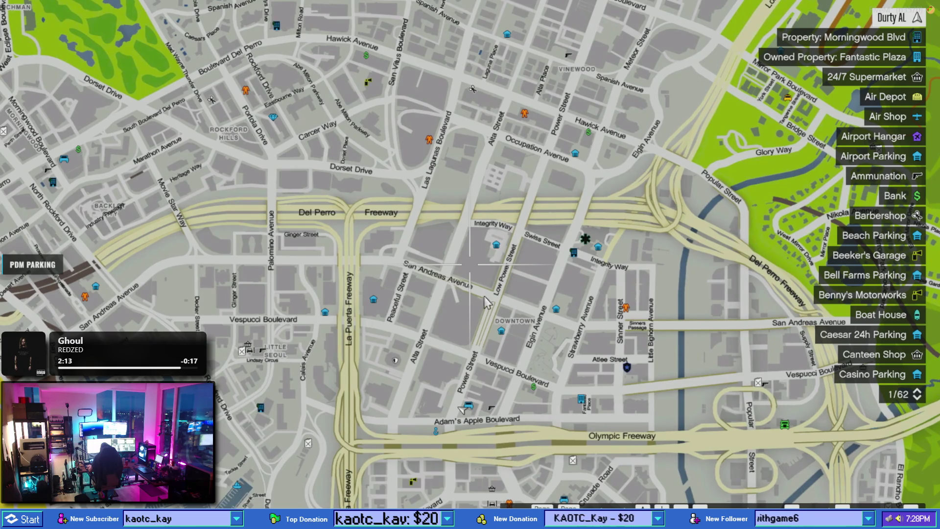
mouse_move(485, 301)
left_mouse_down()
mouse_move(462, 262)
mouse_move(413, 291)
left_mouse_up()
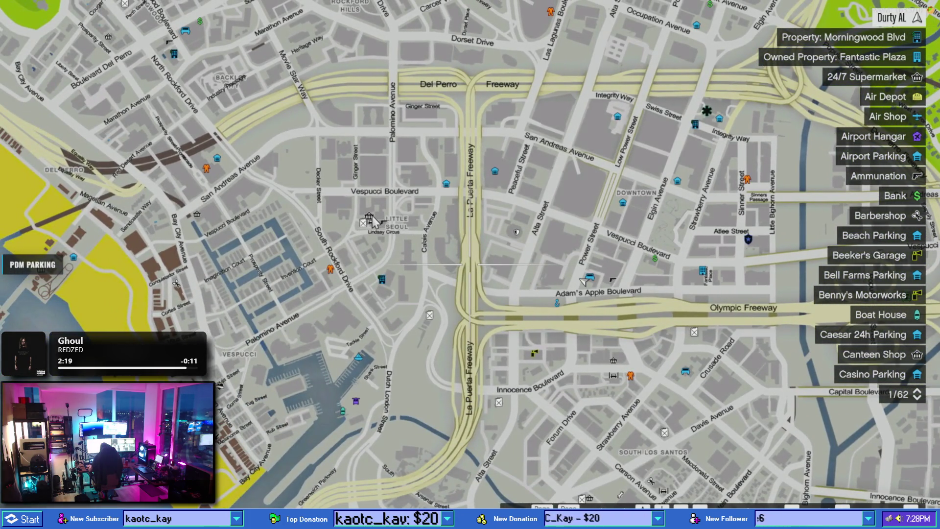
- Pan the map south over South Los Santos, the airport and port, then close it
key("s+d")
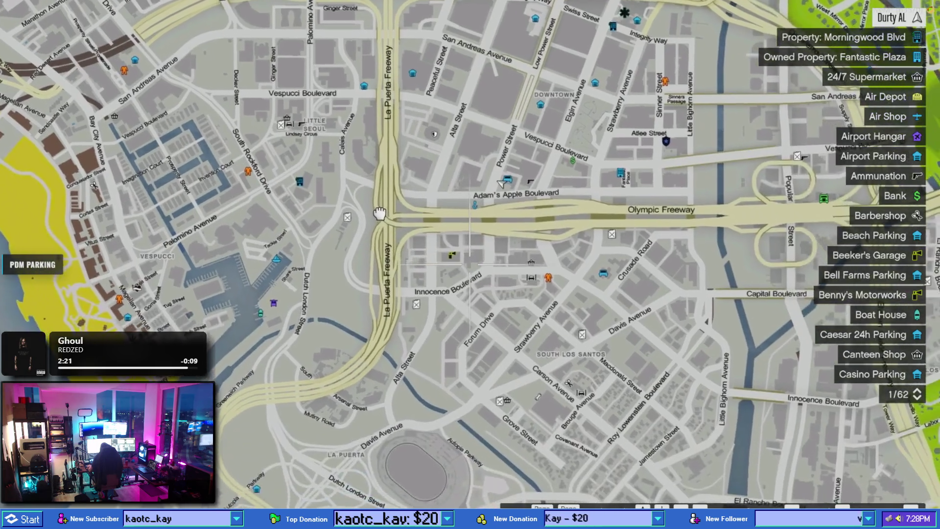
key("s")
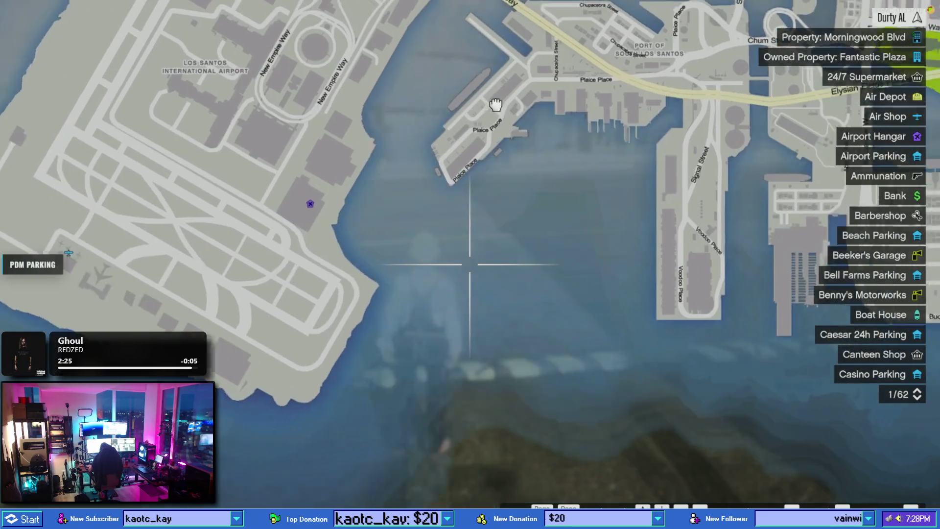
mouse_move(497, 105)
left_mouse_down()
mouse_move(437, 165)
mouse_move(472, 234)
left_mouse_up()
key("Escape")
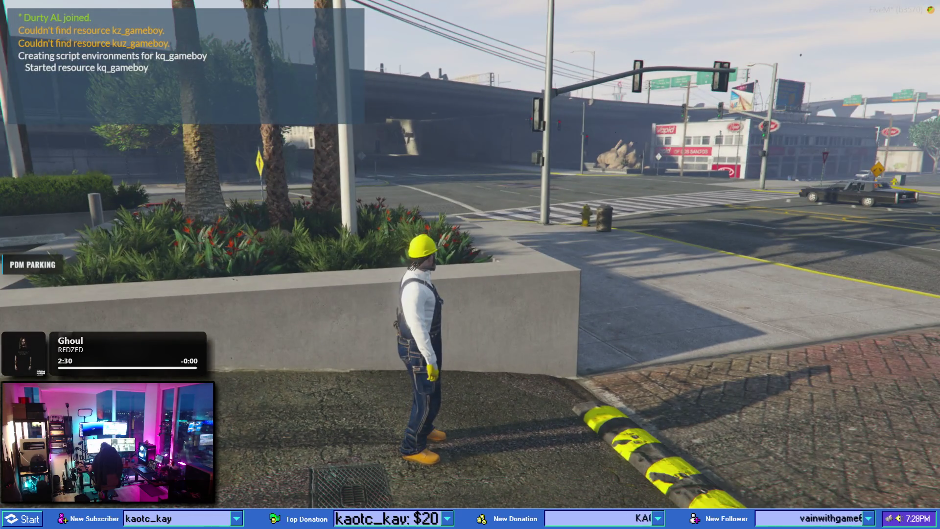
- Run along the sidewalk, climb the concrete planter, and head left to the poster wall
key("w")
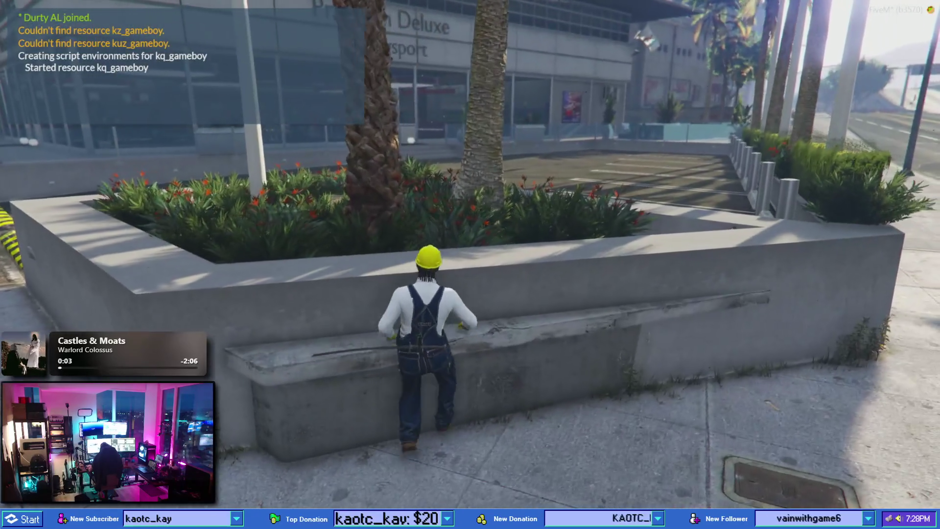
key("space")
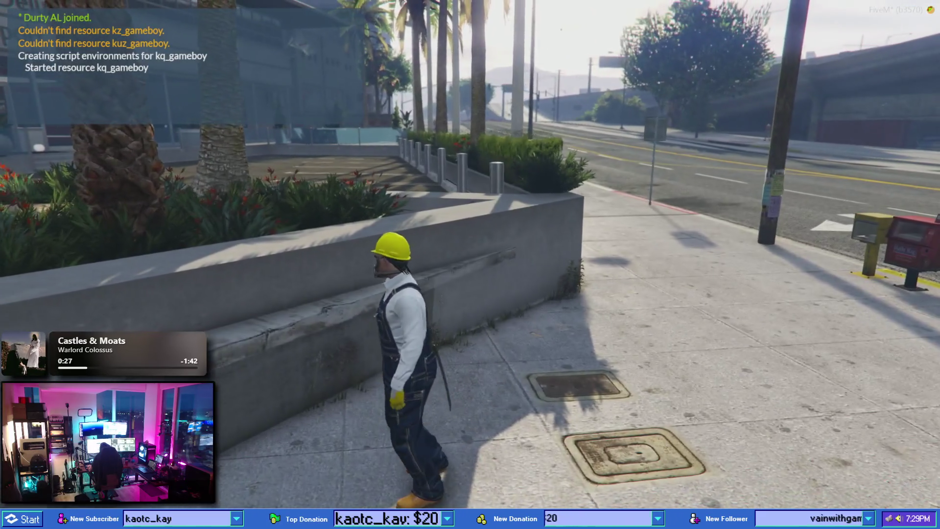
key("a")
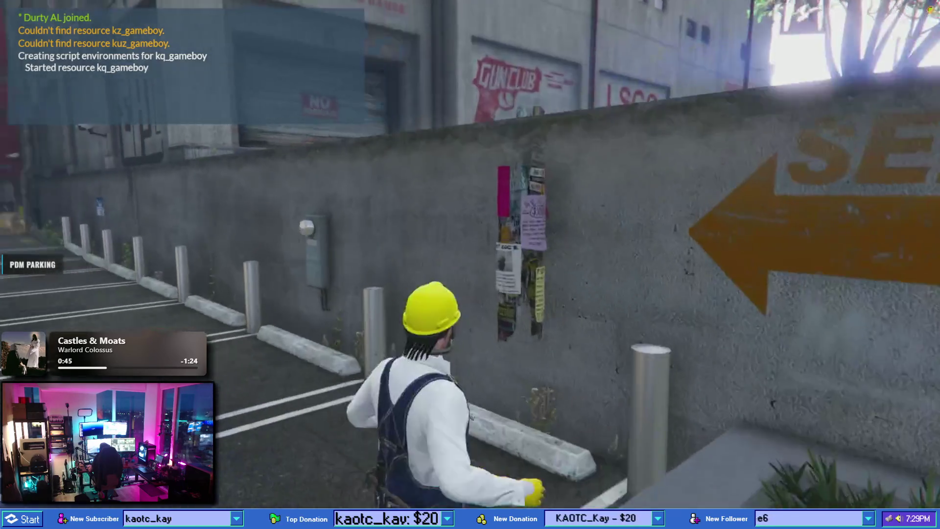
- Run back and forth across the lot between the planter and the SERVICING wall
key("w")
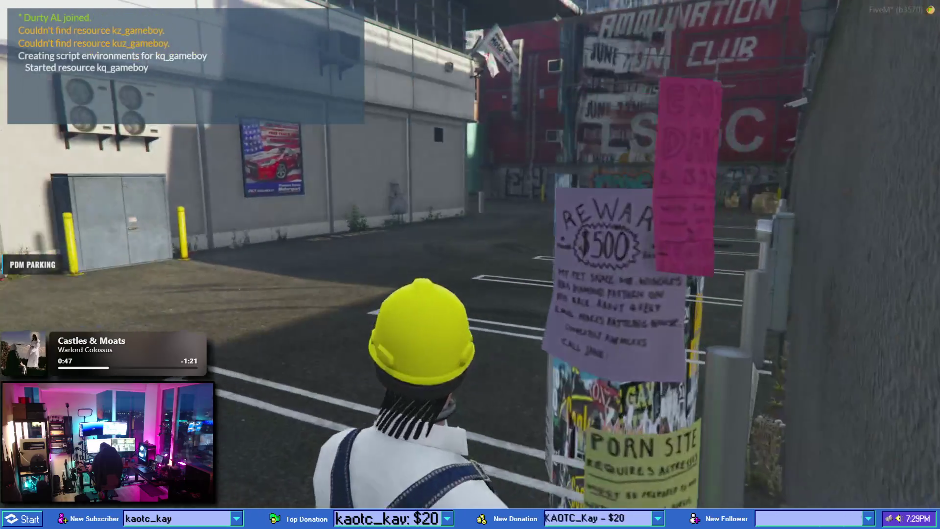
key("w")
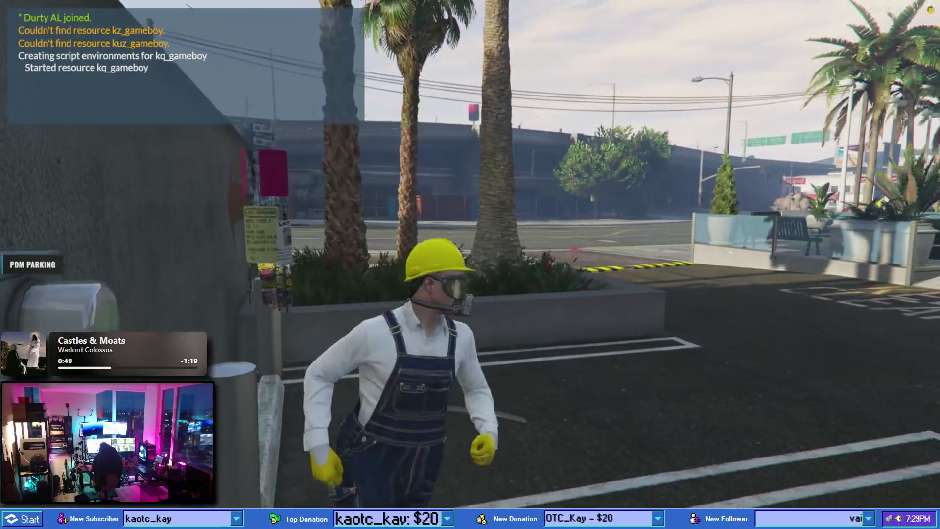
key("w")
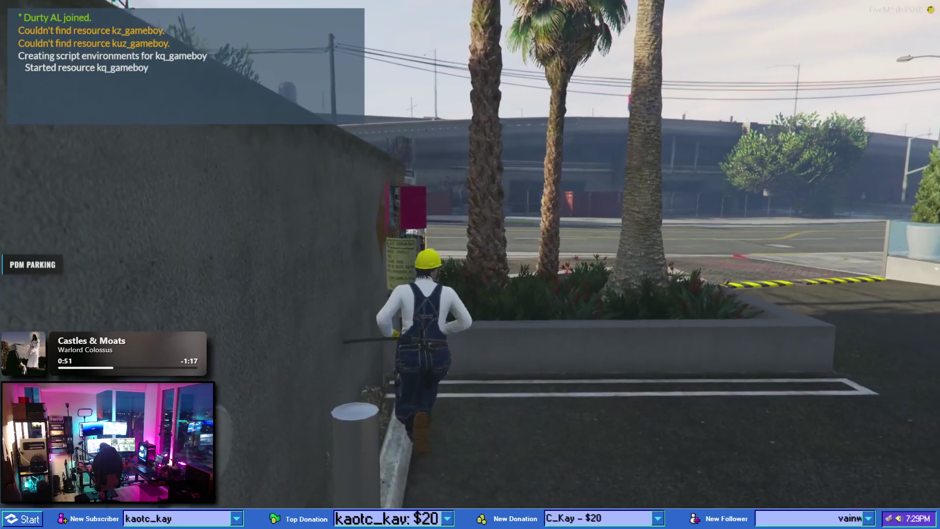
key("w")
key("w")
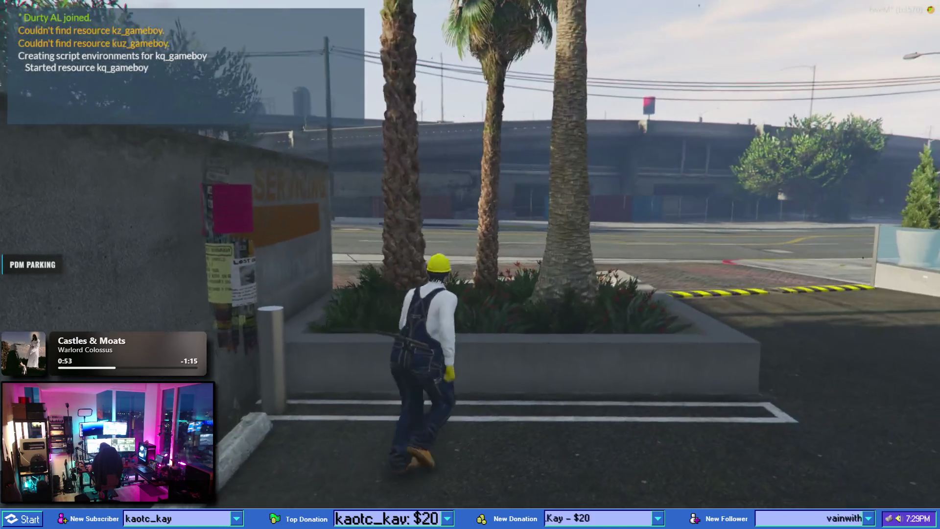
key("w")
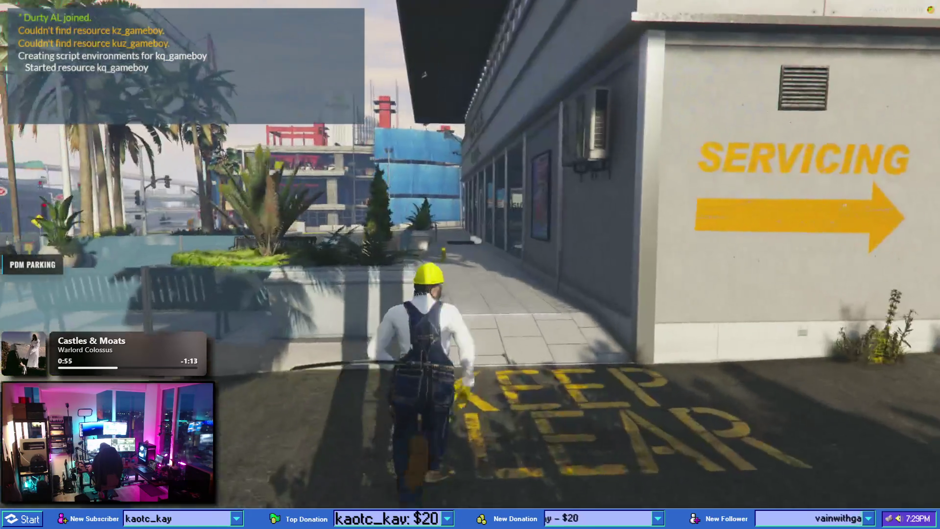
key("s")
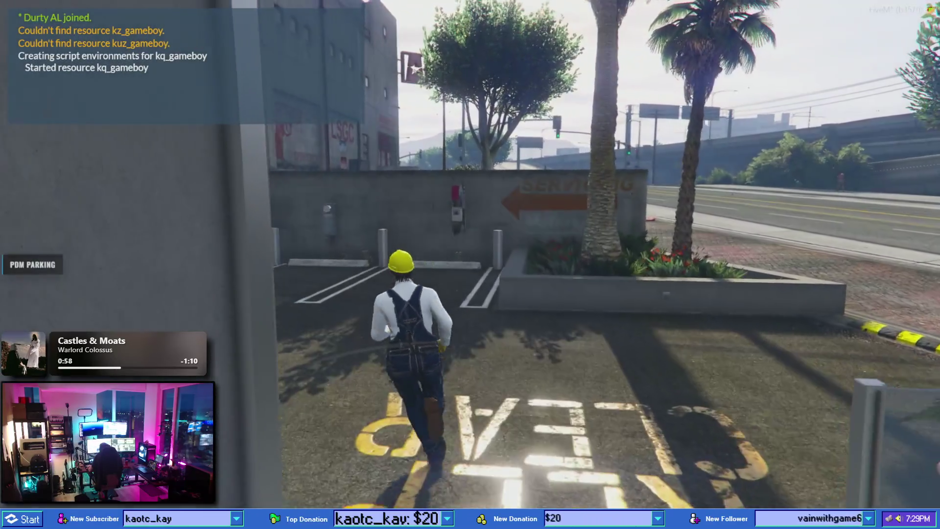
key("w")
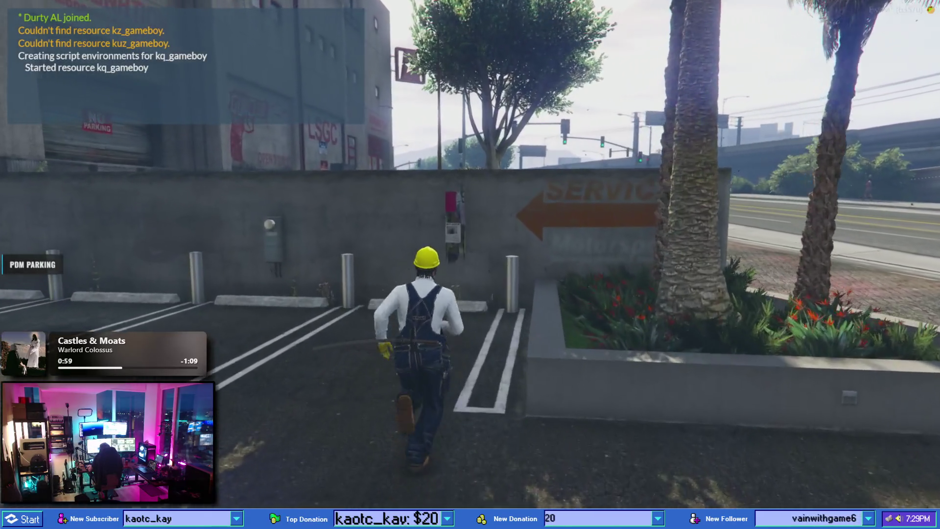
key("w")
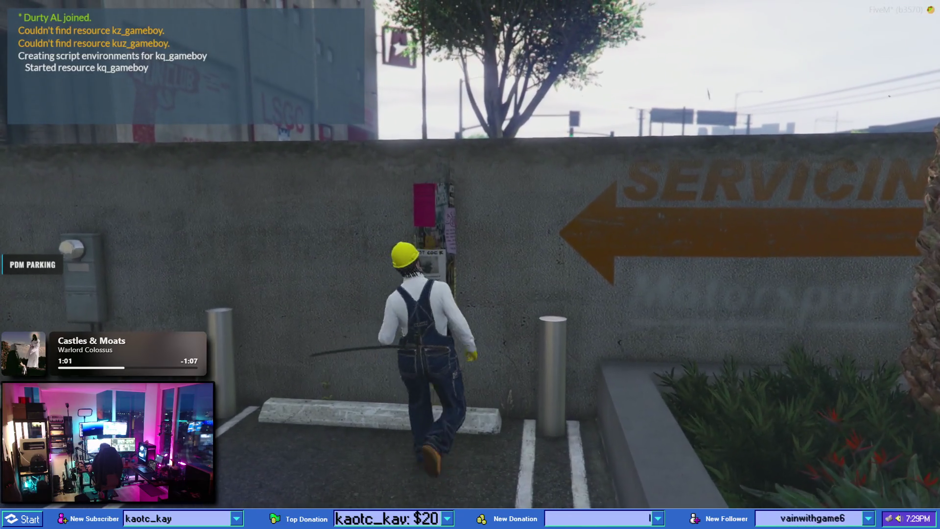
- Walk along the SERVICING wall onto the sidewalk, then switch to item_image_audit.md
key("d")
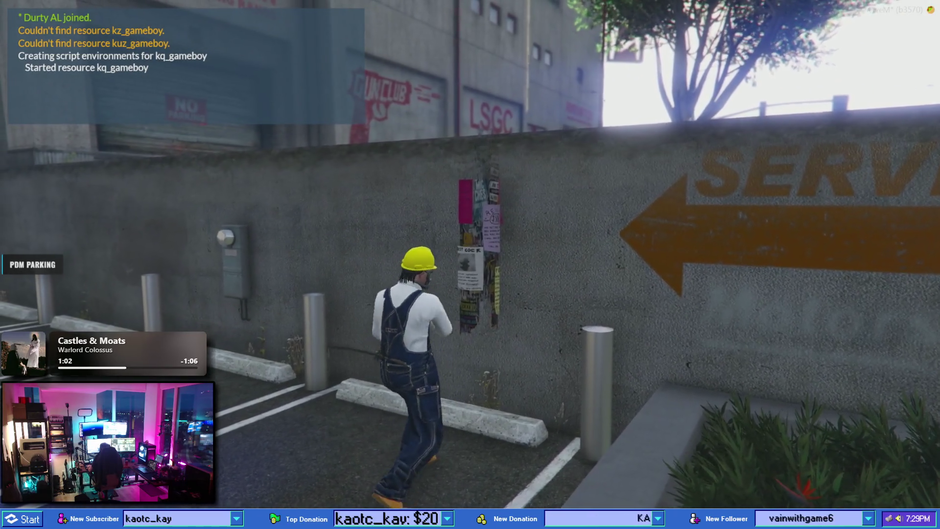
key("a")
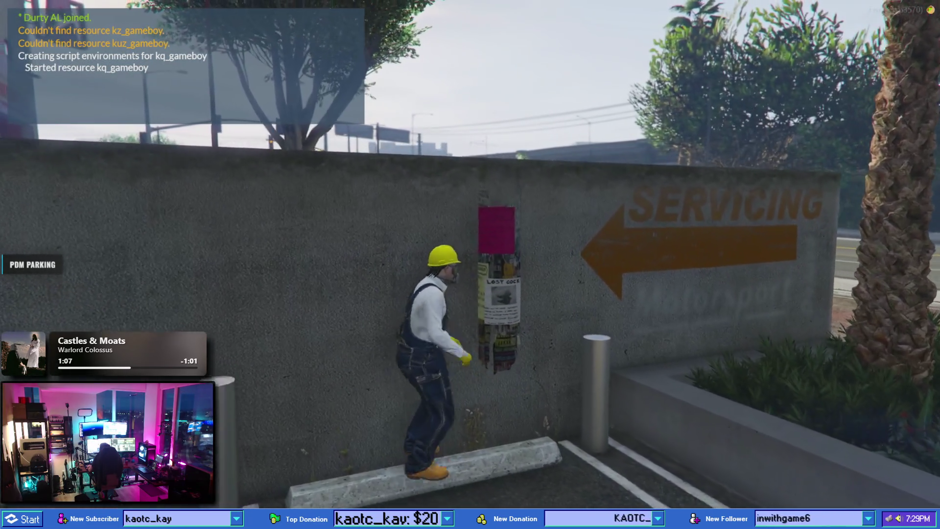
key("space")
key("w")
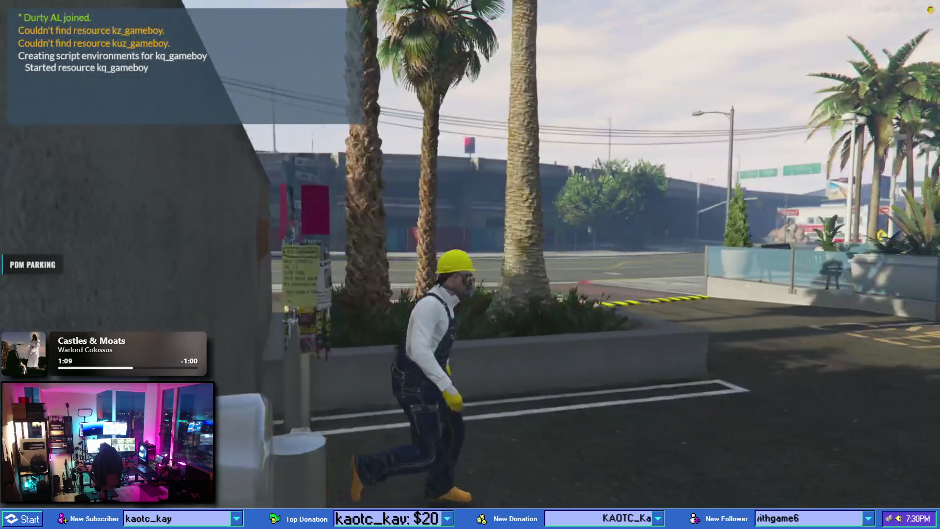
key("w")
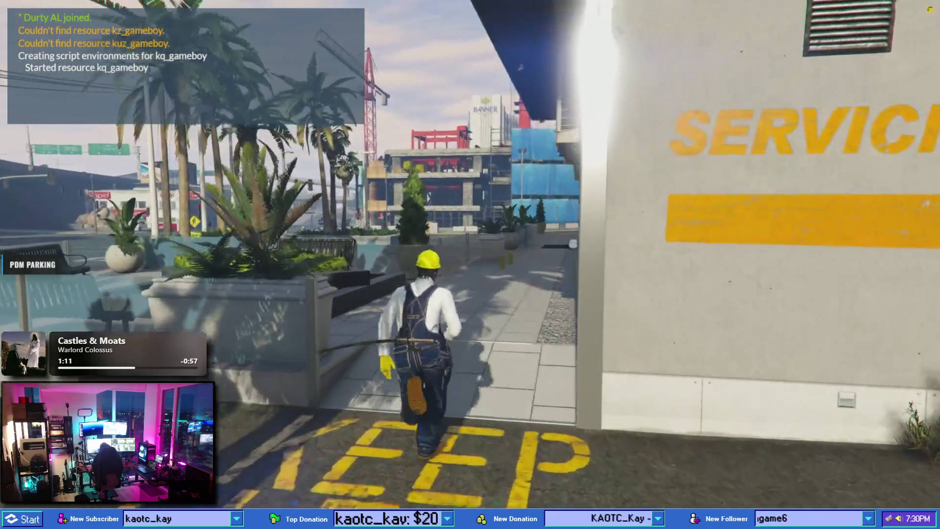
key("alt+Tab")
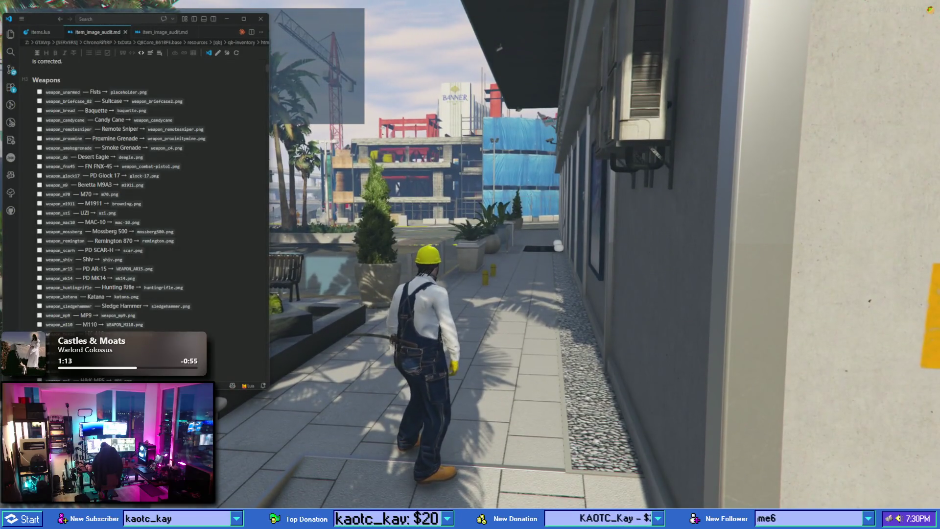
- Check the weapons icon canvas in Photoshop and tick weapon_unarmed in the audit checklist
key("alt+Tab")
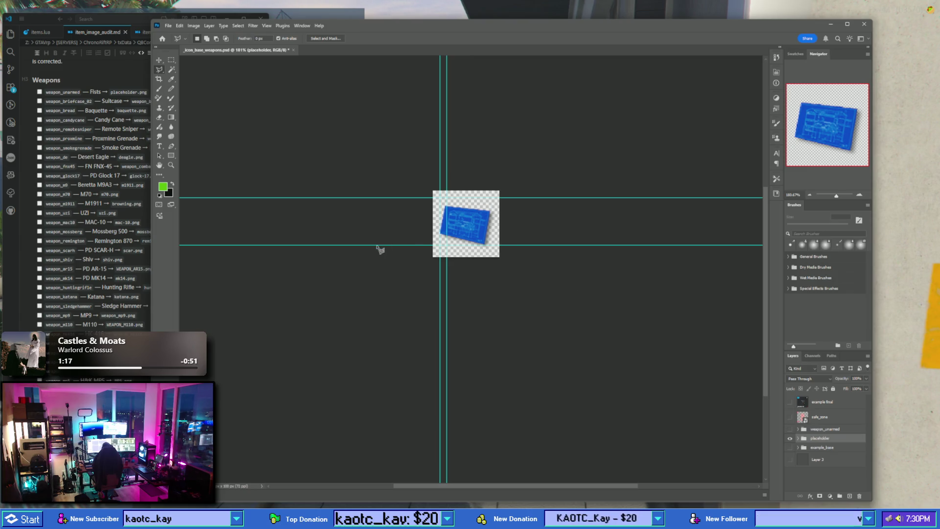
left_click(39, 93)
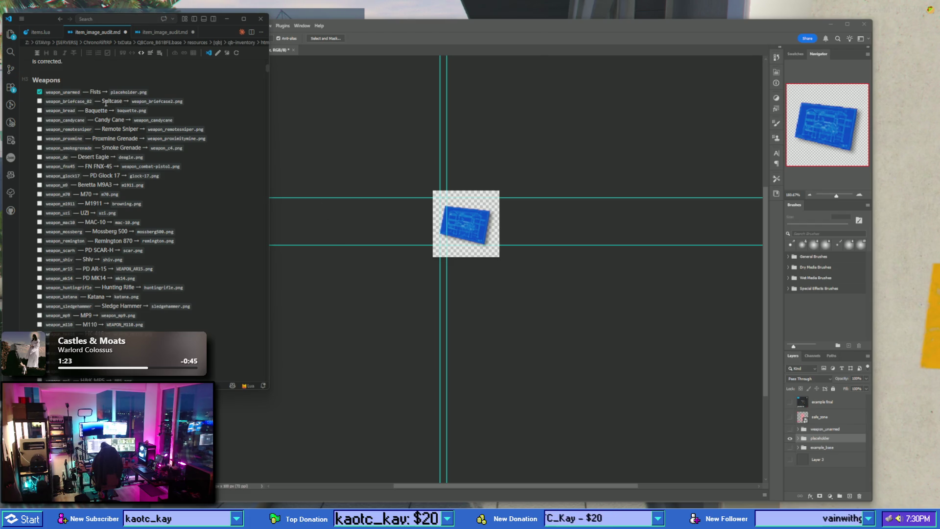
- Return to the game, check the pocket item icons, and run into the PDM parking alley
key("alt+Tab")
key("Tab")
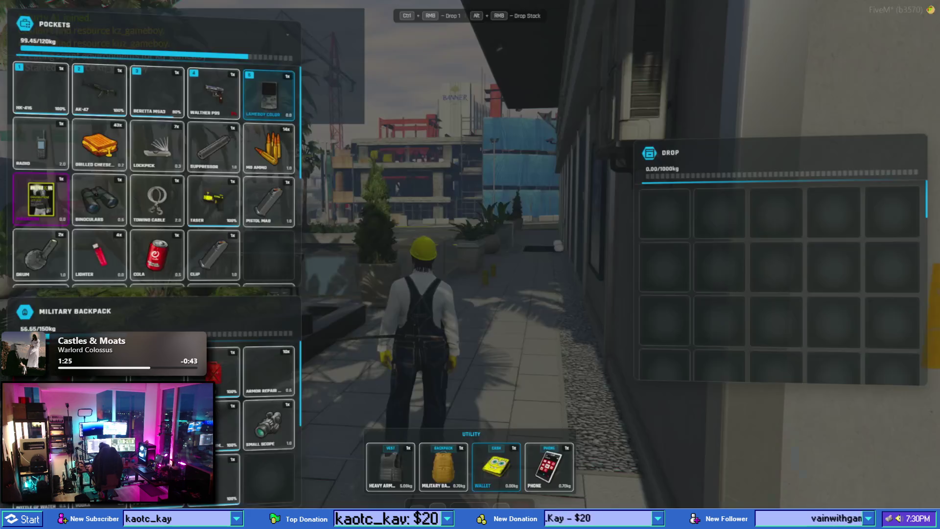
key("Tab")
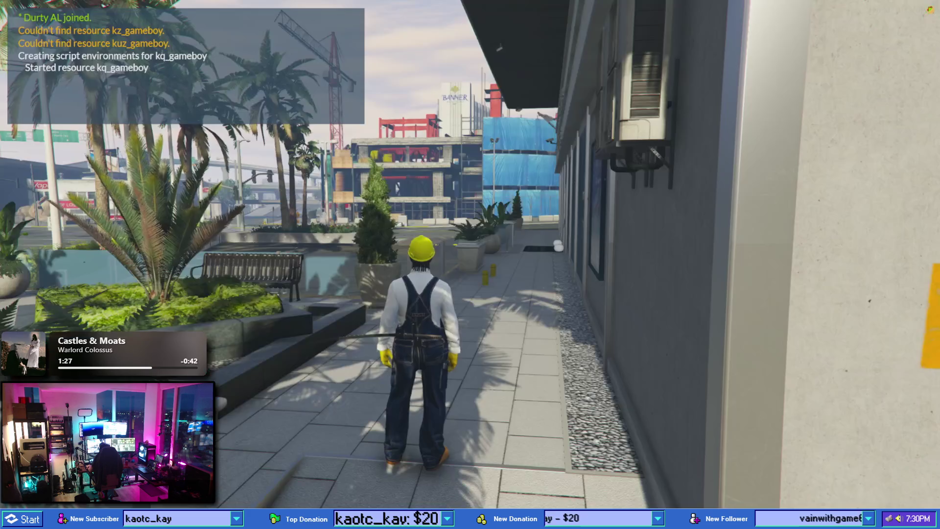
key("w")
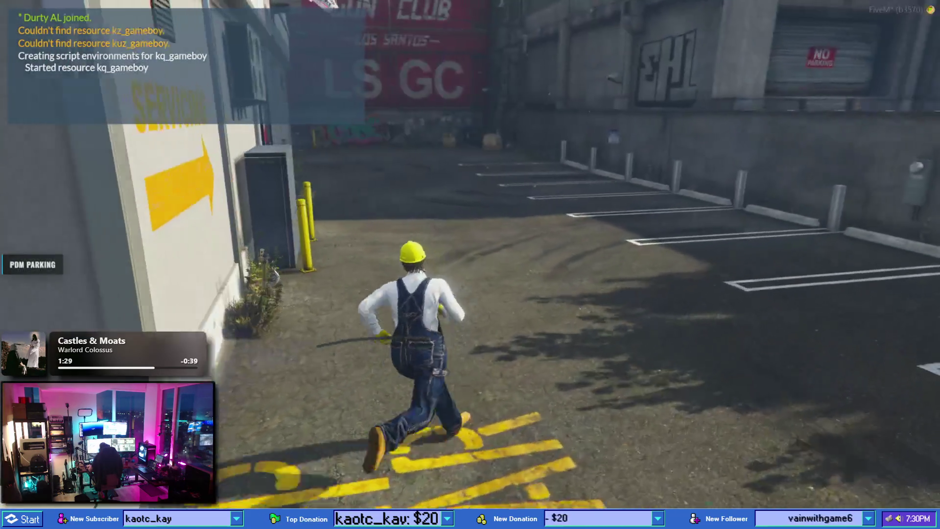
- Enter the /inventory chat command, then close the inventory
type("t/sta")
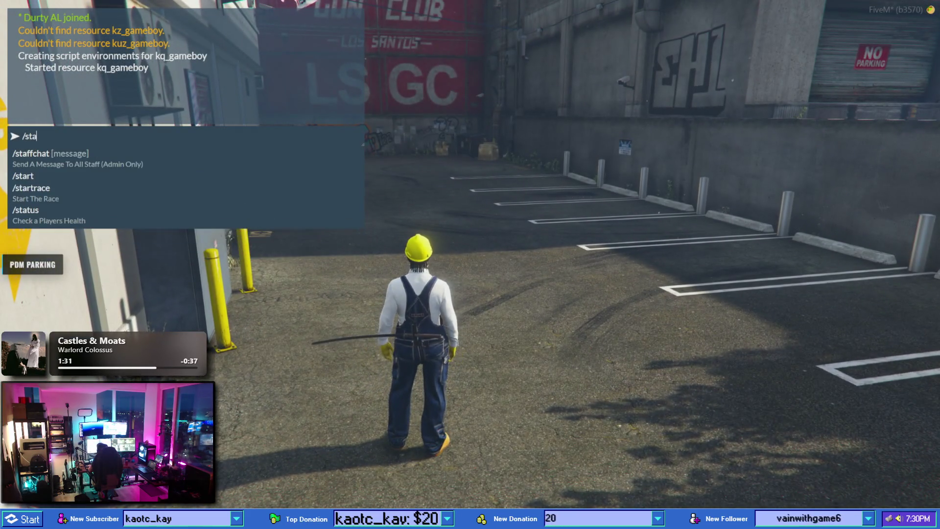
type("c")
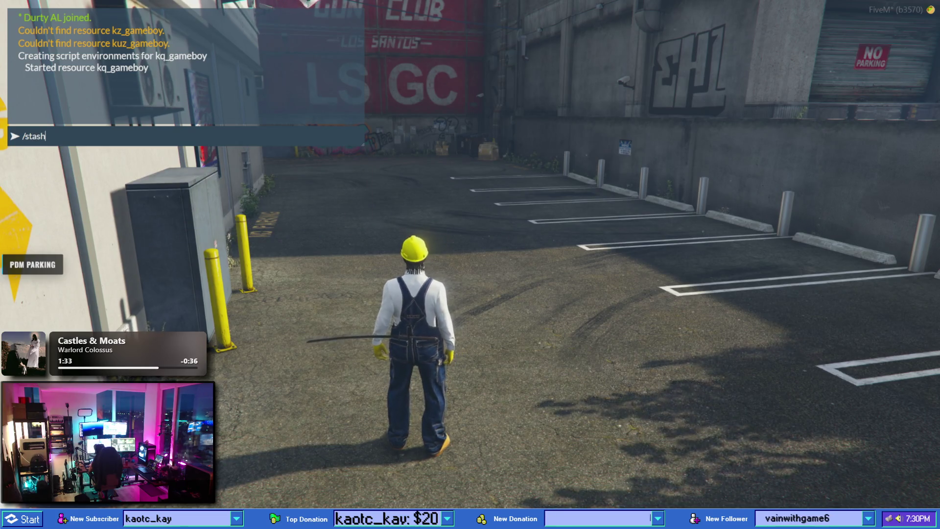
key("BackSpace")
key("BackSpace")
key("BackSpace")
key("BackSpace")
type("in")
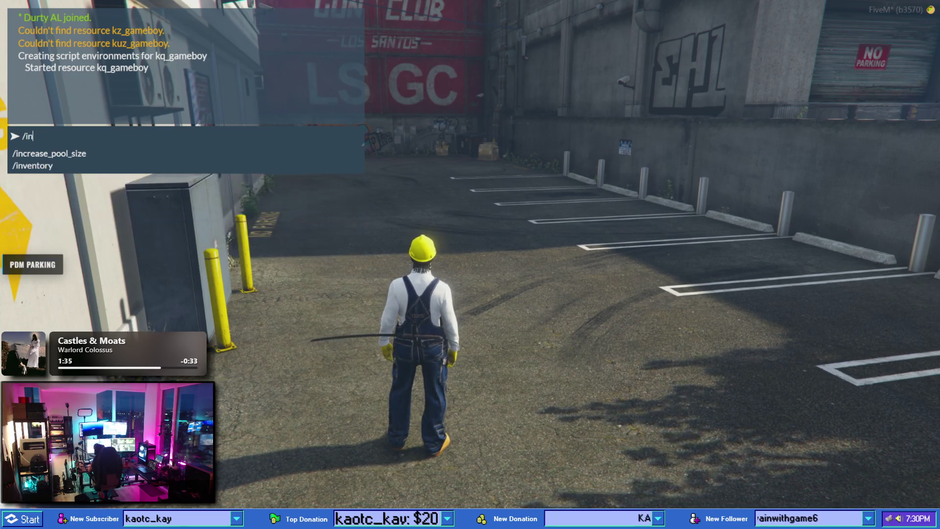
type("ventory")
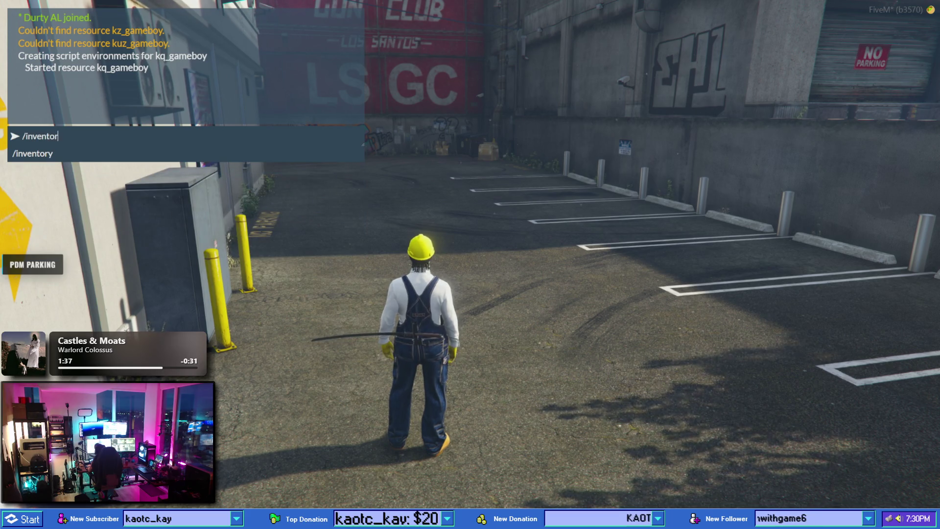
key("Return")
key("Escape")
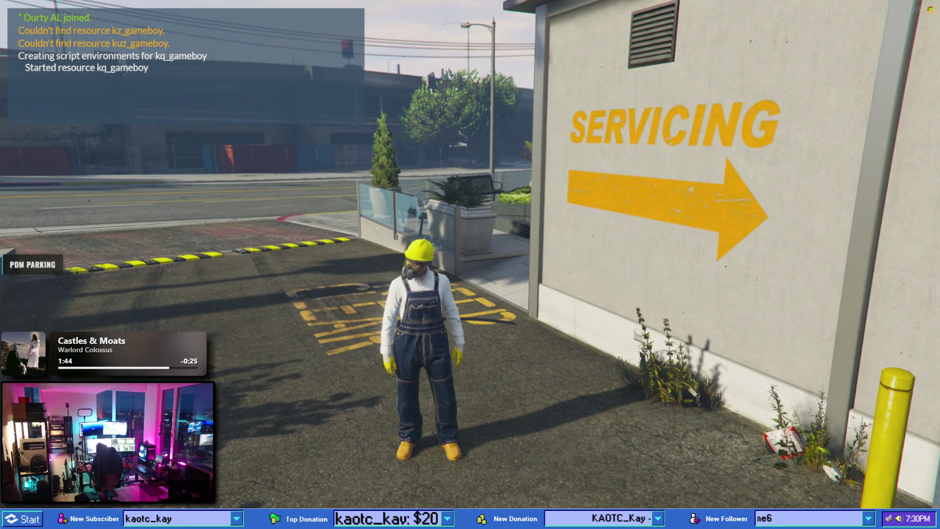
- Bring the item image audit notes and the qb-inventory images folder window to the front
key("super")
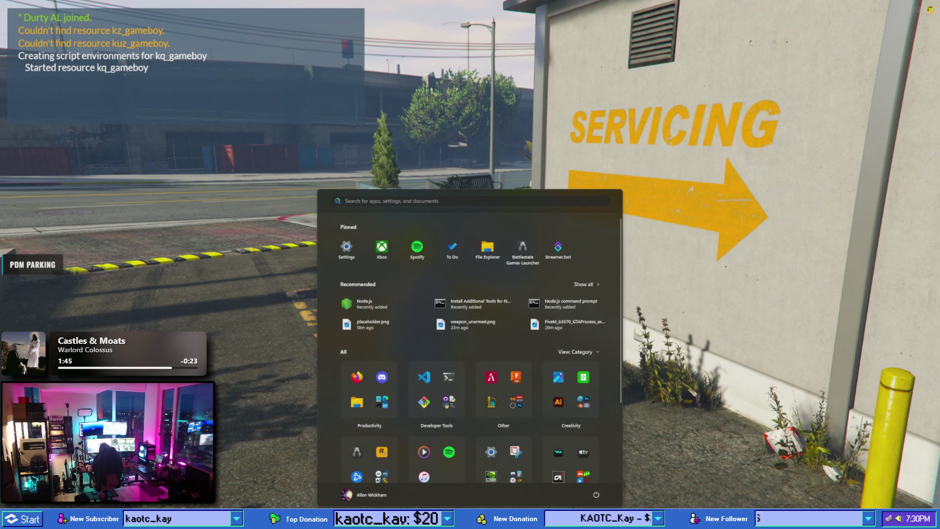
mouse_move(445, 518)
left_click(441, 473)
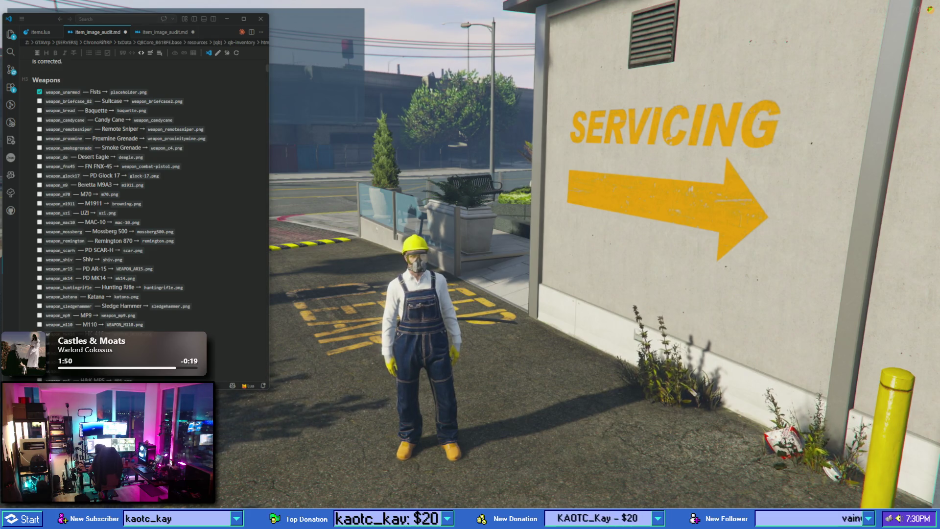
mouse_move(397, 518)
left_click(376, 487)
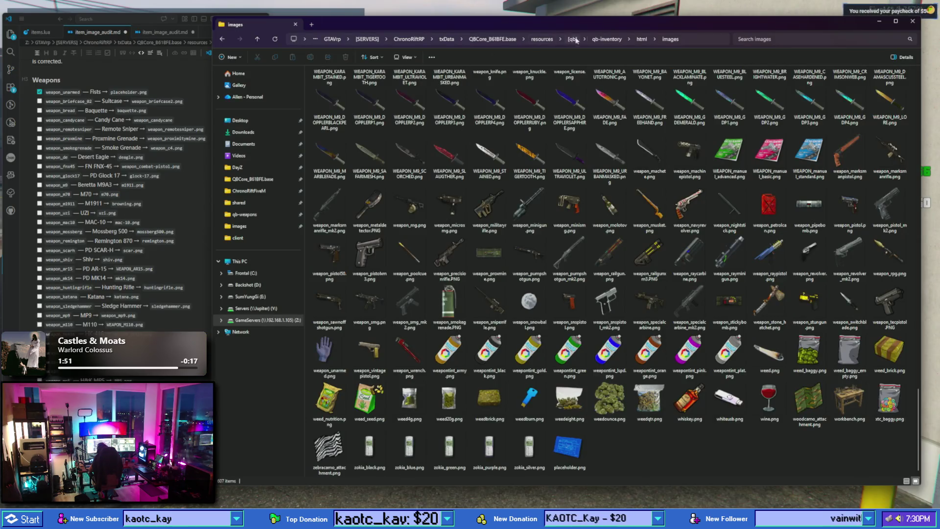
- Open qb-inventory's config folder and load config.lua in the code editor
left_click(603, 40)
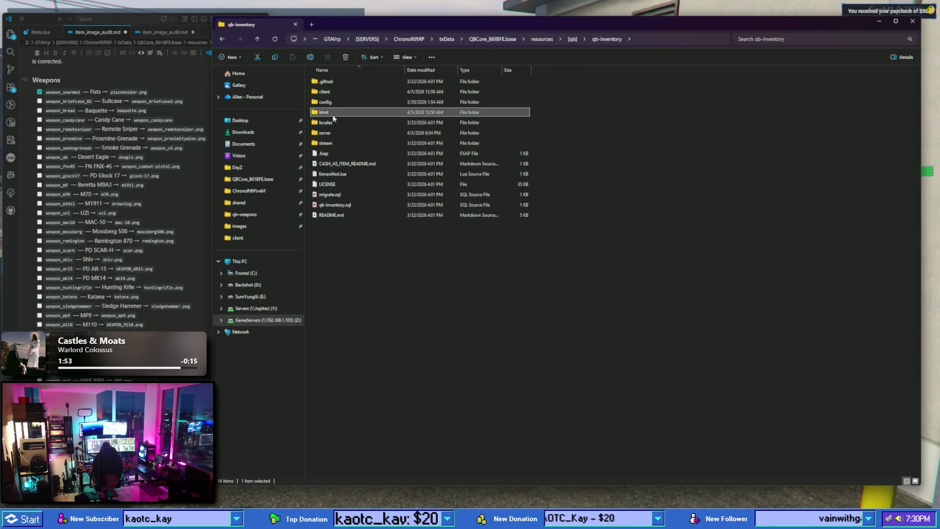
double_click(330, 103)
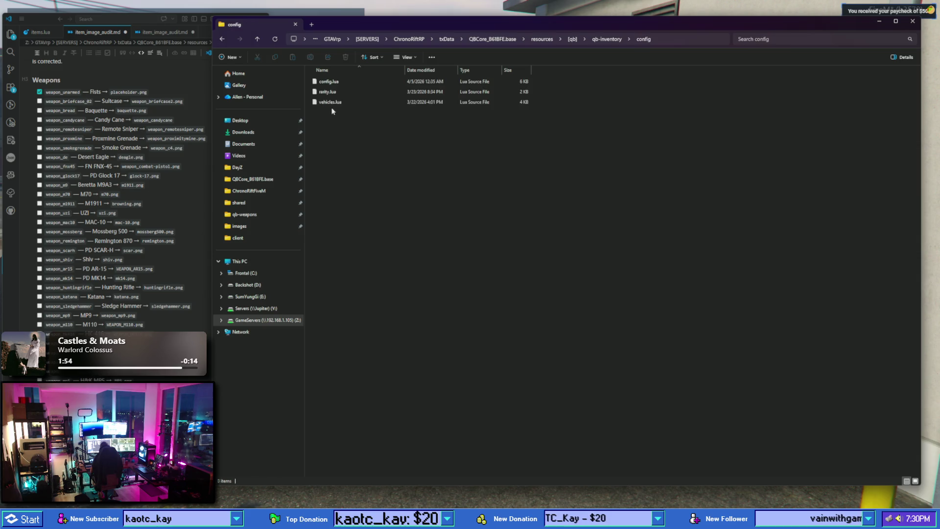
left_click(337, 83)
double_click(336, 82)
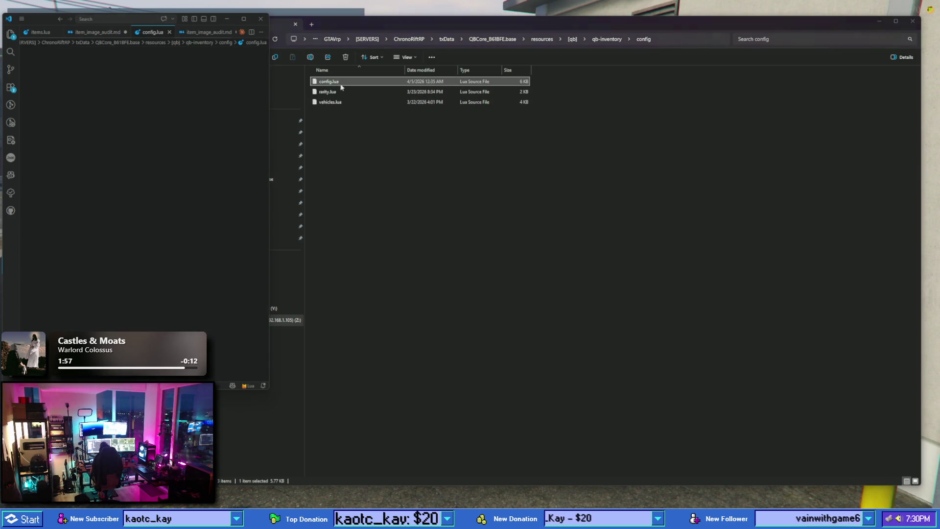
- Search config.lua for the stash settings, stepping through the matches
left_click(165, 239)
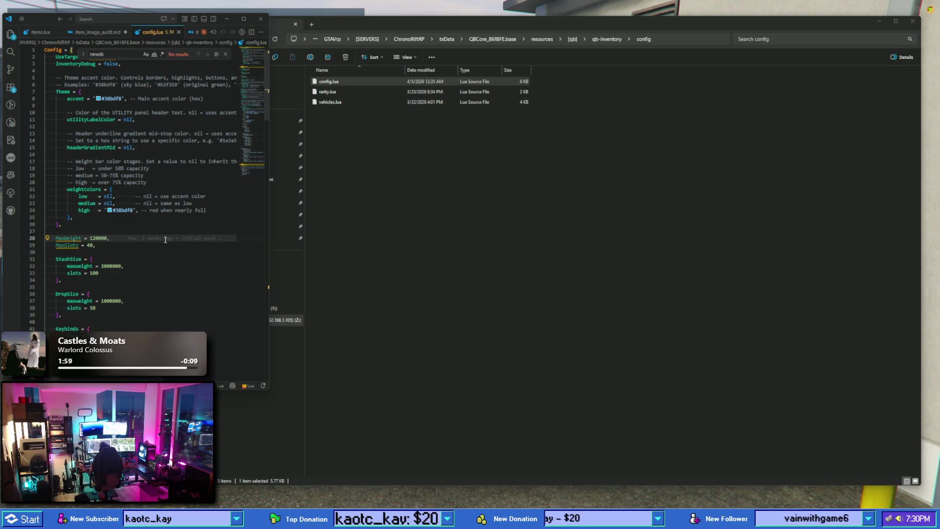
type("stash")
key("Return")
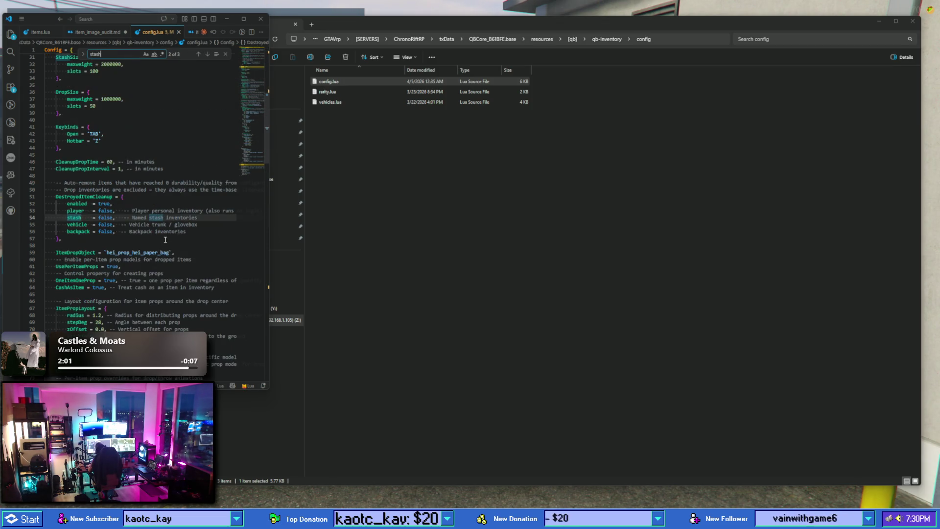
key("Return")
key("shift+Return")
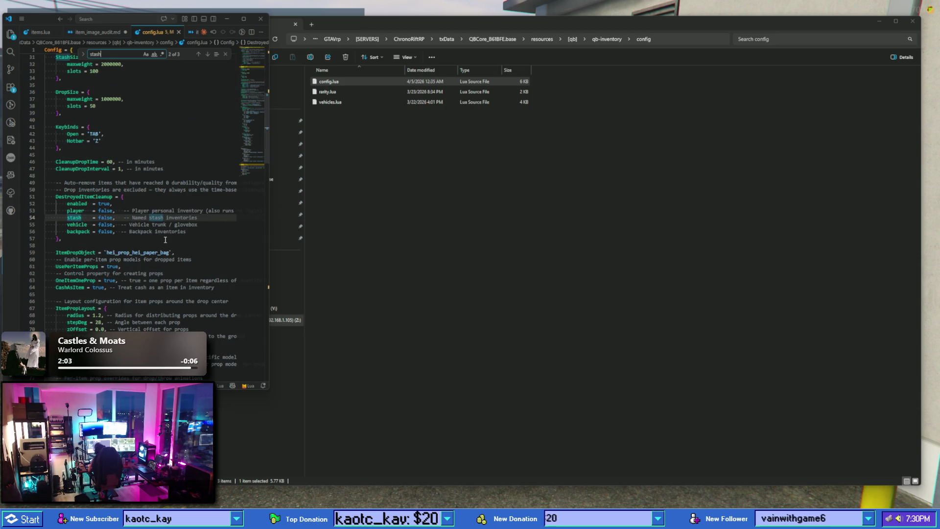
- Return to the qb-inventory folder and open the server folder, selecting commands.lua
left_click(321, 161)
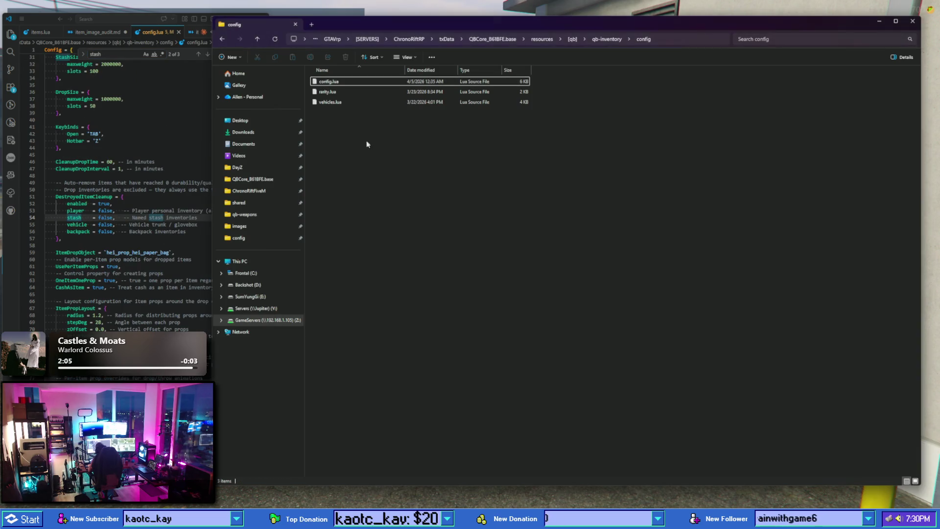
left_click(620, 39)
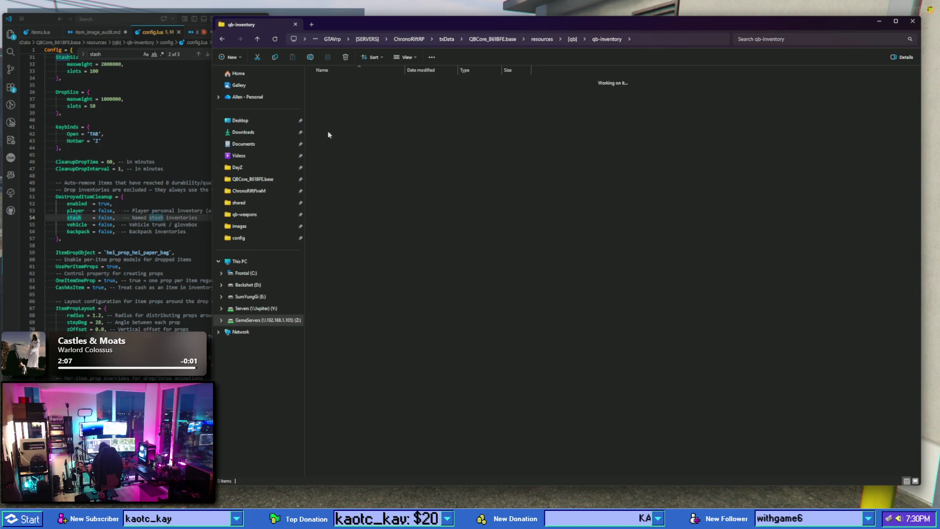
left_click(338, 85)
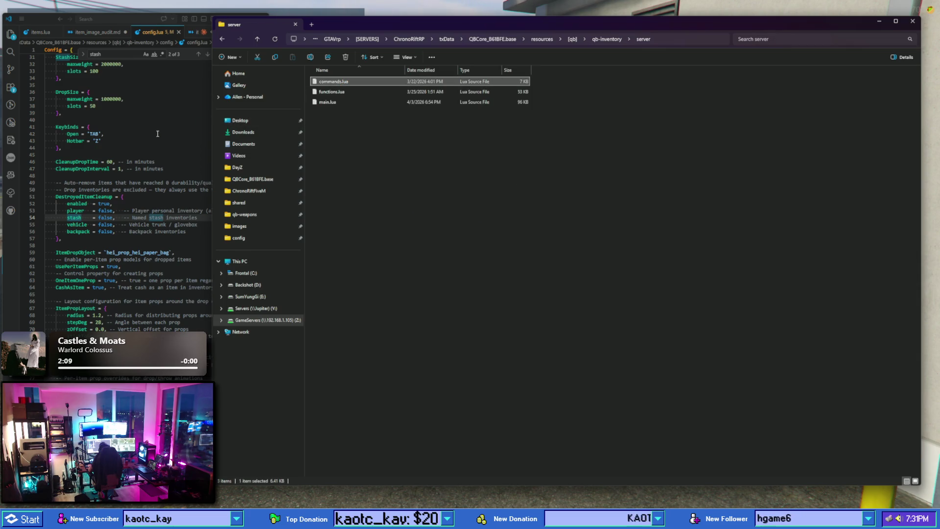
- Open commands.lua and clear the leftover search terms from the Find box
key("Return")
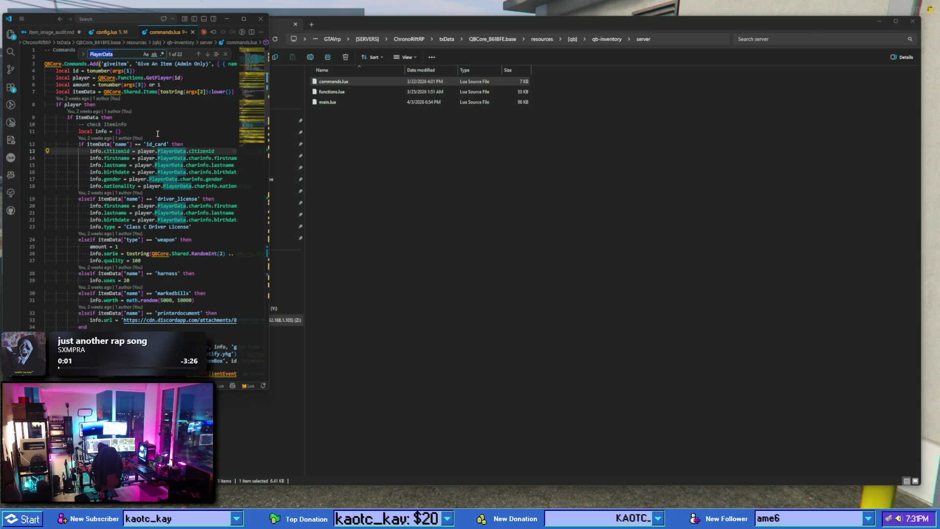
type("stash")
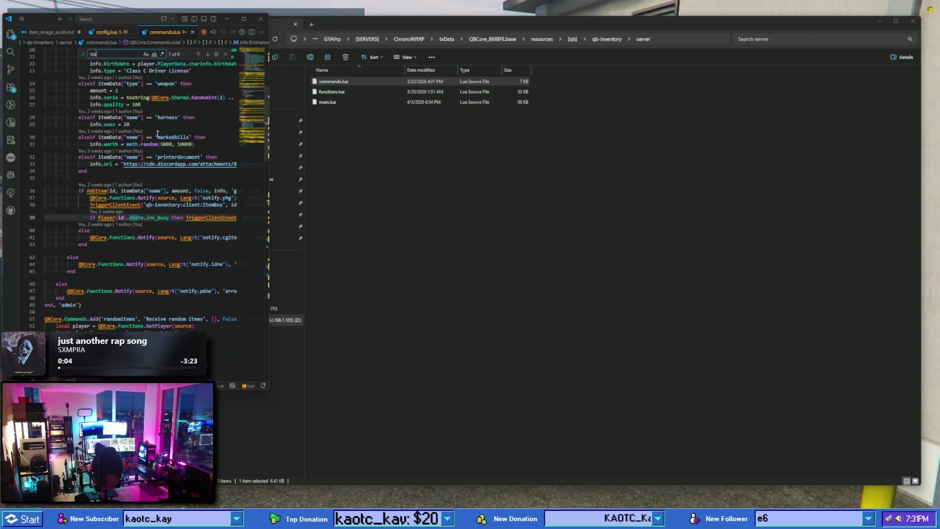
key("BackSpace")
key("BackSpace")
key("BackSpace")
type("c")
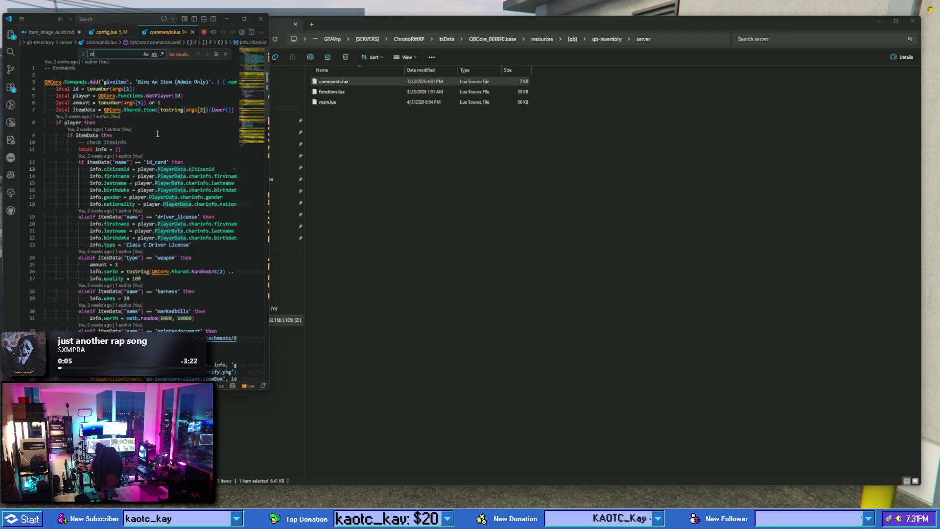
key("BackSpace")
key("BackSpace")
key("BackSpace")
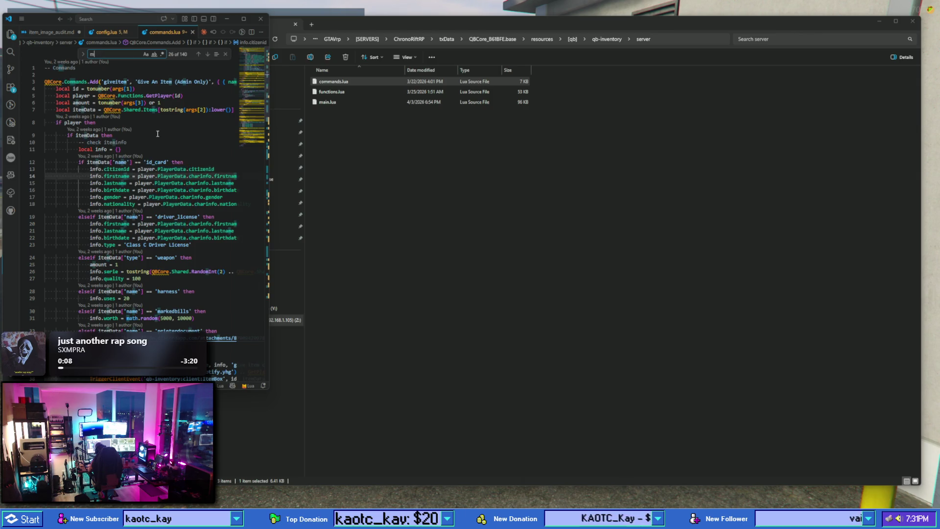
type("ma")
key("BackSpace")
key("BackSpace")
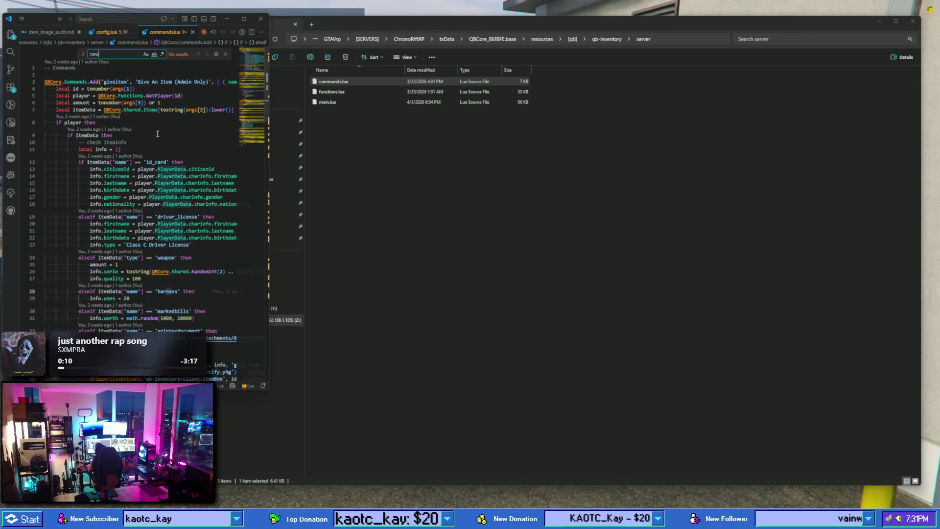
- Fold the giveitem, randomitems, clearInv and hotbarItems blocks, then return Explorer to qb-inventory
left_click(40, 82)
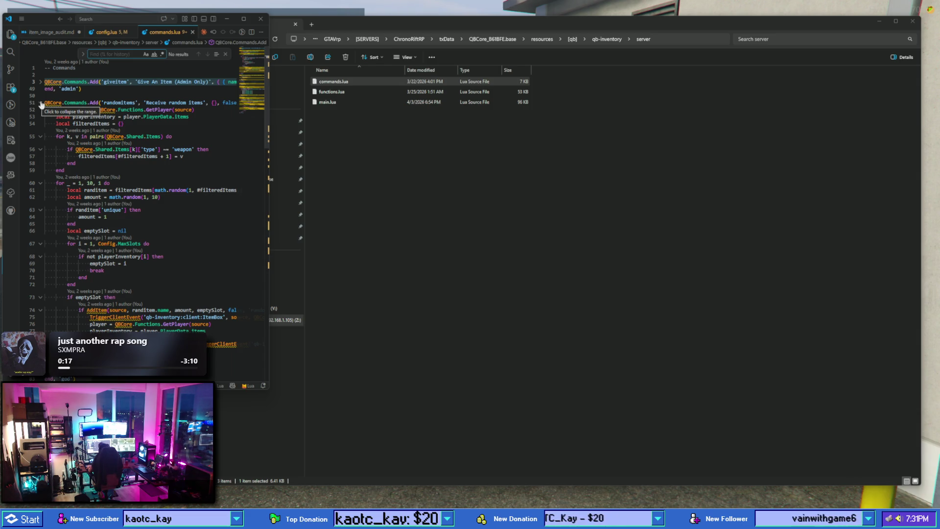
left_click(41, 104)
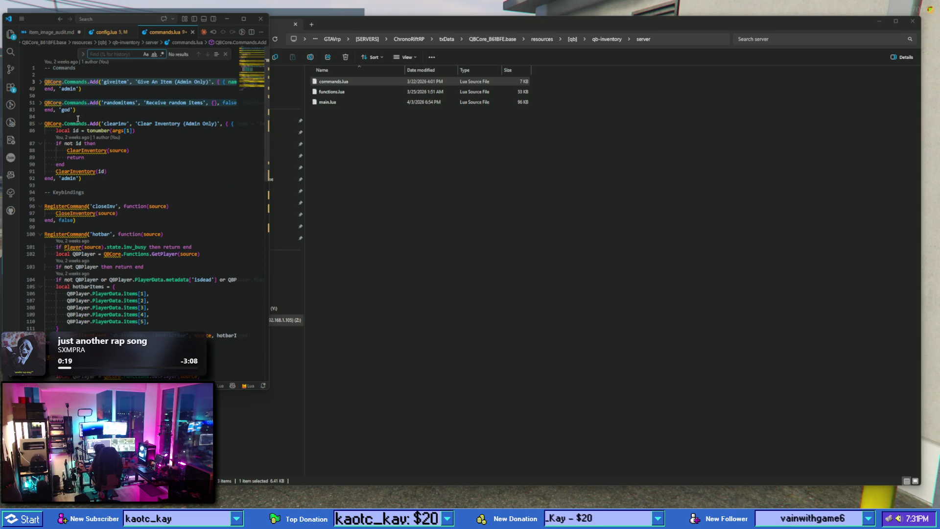
left_click(41, 125)
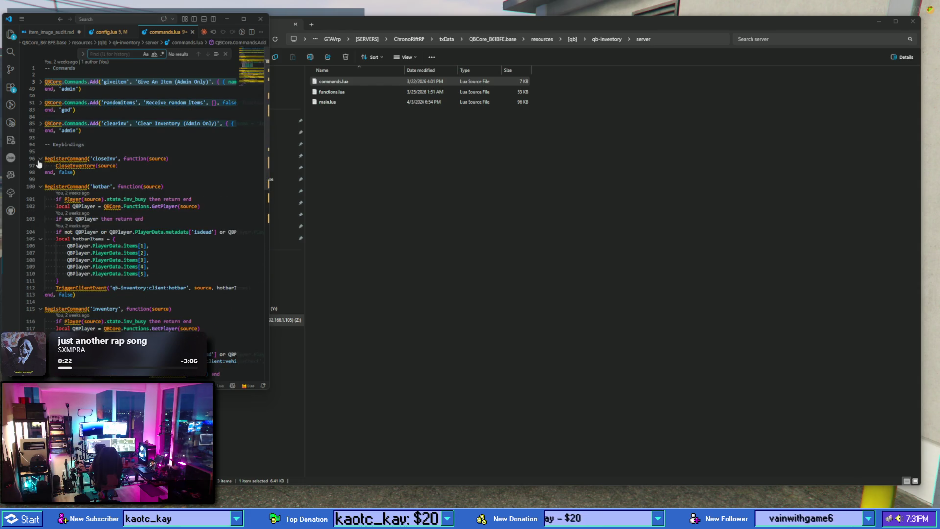
left_click(127, 145)
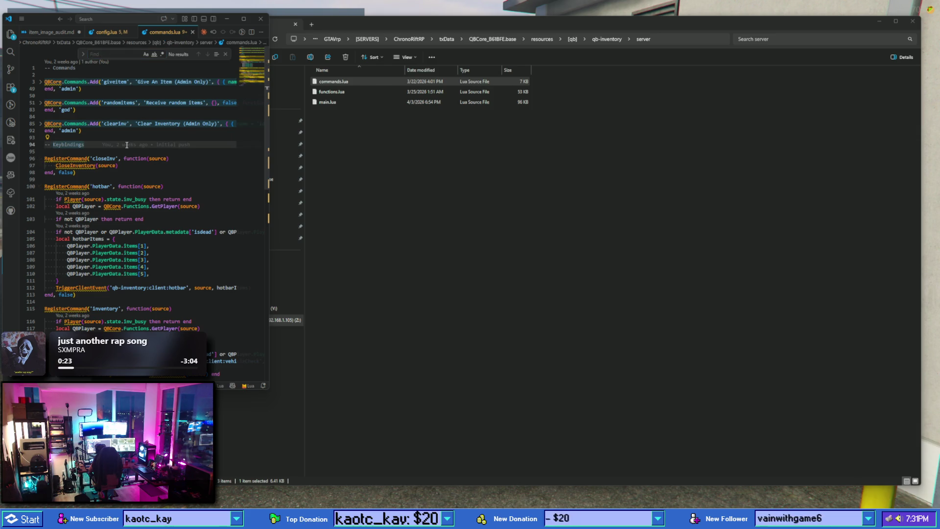
key("ctrl+shift+p")
type(">fol")
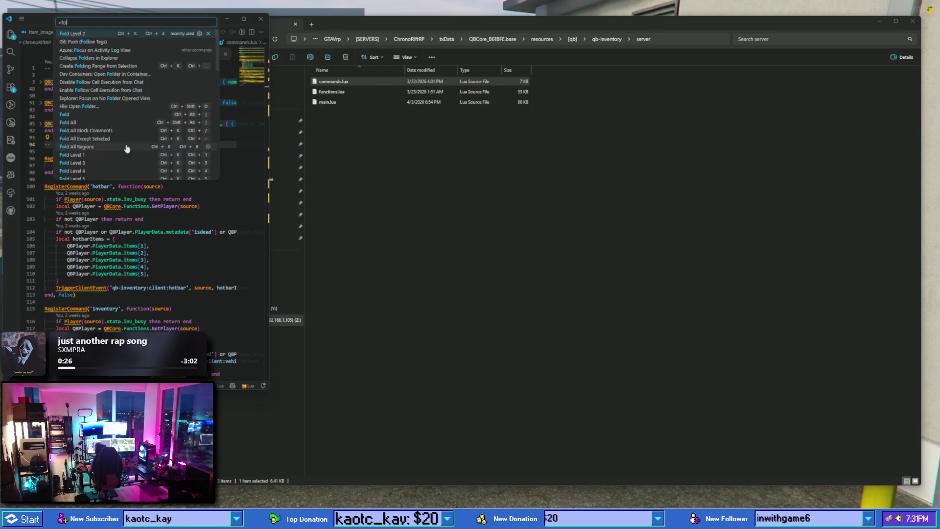
scroll(127, 144, "down", 1)
left_click(127, 145)
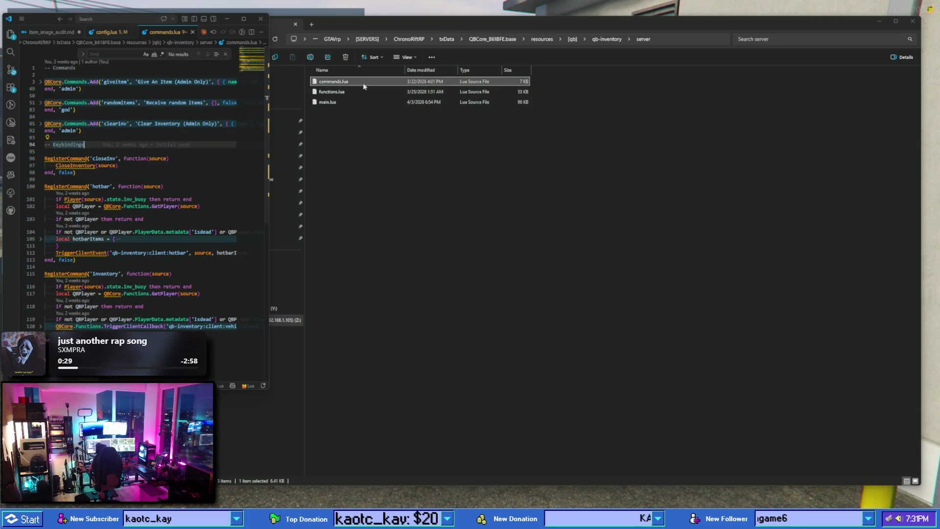
left_click(351, 92)
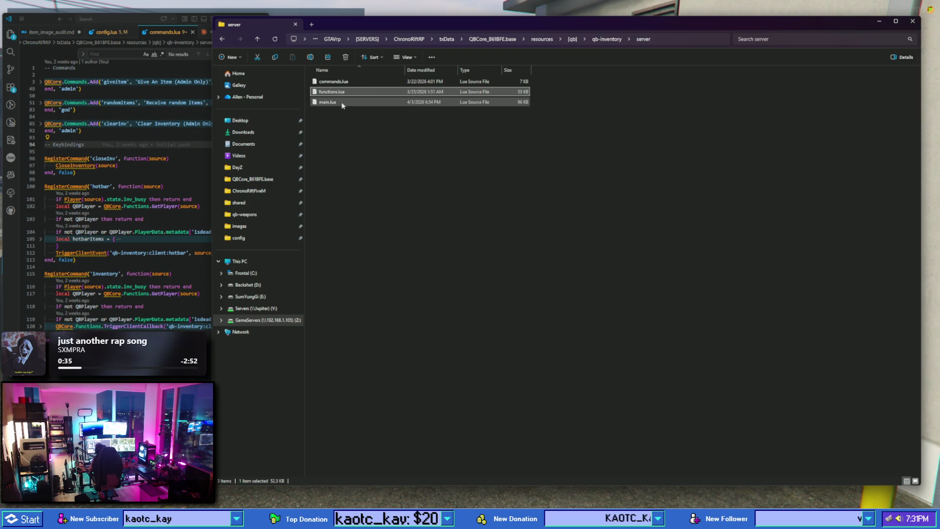
left_click(221, 39)
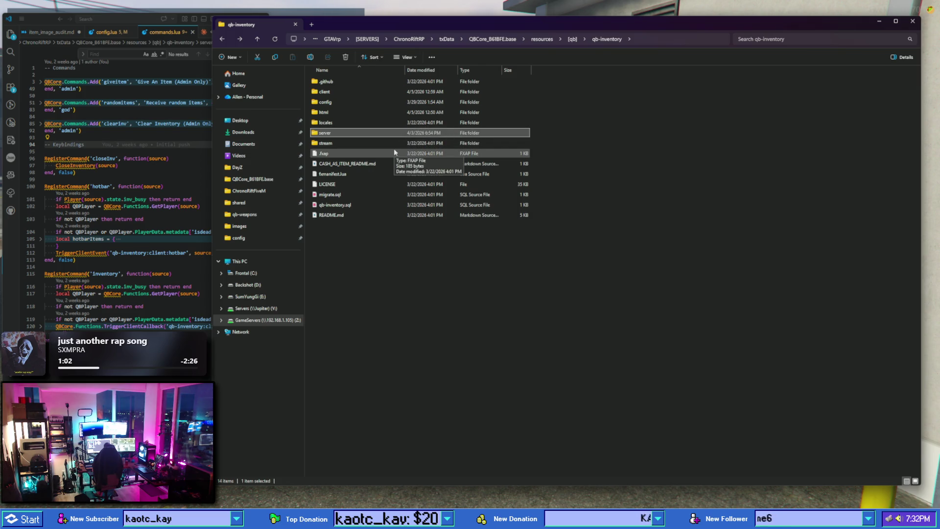
- Switch away from File Explorer and later back to the running FiveM game
key("alt+Tab")
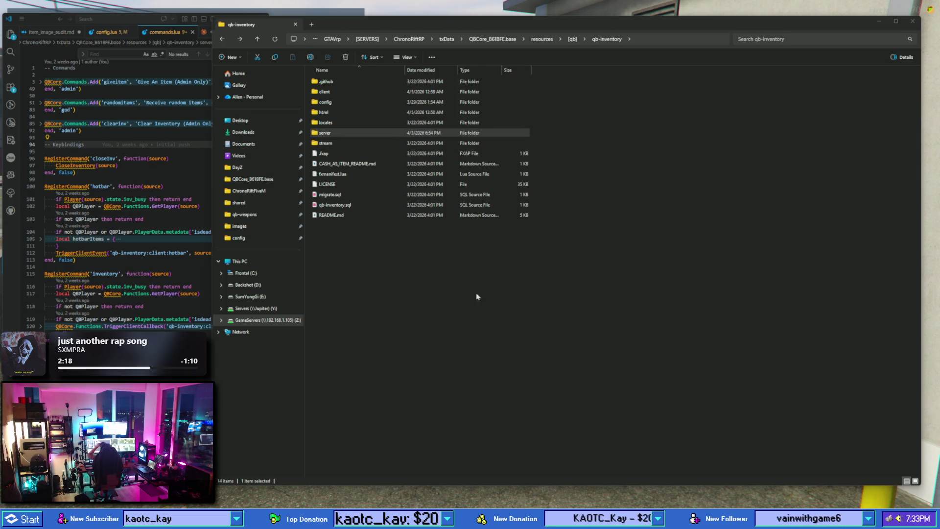
key("alt+Tab")
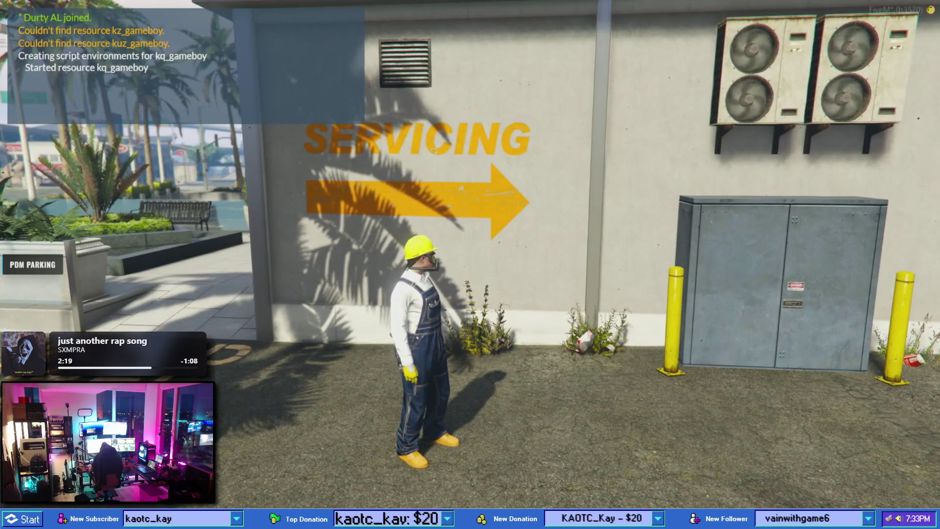
- Give the player a backpack_large via /giveitem and drop the military backpack on the ground
type("t")
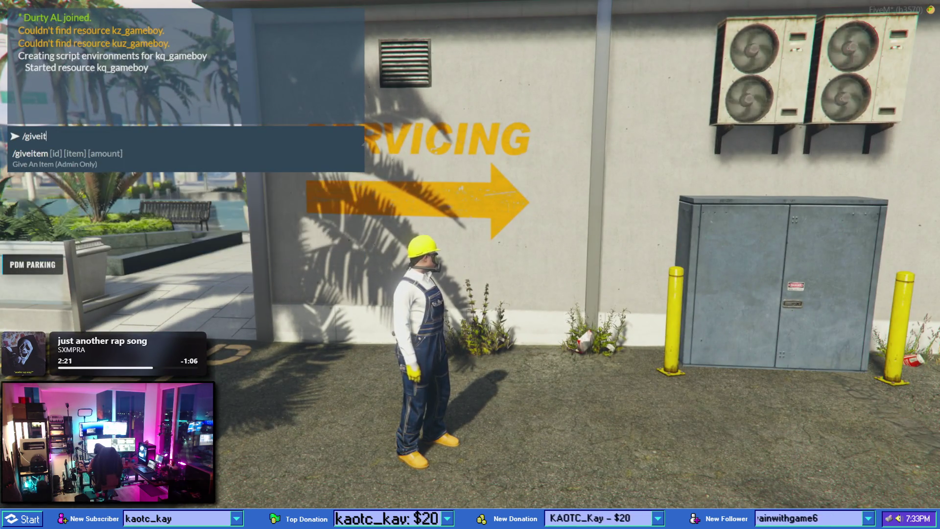
type("/giveitem 1 backpack_lar")
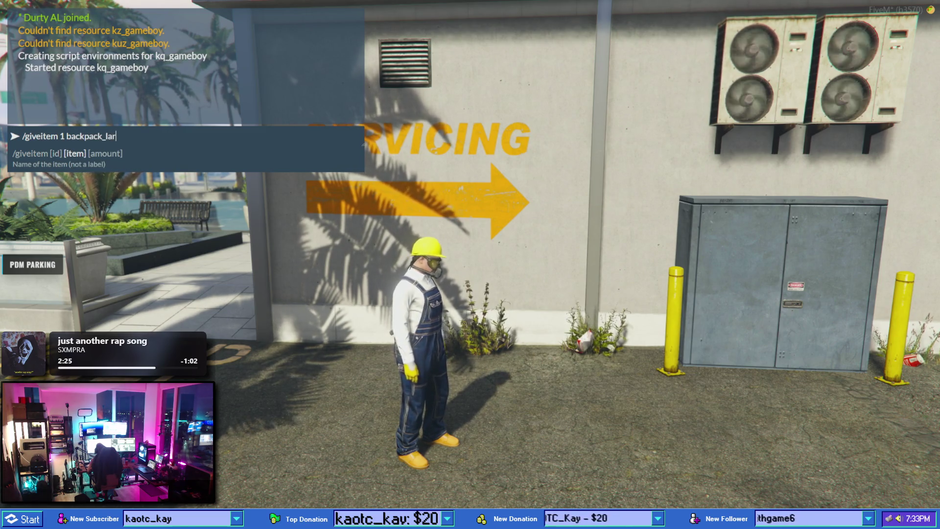
type("ge 1")
key("Return")
key("Tab")
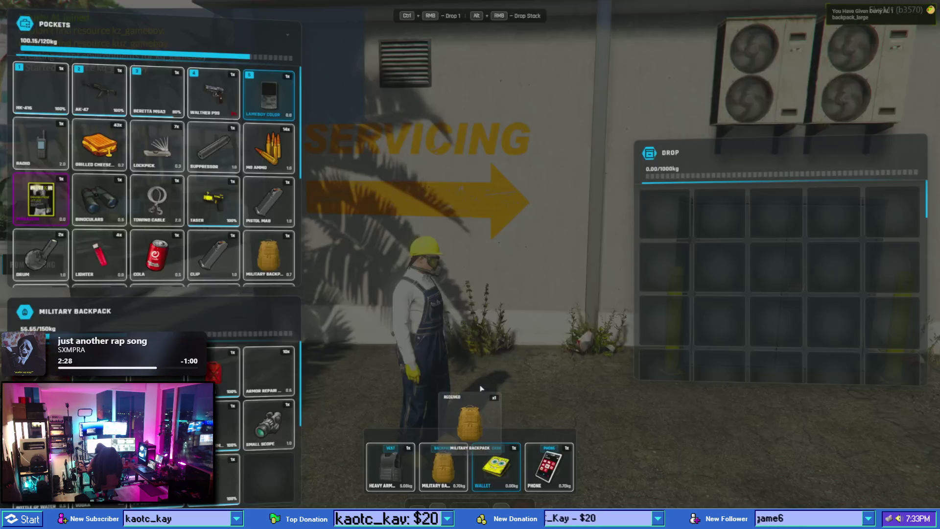
left_click_drag(268, 255, 664, 213)
key("Tab")
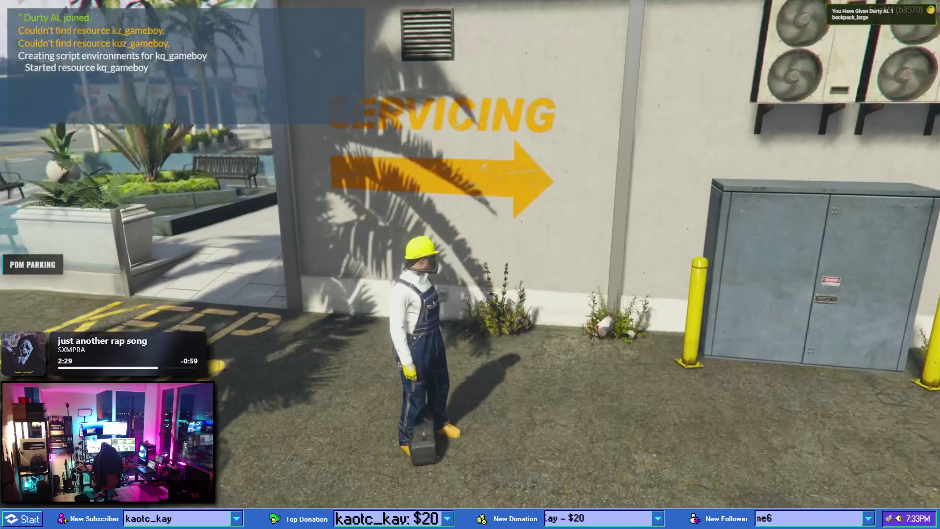
- Carry the dropped military backpack across the parking lot and reopen the inventory
key("alt")
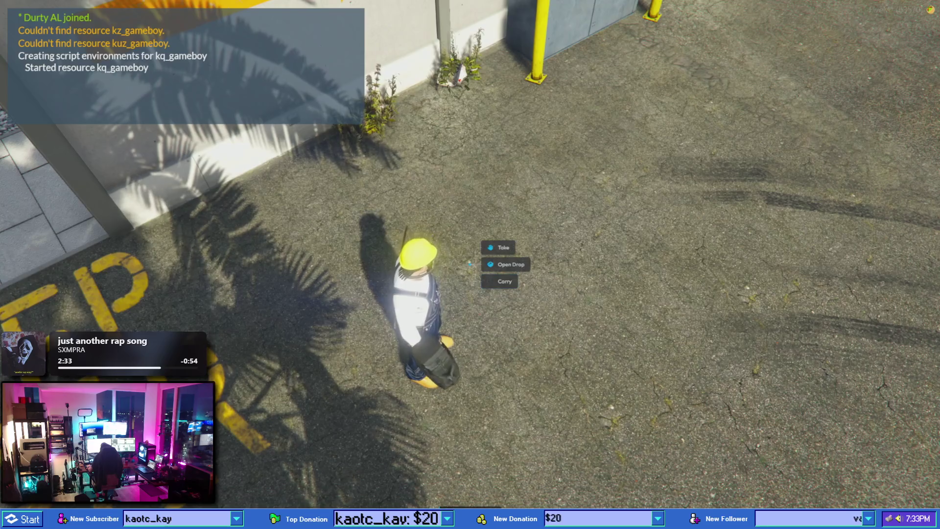
key("w")
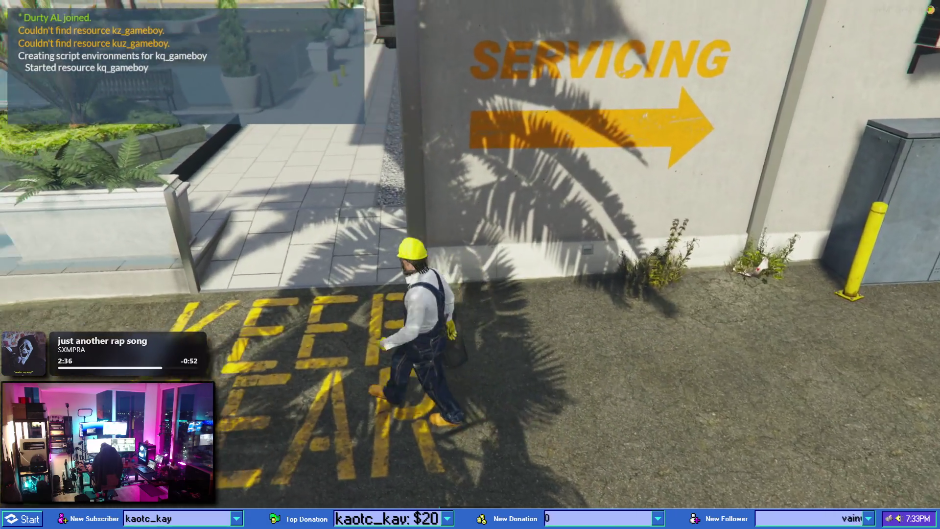
key("w")
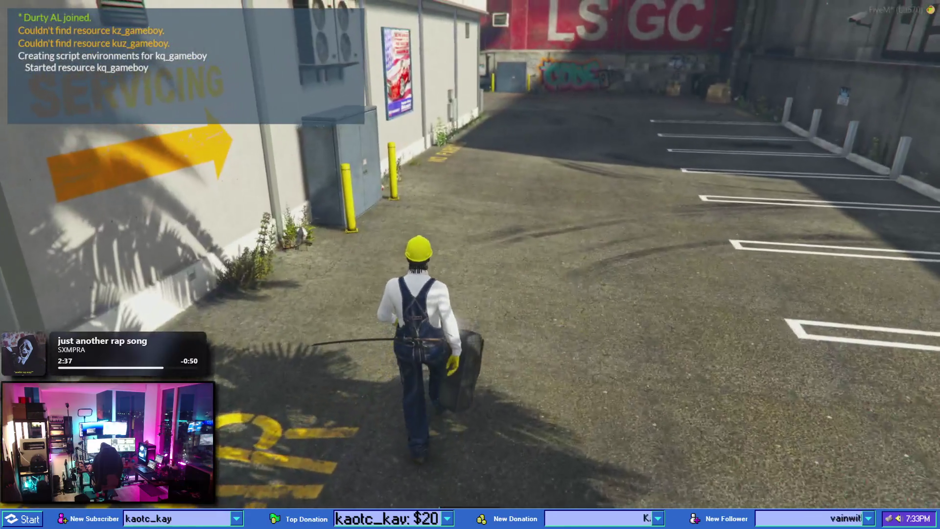
key("w")
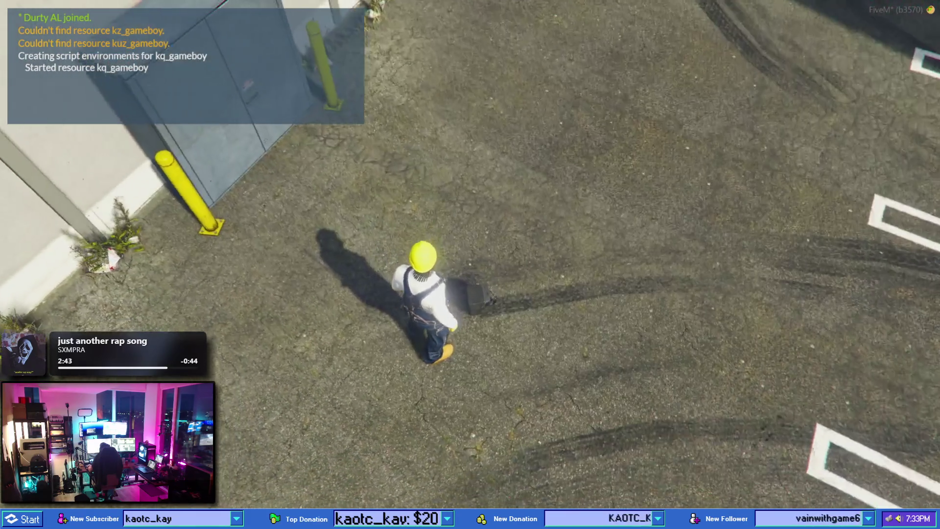
key("Tab")
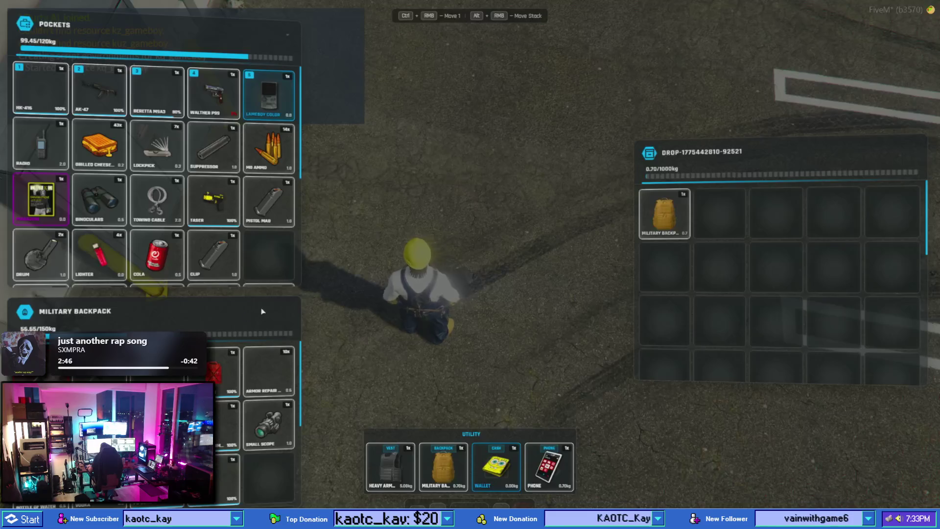
- Move the military backpack from the ground drop into pockets
key("Tab")
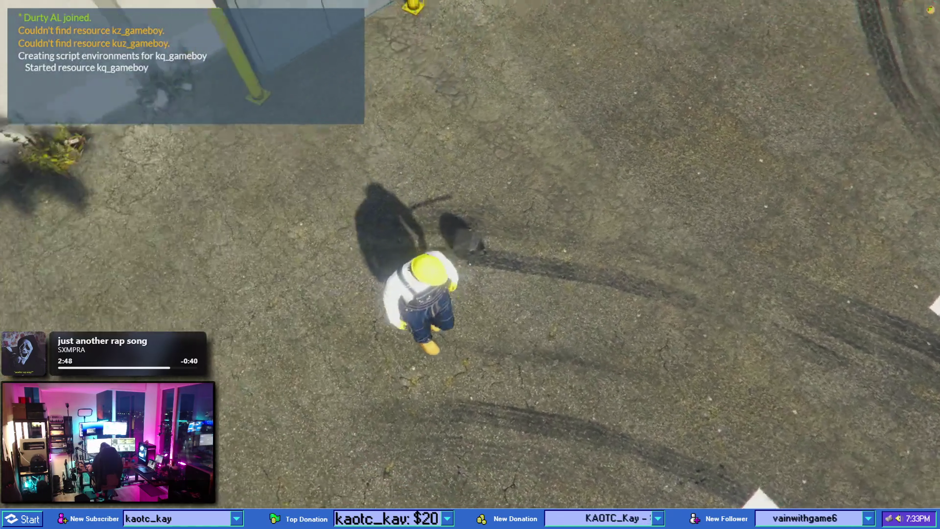
key("Tab")
key("Tab")
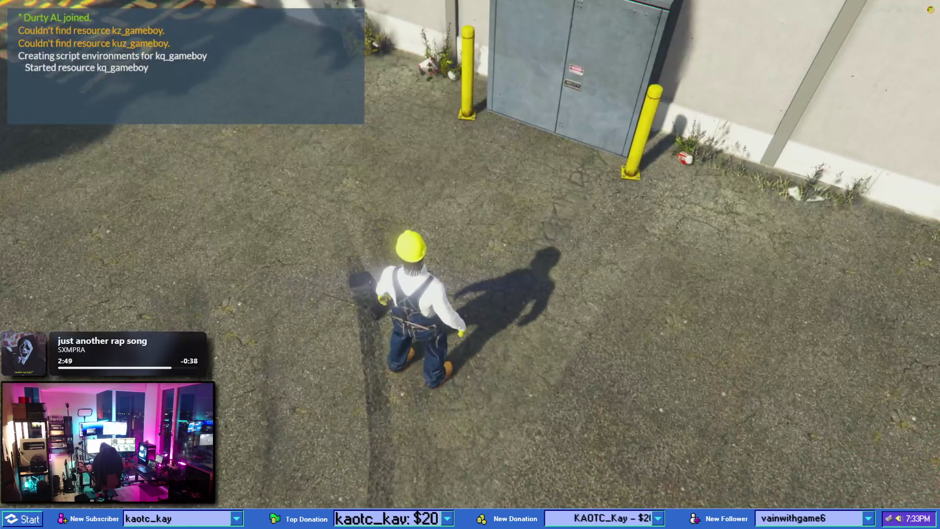
key("F8")
key("F8")
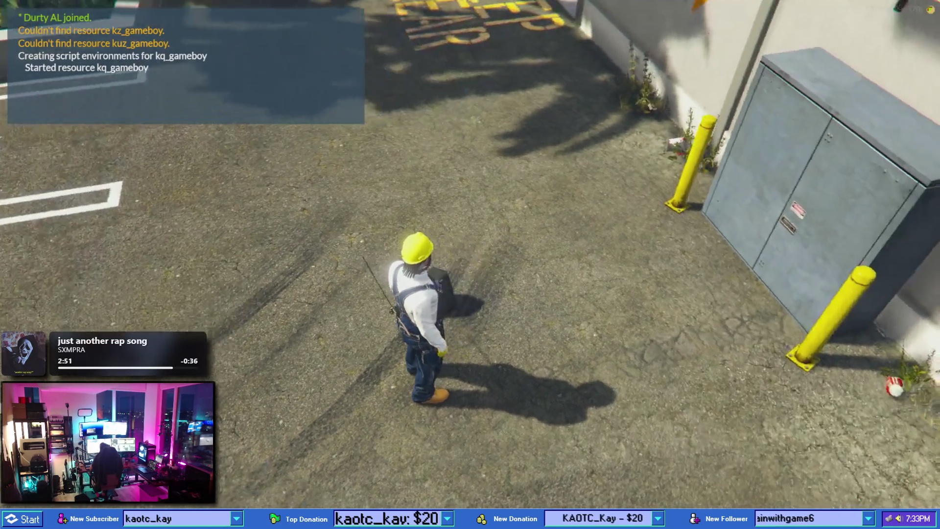
key("Tab")
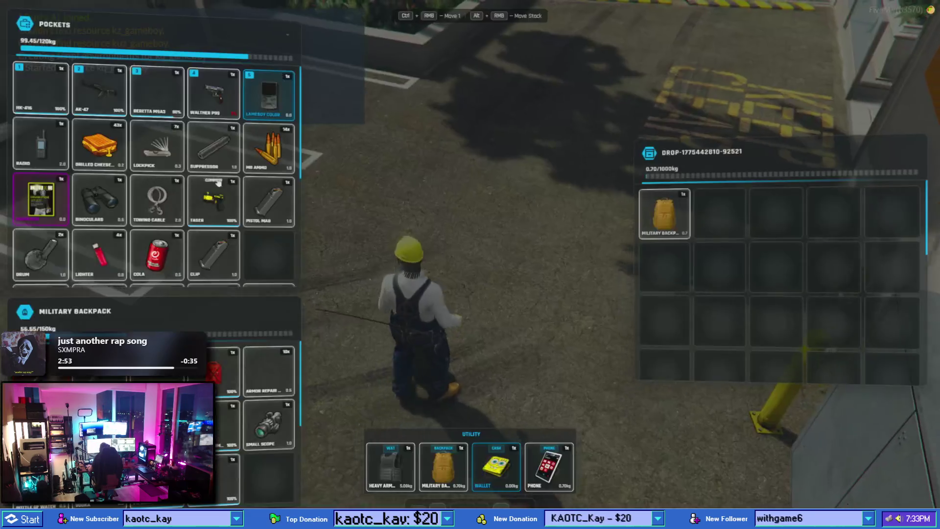
left_click_drag(669, 220, 269, 255)
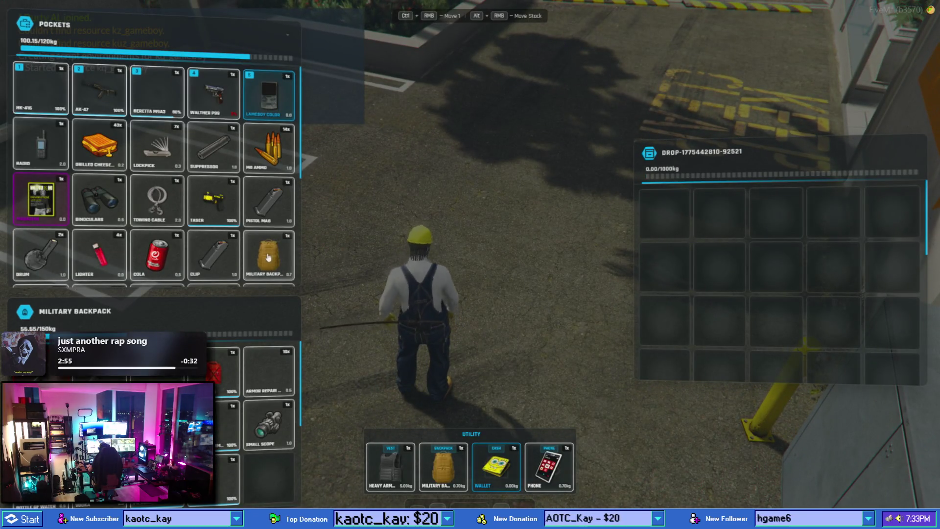
key("Tab")
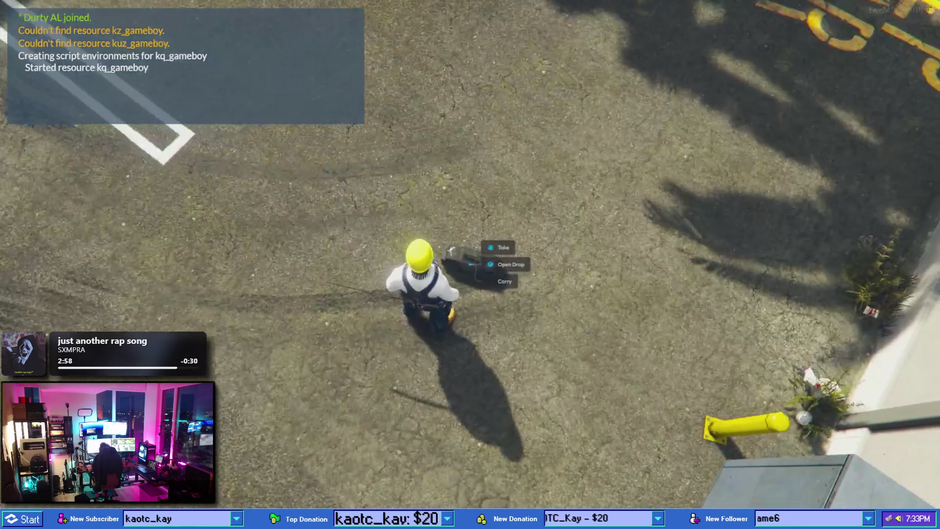
- Put the ammo stack into the empty pockets slot beside the clip, then close the inventory
key("Tab")
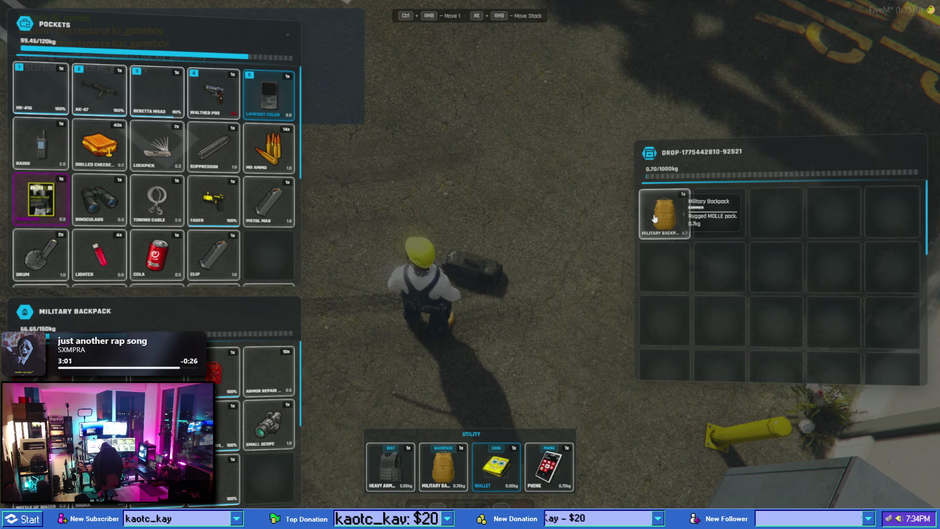
right_click(665, 220)
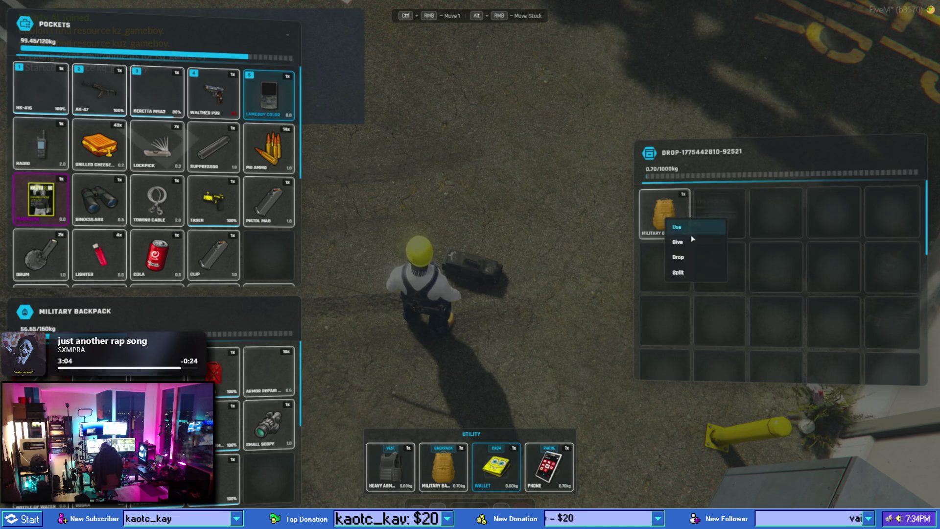
left_click(609, 211)
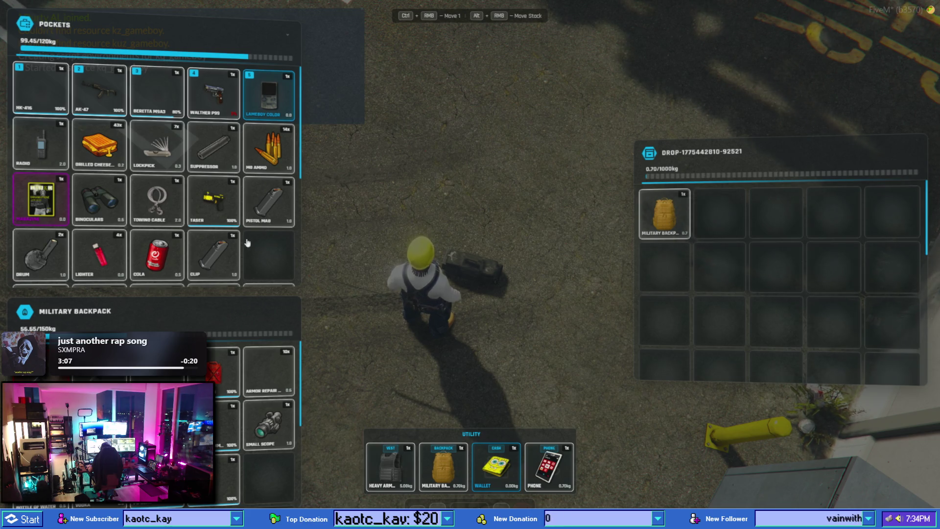
mouse_move(271, 147)
left_mouse_down()
mouse_move(735, 218)
mouse_move(269, 255)
left_mouse_up()
scroll(268, 255, "down", 2)
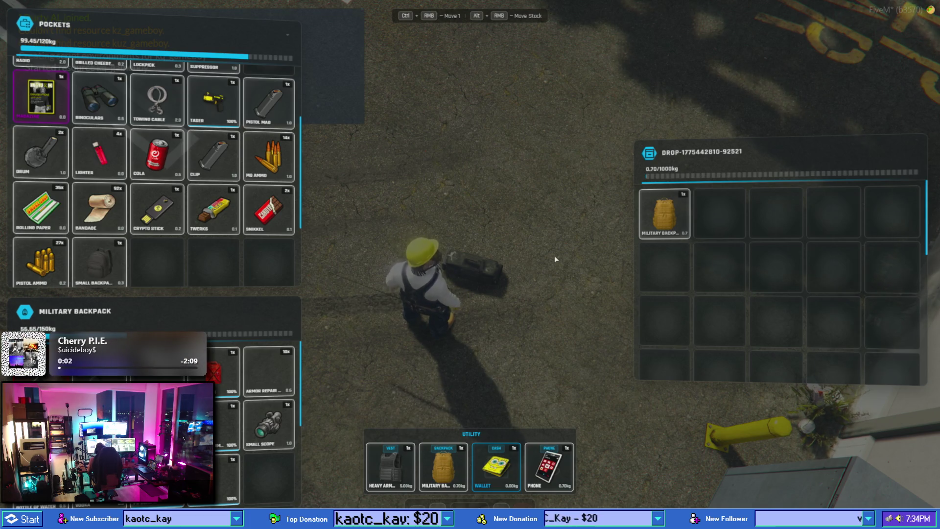
key("Escape")
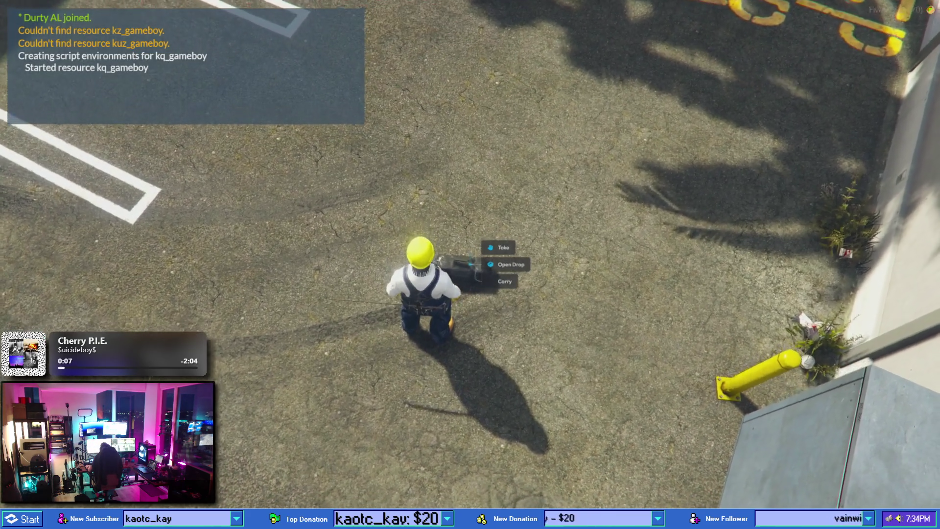
- Dismiss the drop's Take/Open Drop/Carry menu and open the Windows Start menu
key("alt+Tab")
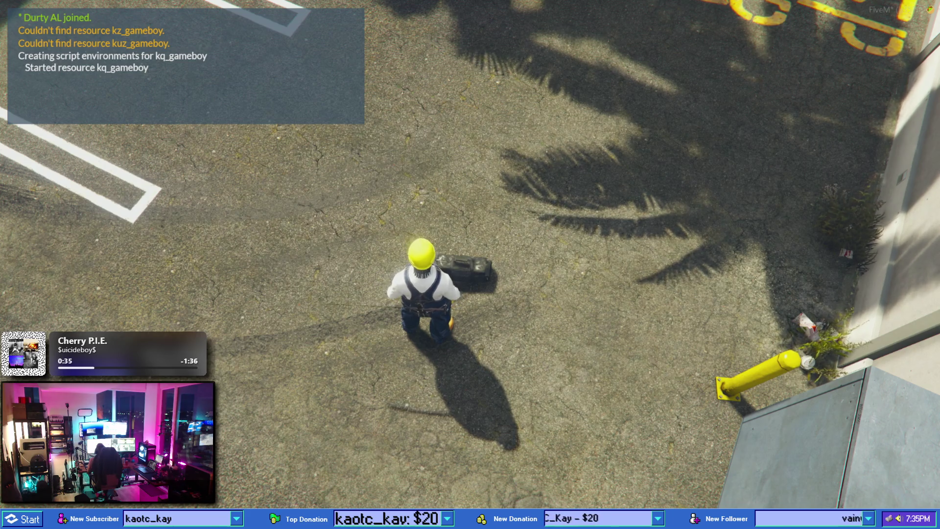
key("super")
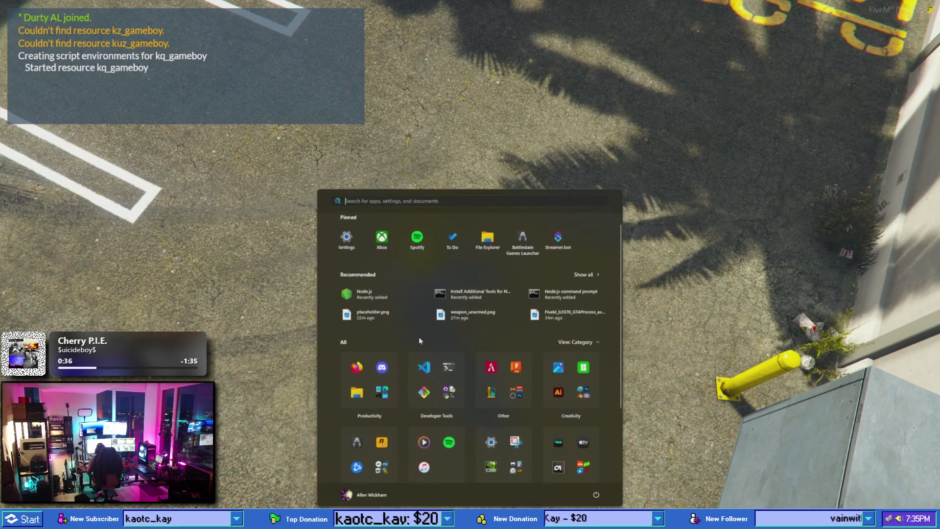
- From qb-inventory, go up to resources and drill into [libs] > [paid] > [open] > ox_lib
left_click(355, 489)
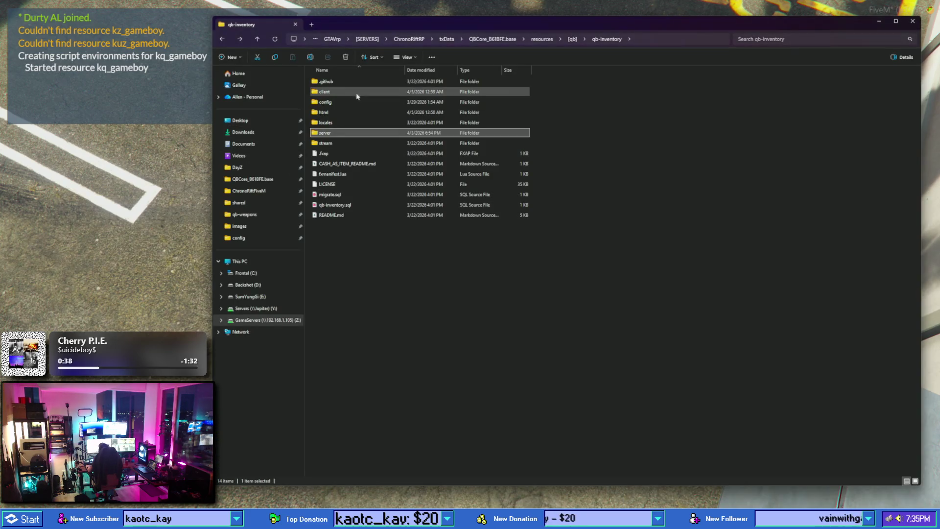
left_click(573, 39)
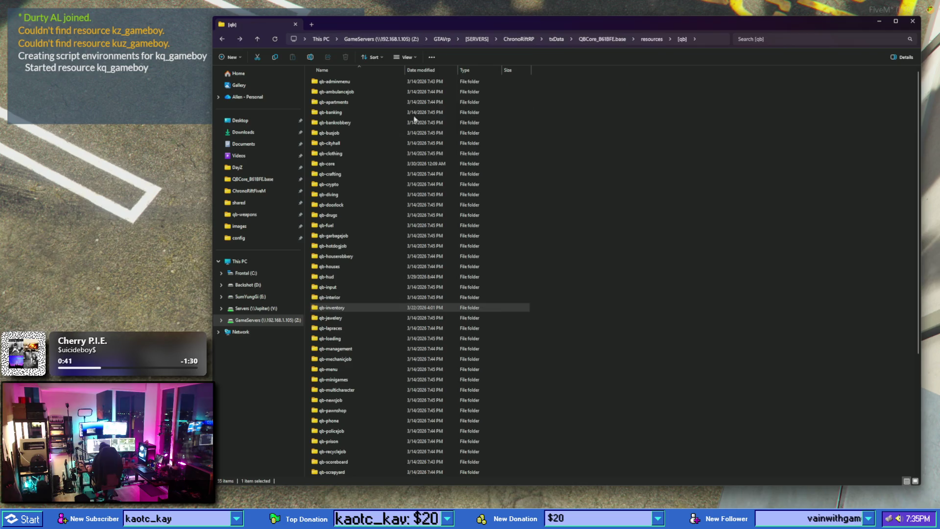
left_click(651, 40)
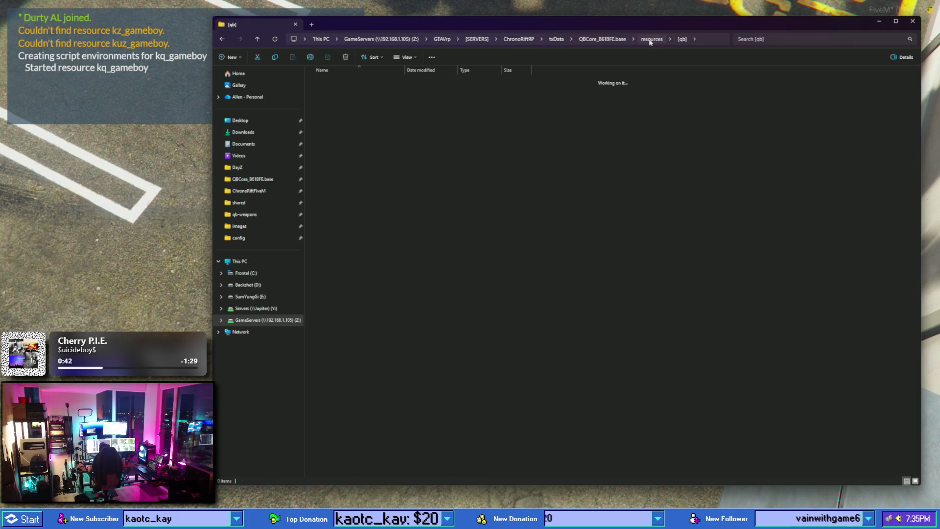
double_click(337, 156)
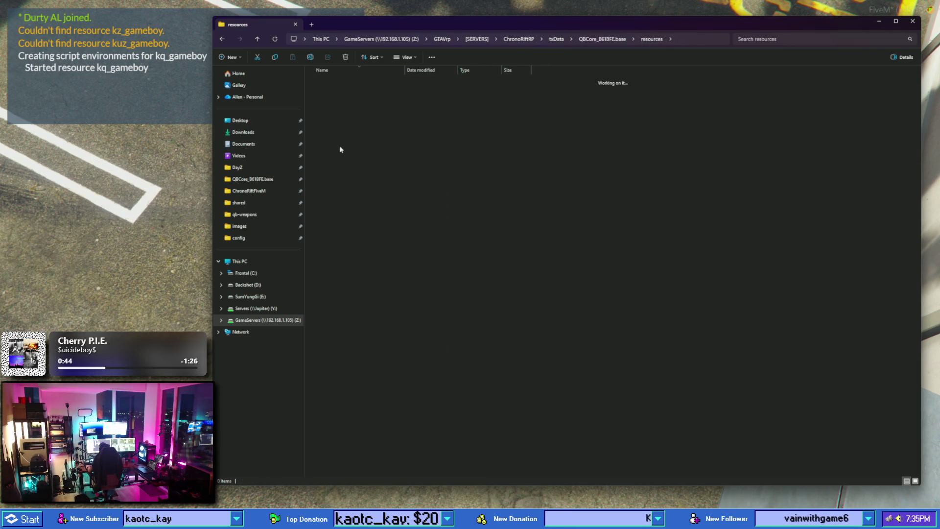
double_click(339, 82)
left_click(339, 82)
double_click(339, 83)
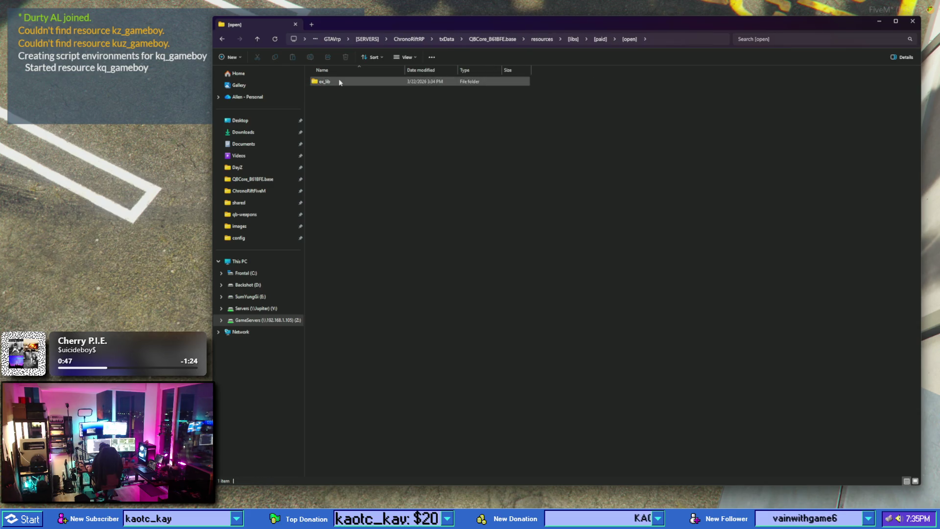
double_click(350, 101)
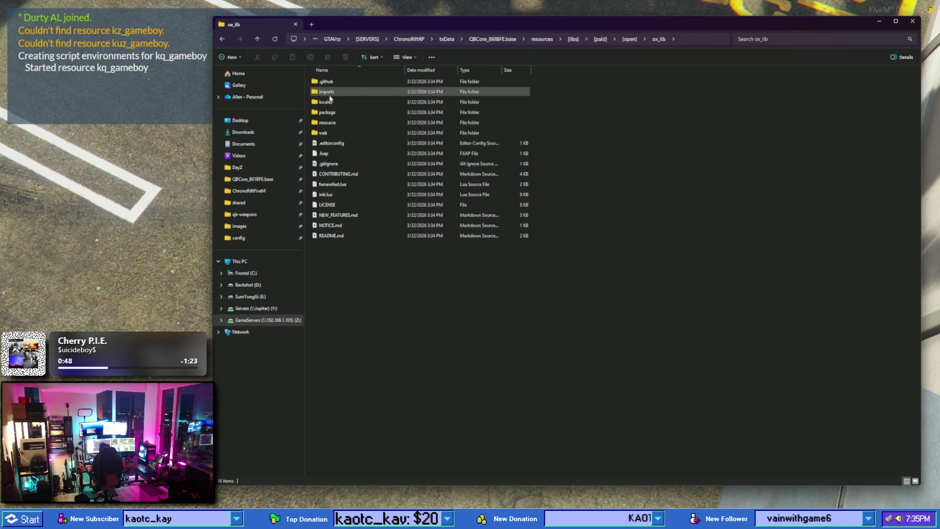
double_click(330, 122)
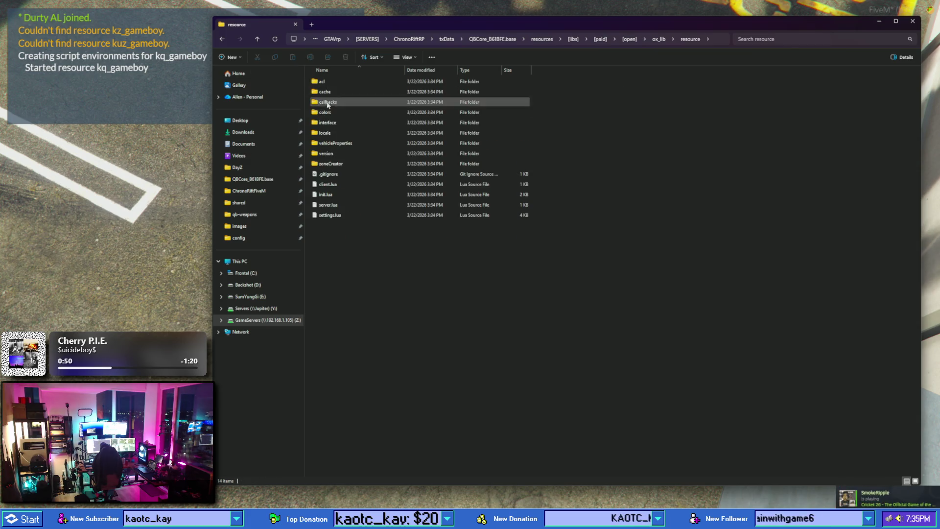
left_click(223, 39)
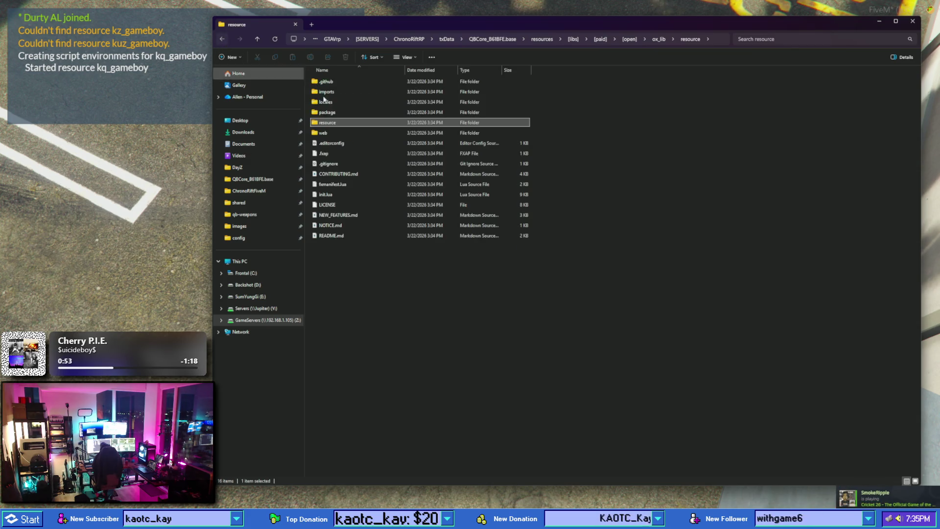
- Browse ox_lib's web folder, checking src/assets and public
double_click(324, 132)
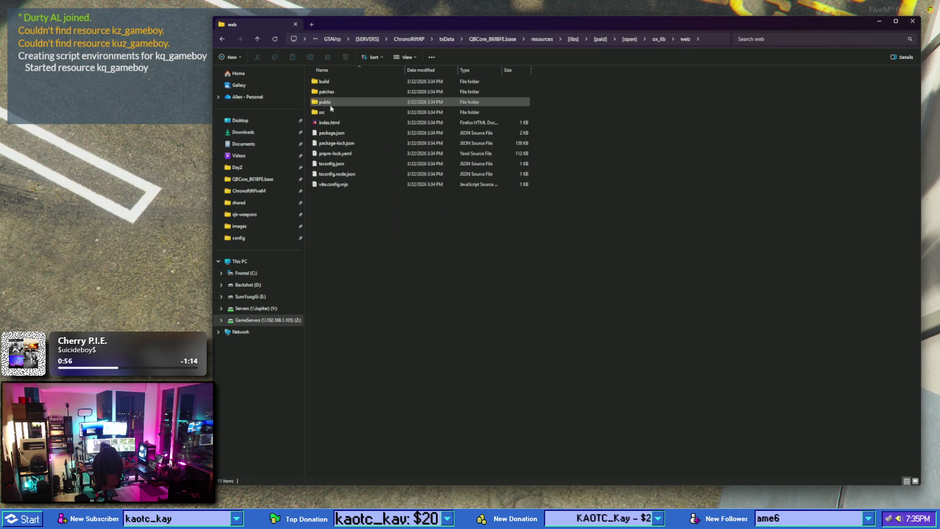
double_click(322, 112)
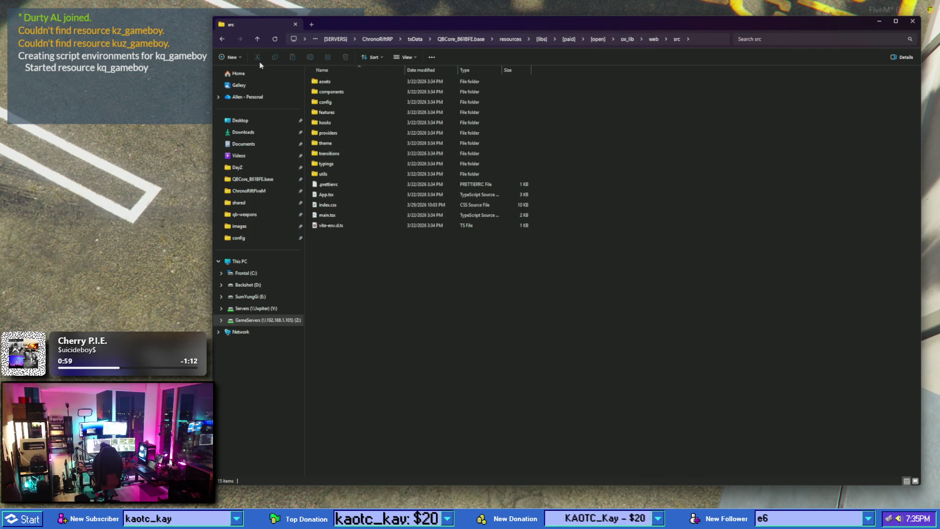
double_click(327, 83)
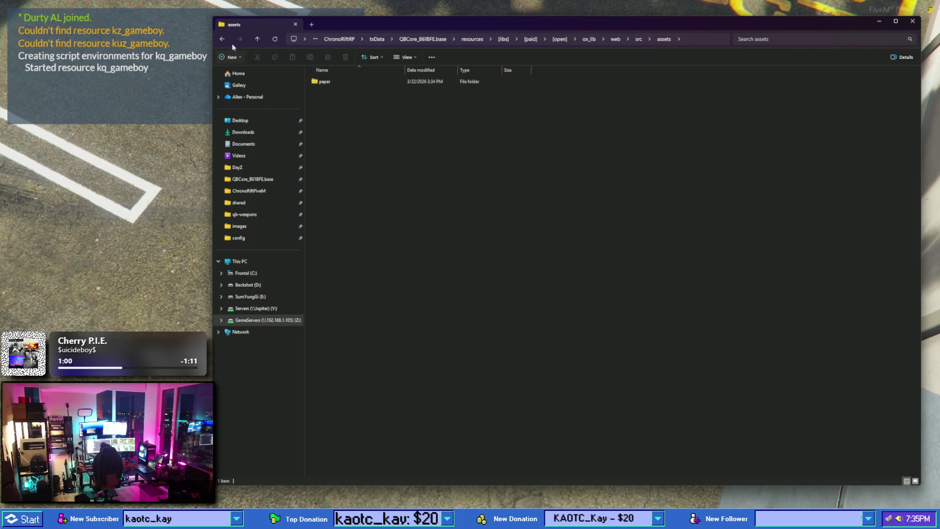
key("alt+Left")
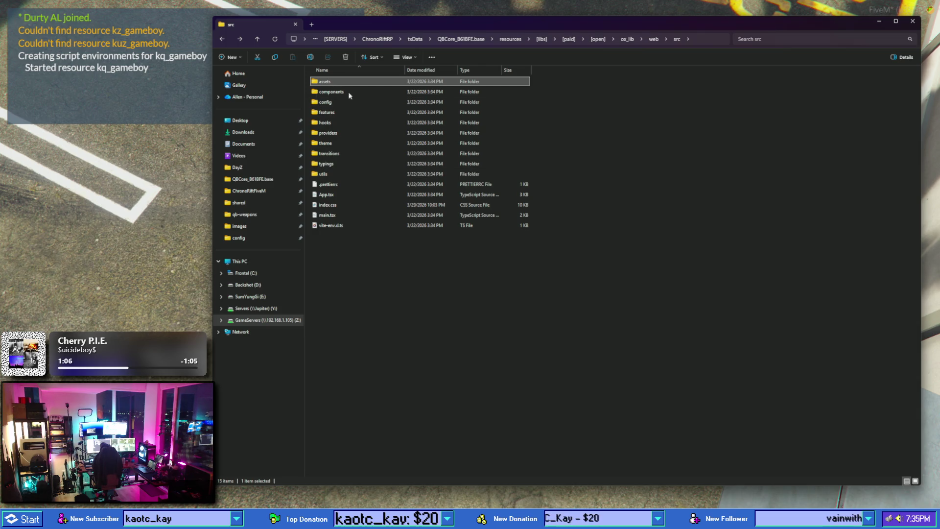
left_click(654, 39)
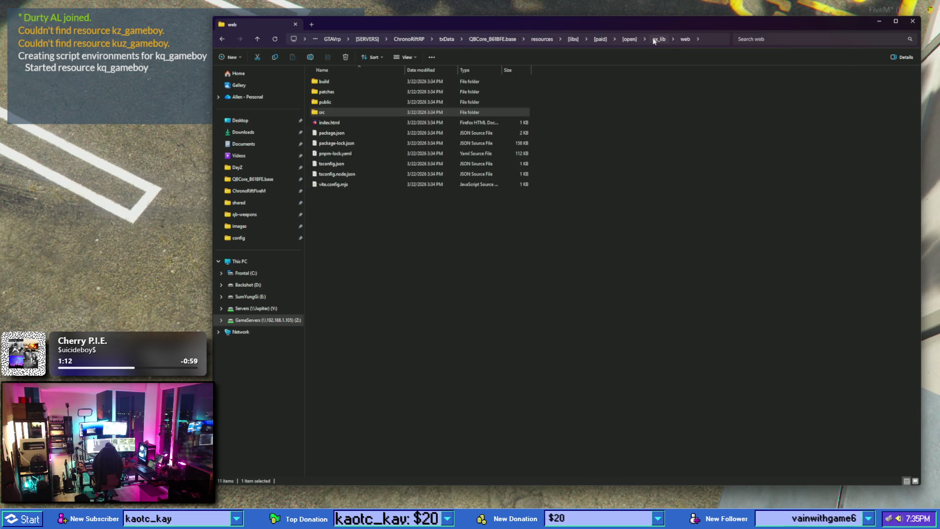
double_click(342, 101)
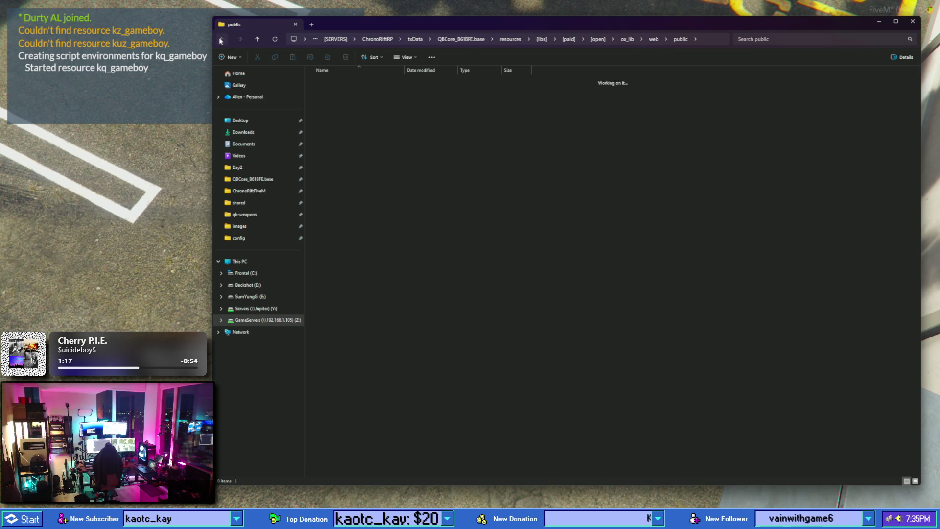
double_click(222, 40)
- Inspect src's config, components, features and utils folders, then jump back up to [paid]
double_click(334, 91)
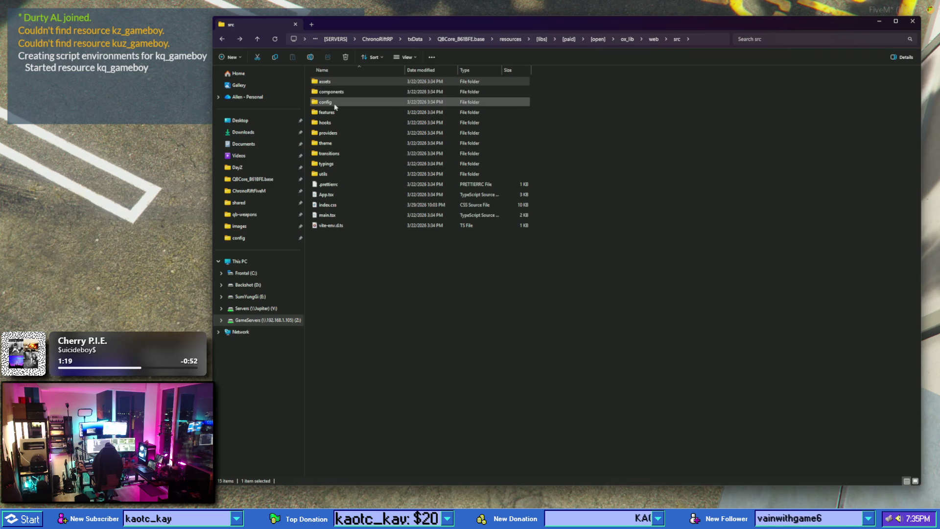
left_click(223, 40)
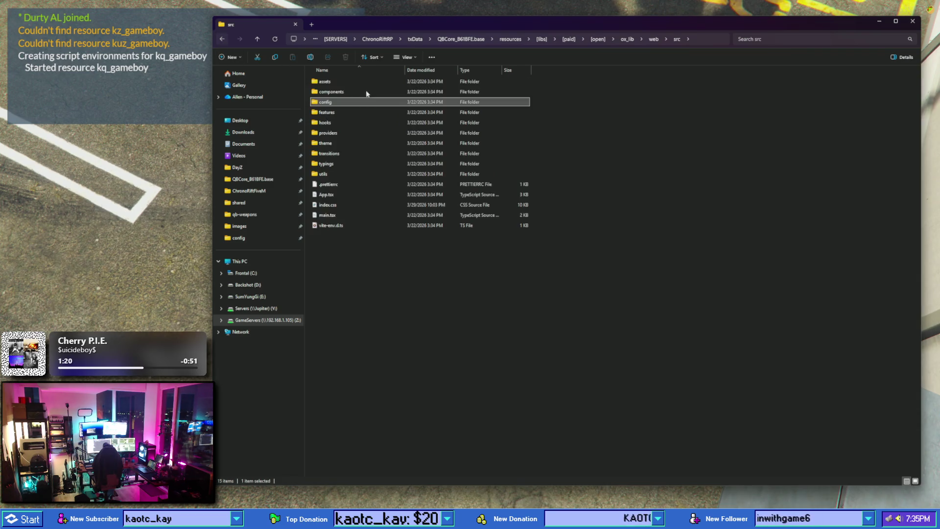
double_click(363, 92)
left_click(221, 41)
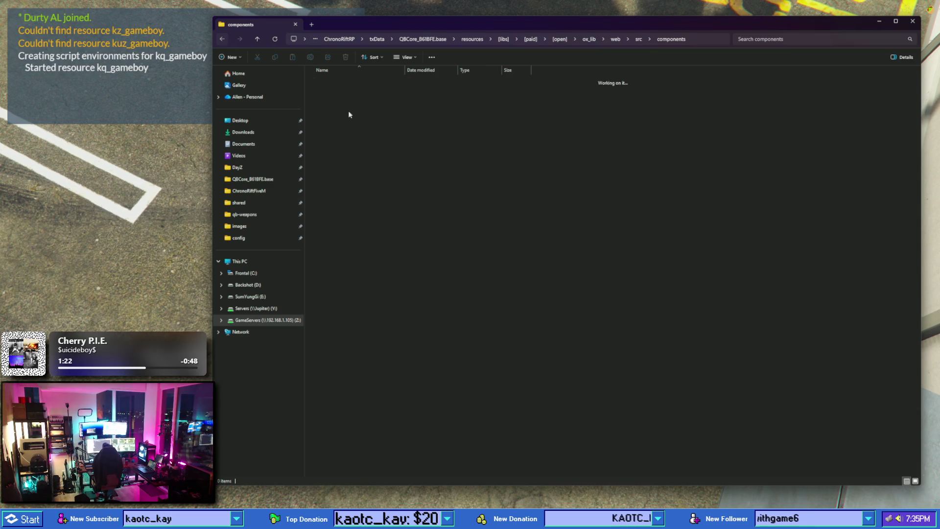
double_click(345, 112)
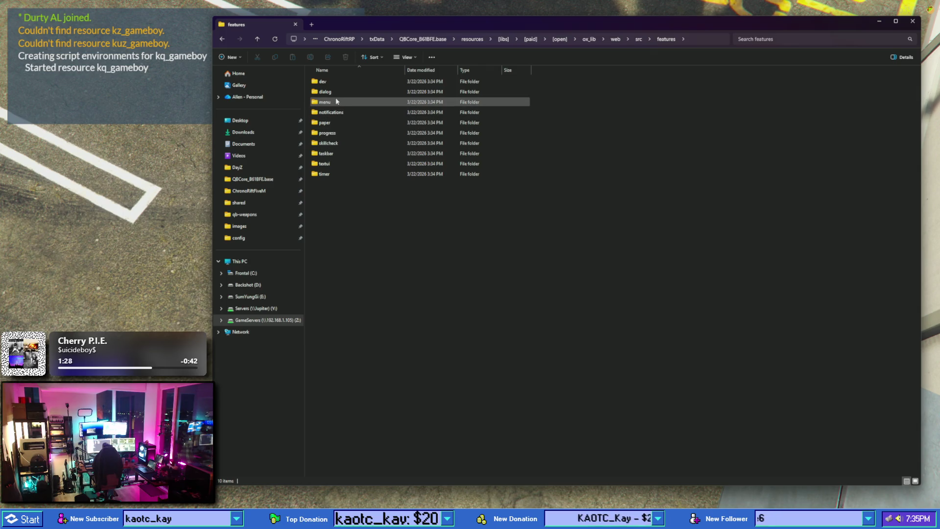
left_click(226, 40)
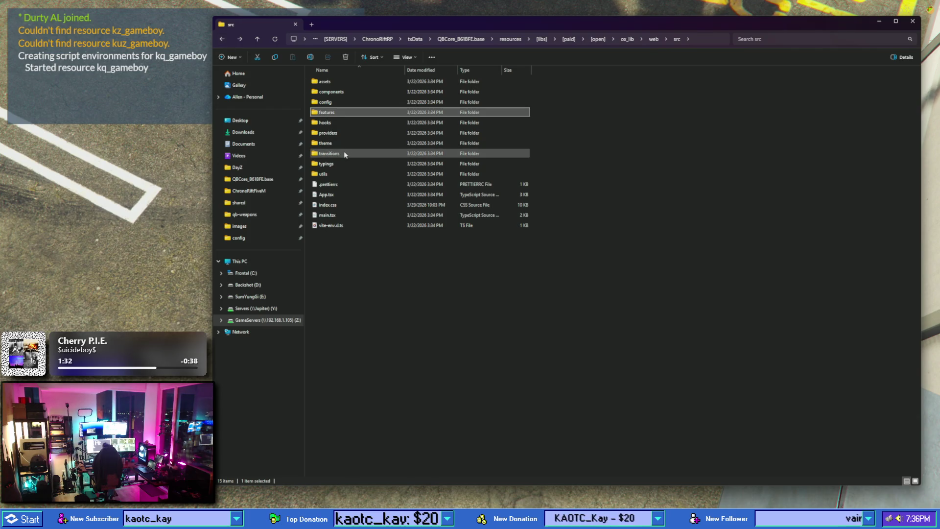
double_click(342, 174)
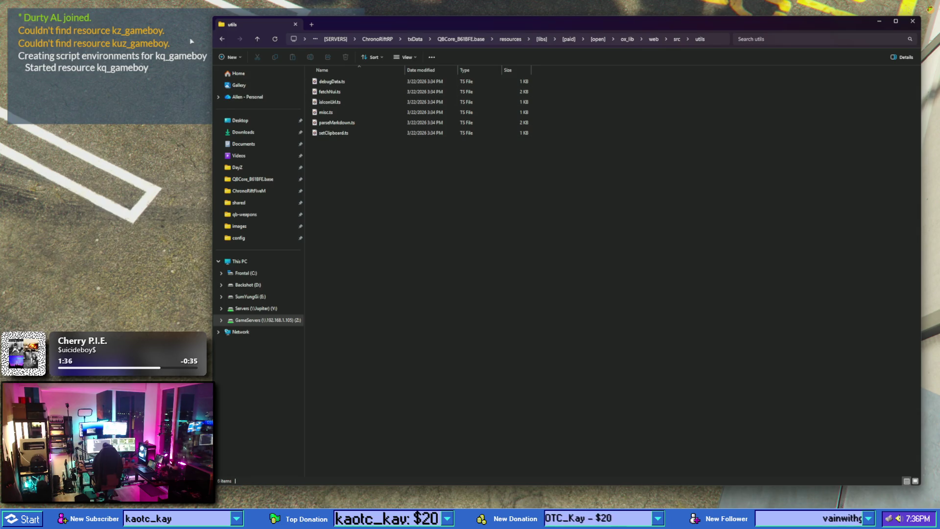
left_click(222, 39)
left_click(223, 39)
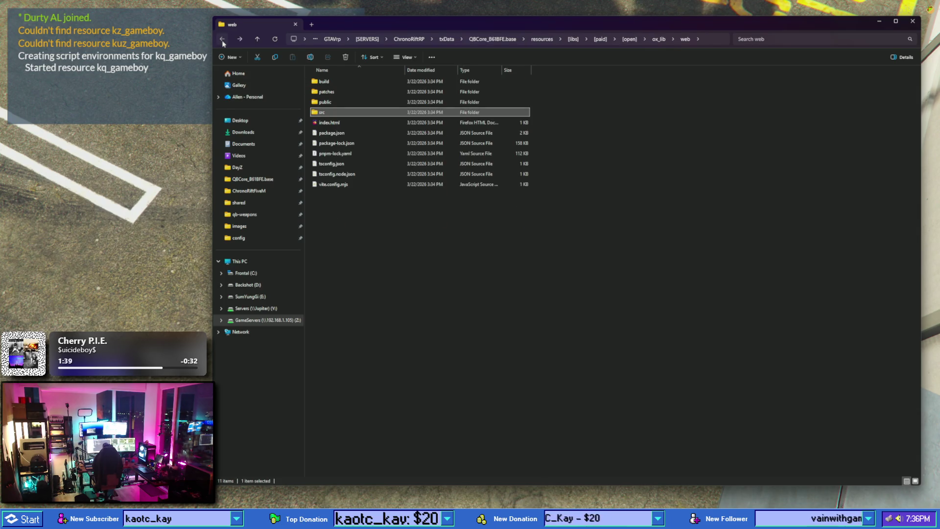
left_click(600, 39)
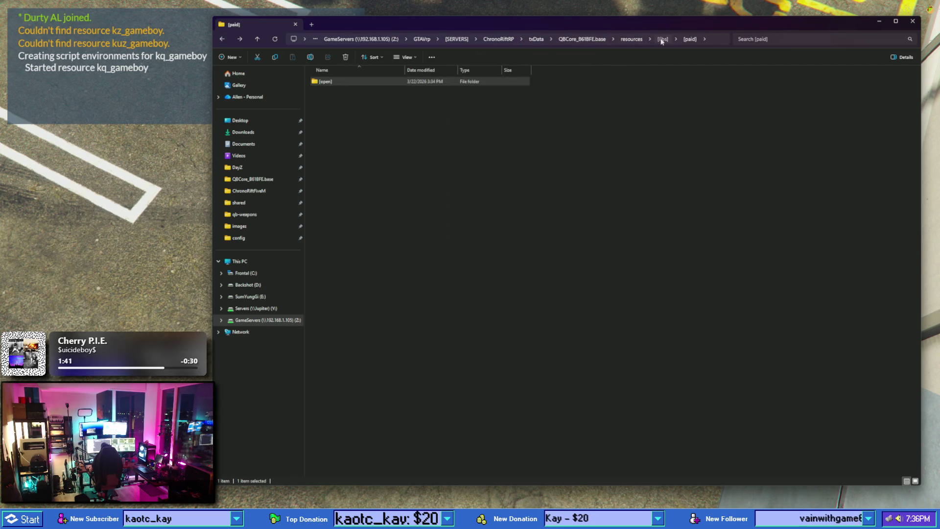
- Go up to the resources folder and briefly look inside [inventory]
left_click(663, 39)
left_click(648, 41)
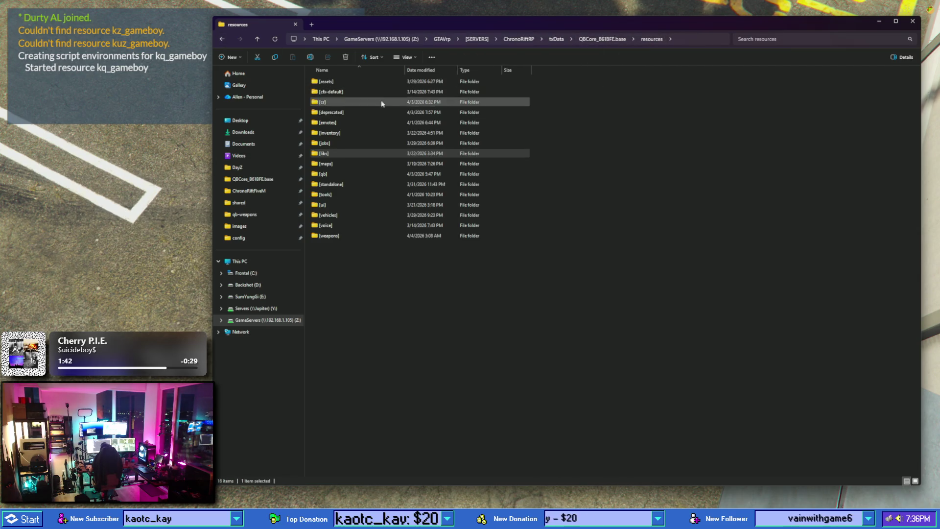
left_click(345, 135)
double_click(344, 135)
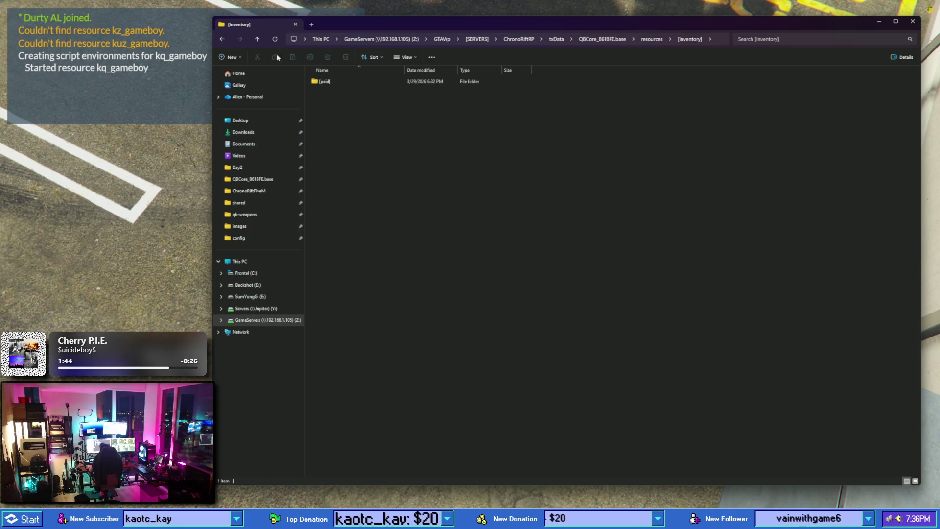
key("alt+Left")
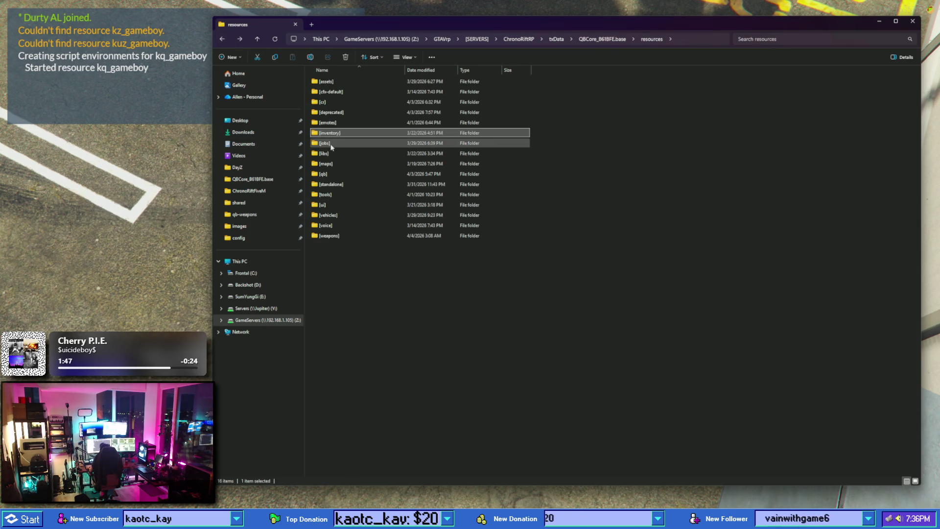
- Open [qb] and look into qb-core's html folder
double_click(344, 173)
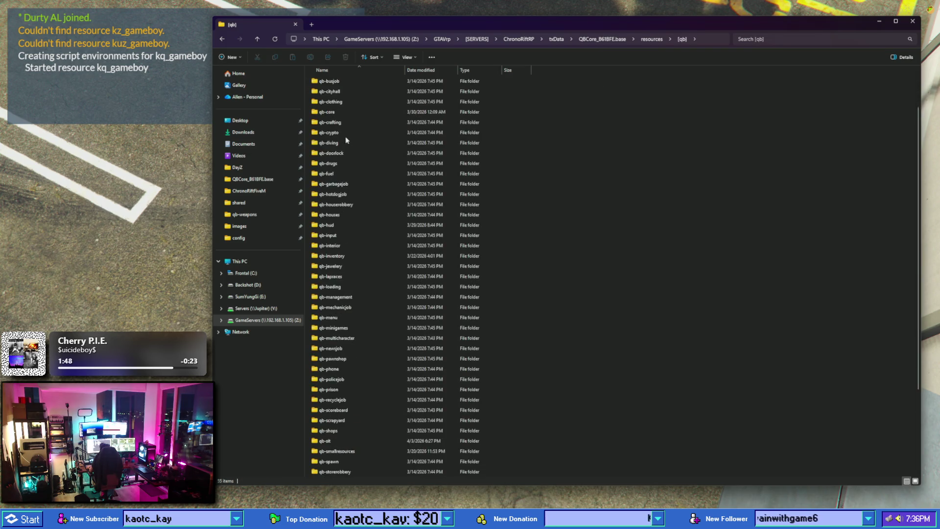
scroll(345, 139, "down", 4)
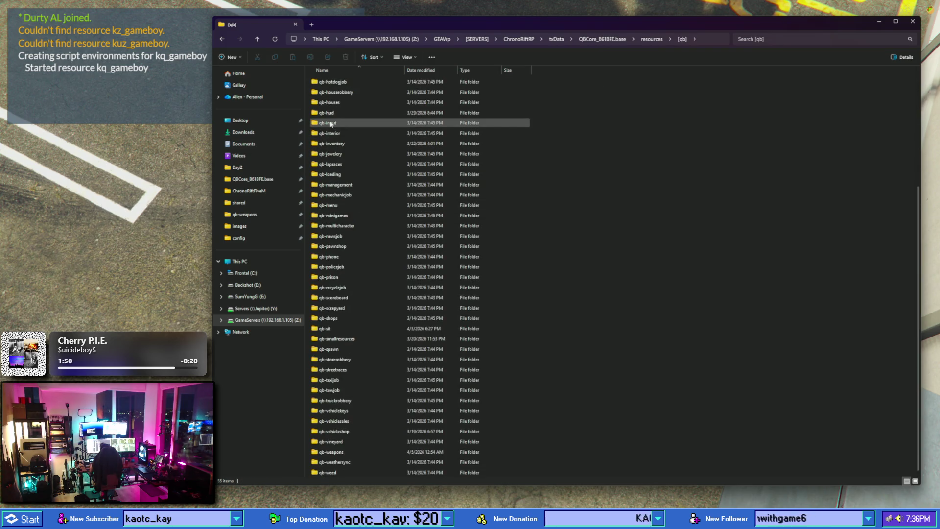
scroll(331, 125, "up", 2)
double_click(336, 92)
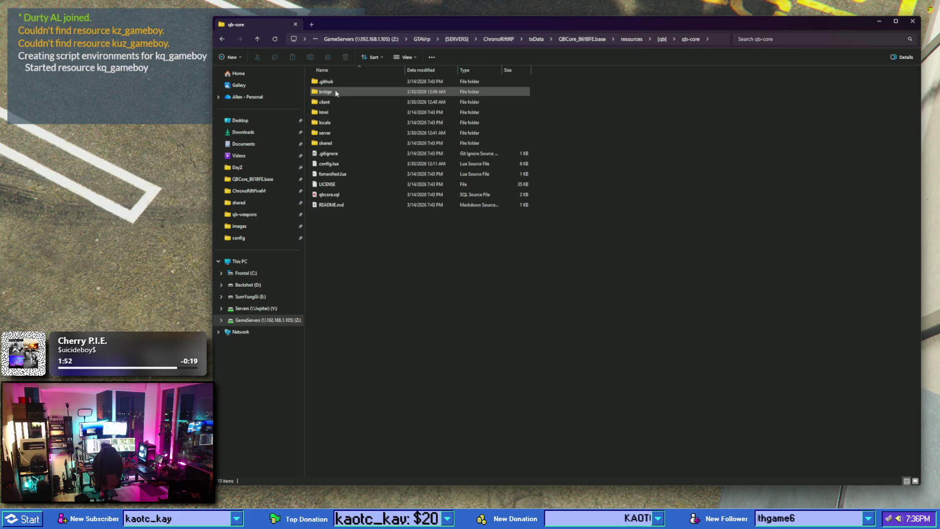
double_click(325, 112)
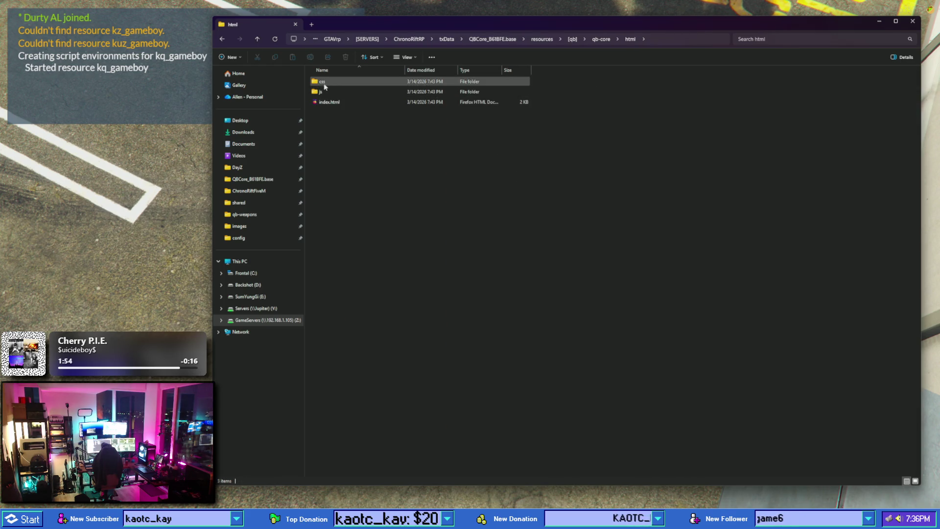
left_click(221, 39)
left_click(222, 40)
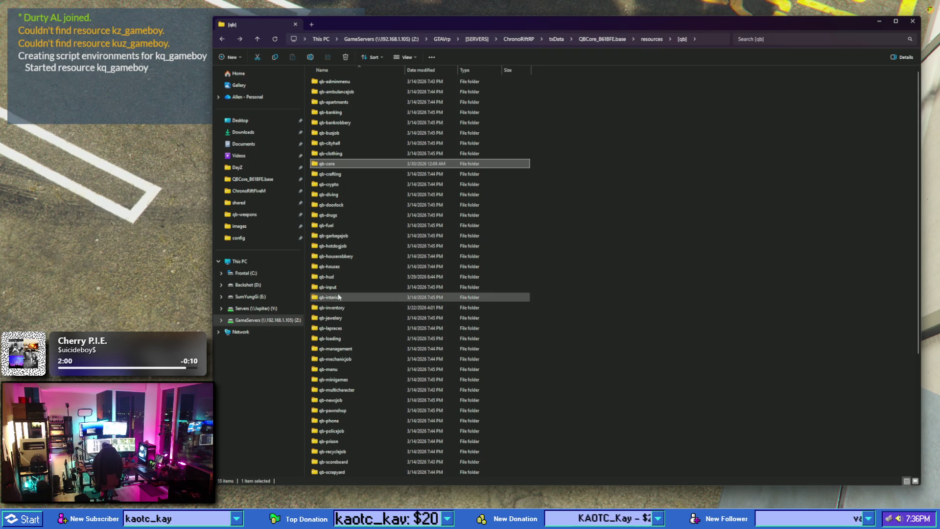
- Browse qb-smallresources' html and client folders, then return to [qb]
scroll(340, 287, "down", 5)
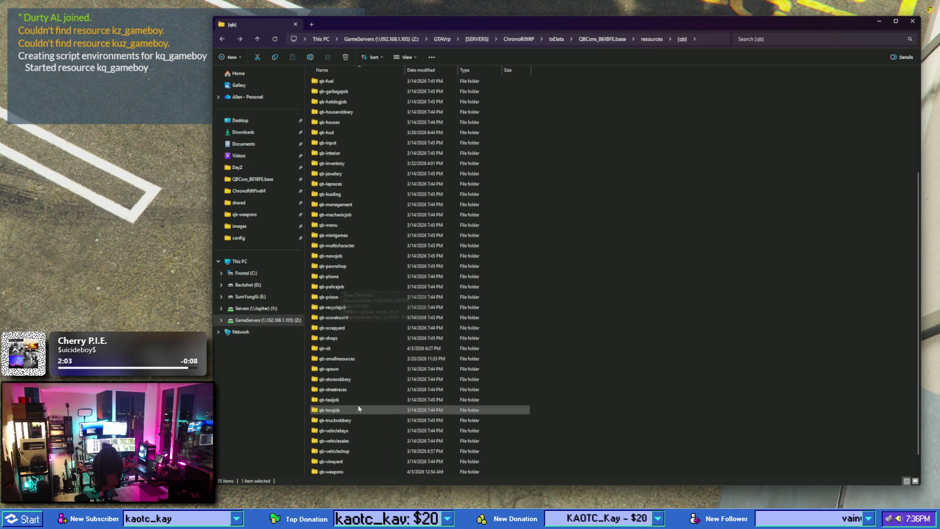
double_click(356, 360)
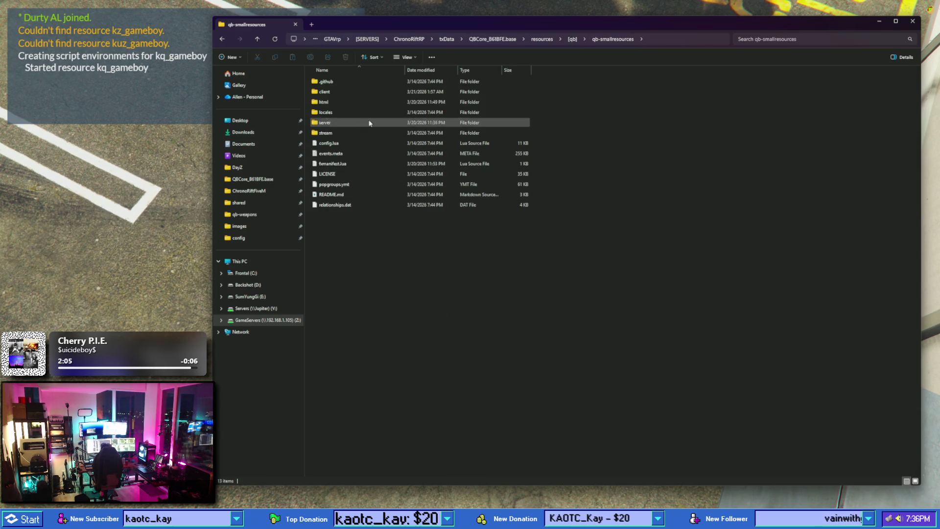
double_click(338, 104)
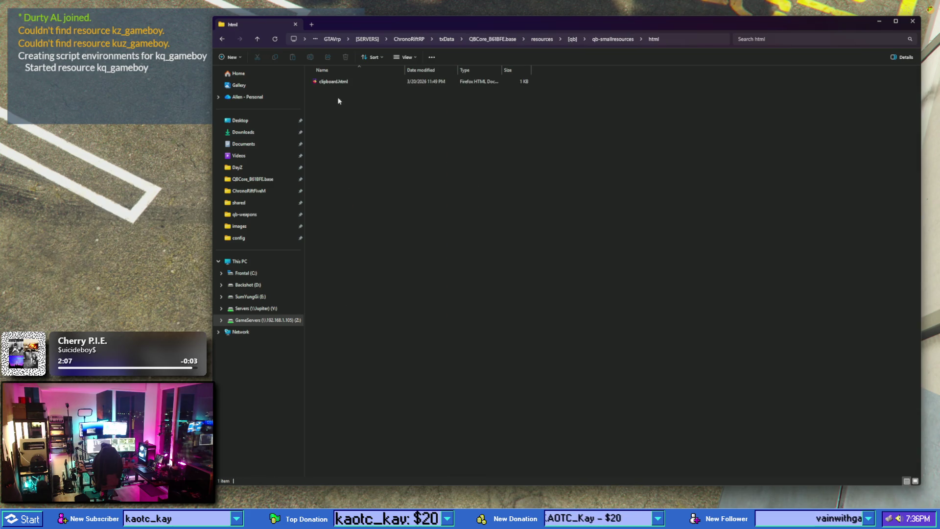
left_click(225, 40)
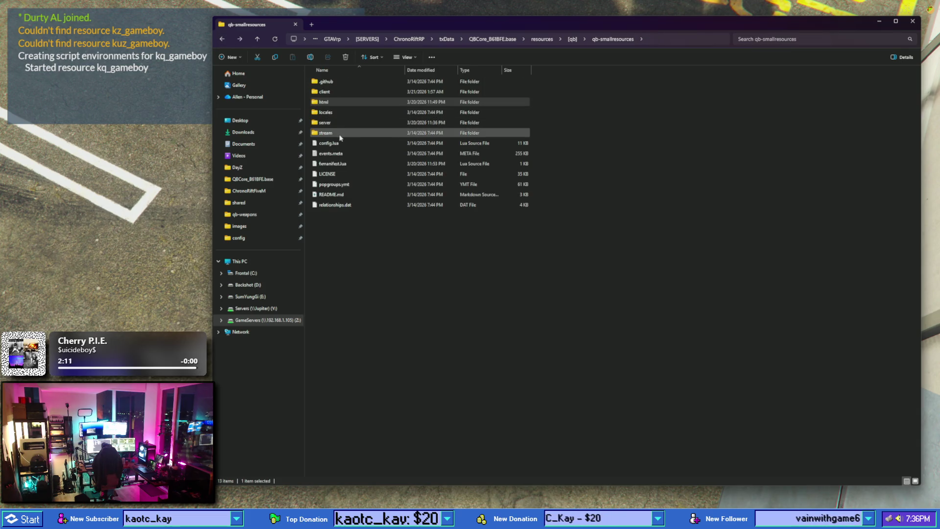
left_click(336, 102)
double_click(325, 93)
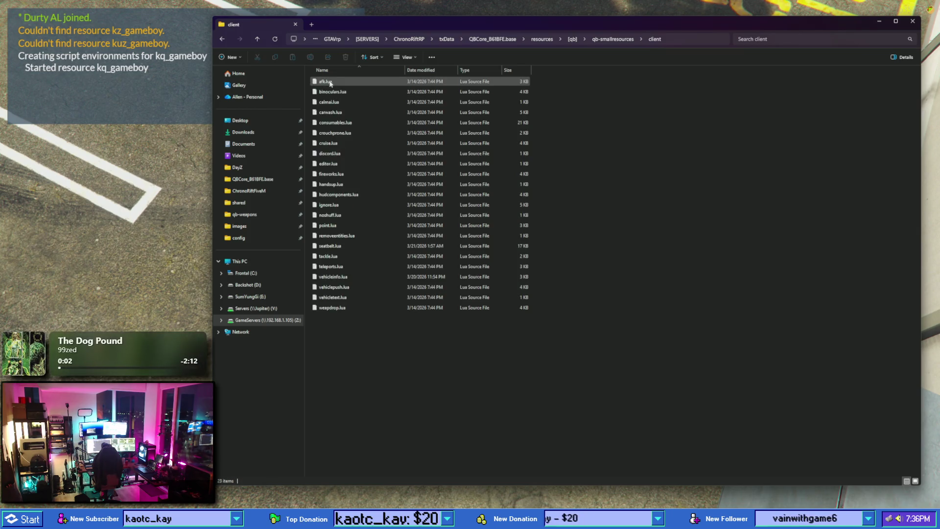
left_click(221, 40)
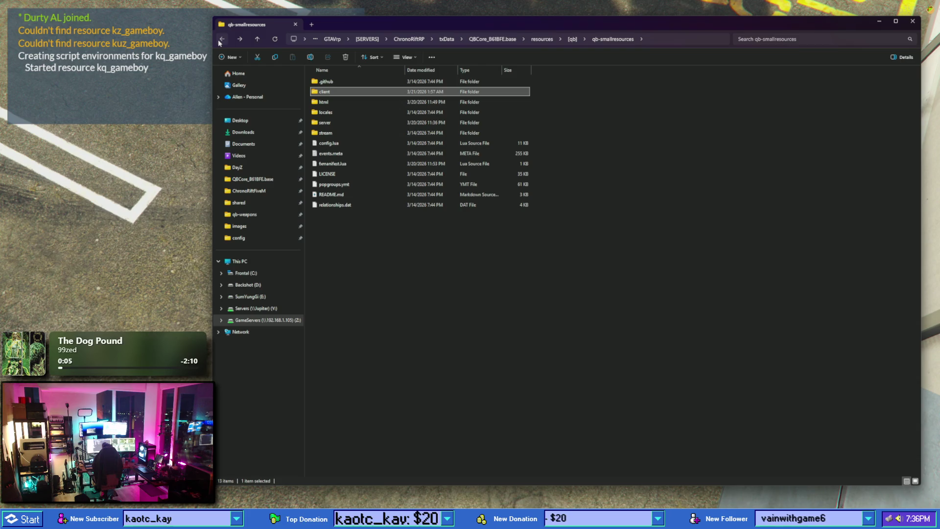
left_click(221, 40)
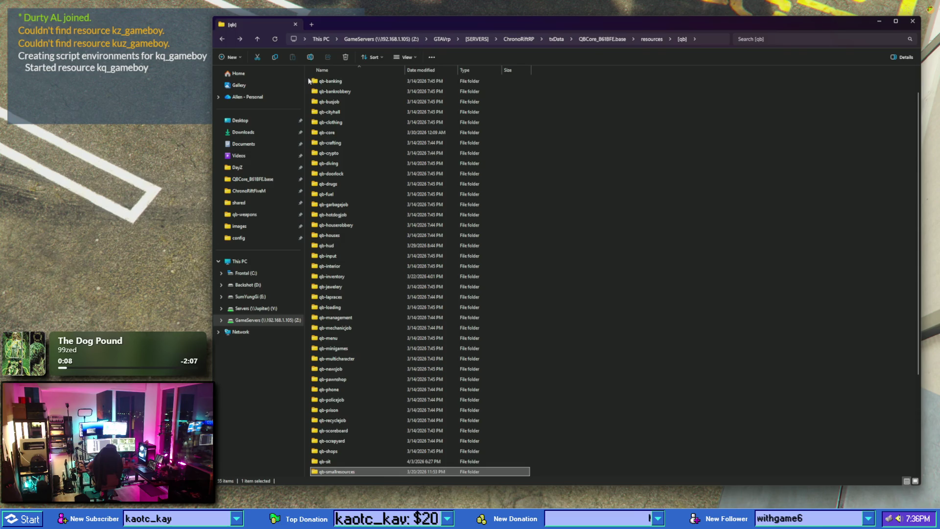
- Go up to resources and open [libs] > [paid]
scroll(394, 146, "down", 5)
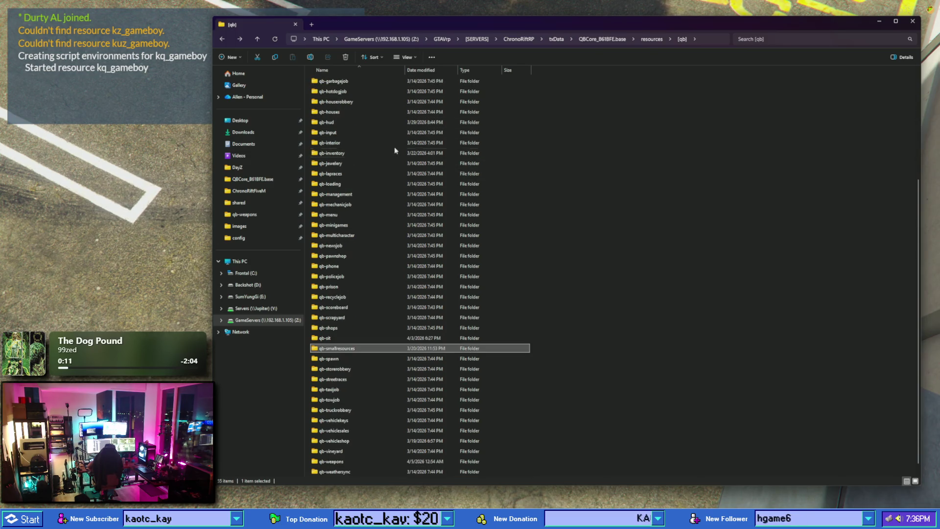
left_click(646, 41)
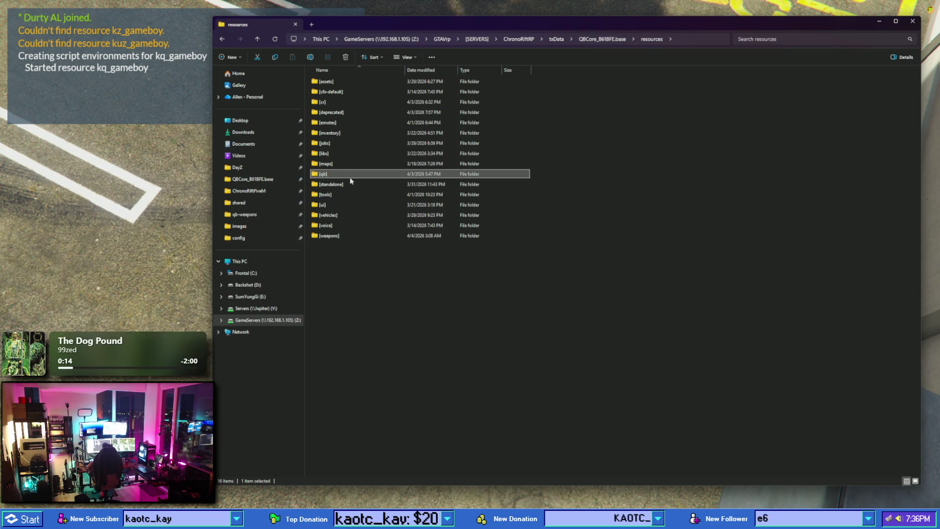
left_click(343, 154)
double_click(343, 154)
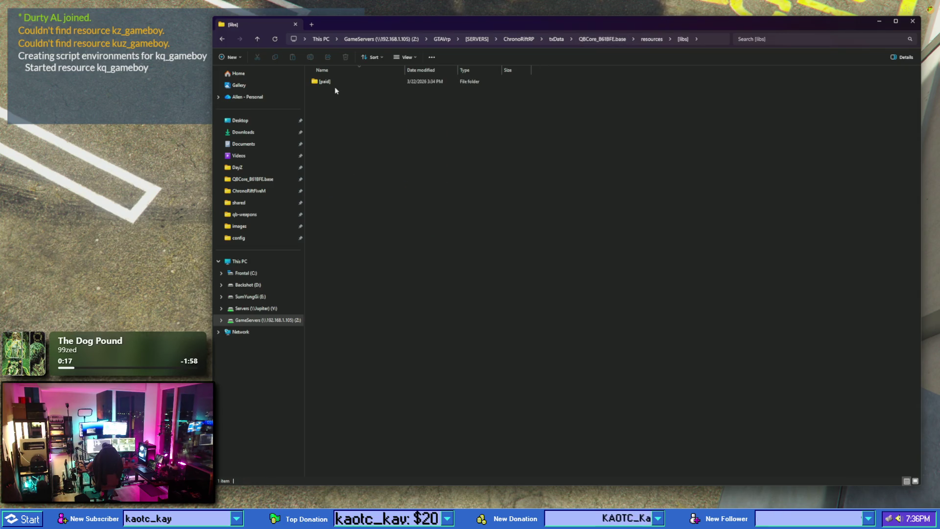
double_click(335, 82)
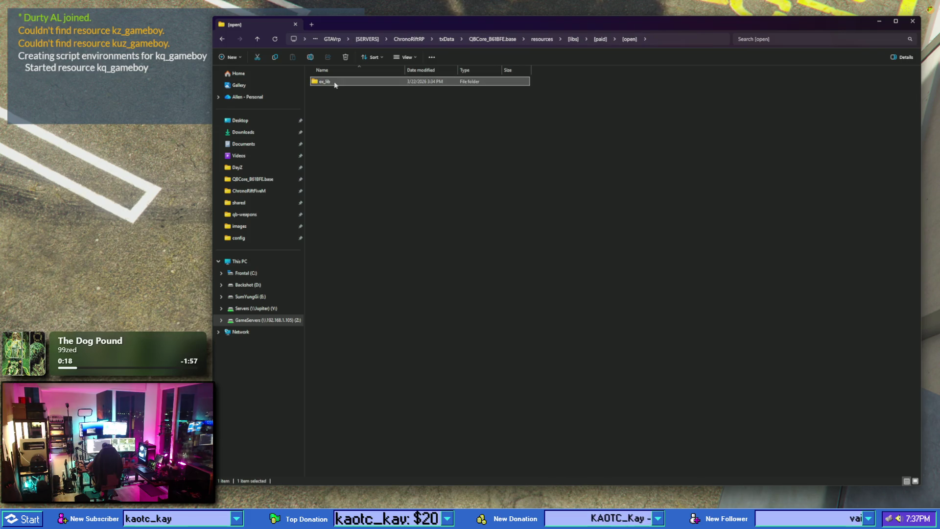
- Open ox_lib's resource folder, check zoneCreator, and return to the ox_lib folder
double_click(335, 82)
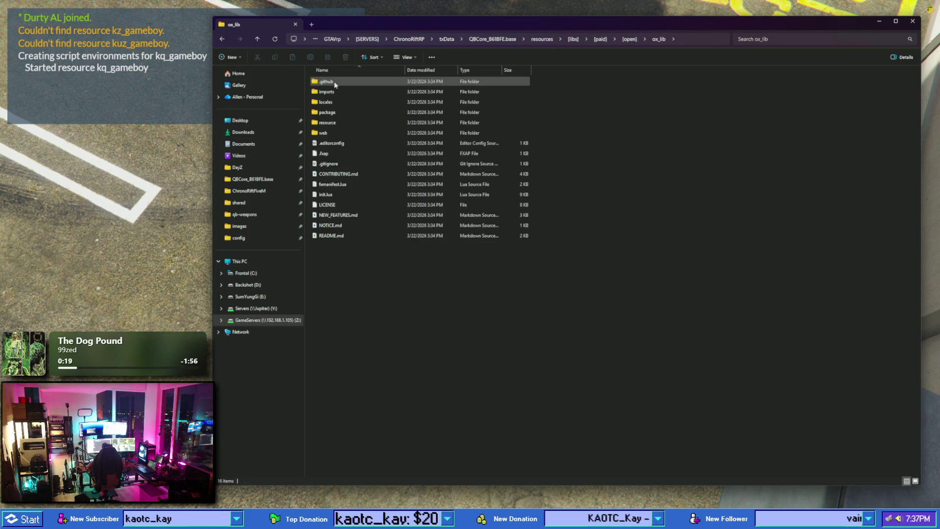
double_click(335, 123)
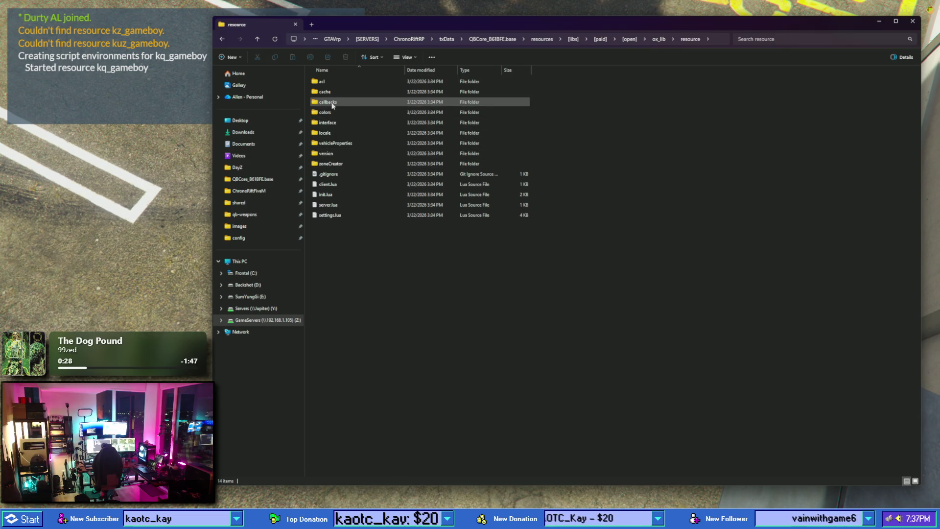
double_click(332, 164)
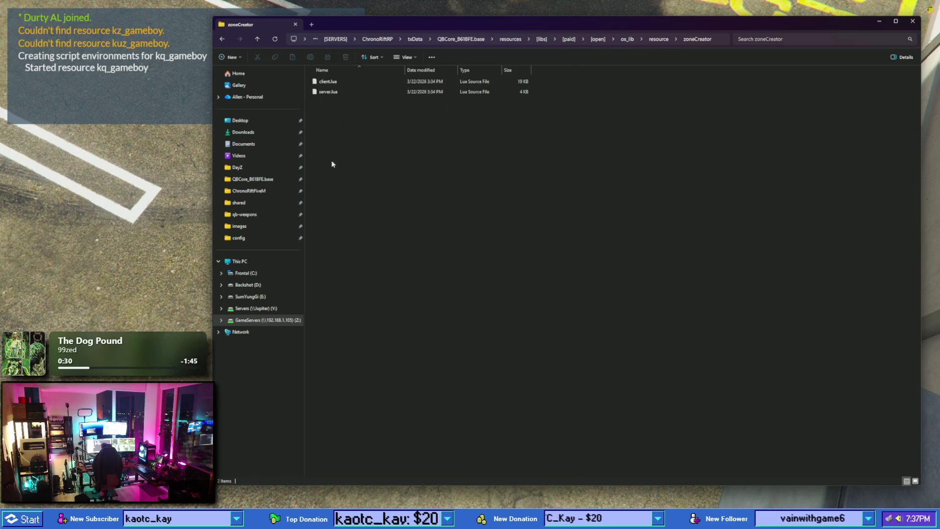
key("alt+Left")
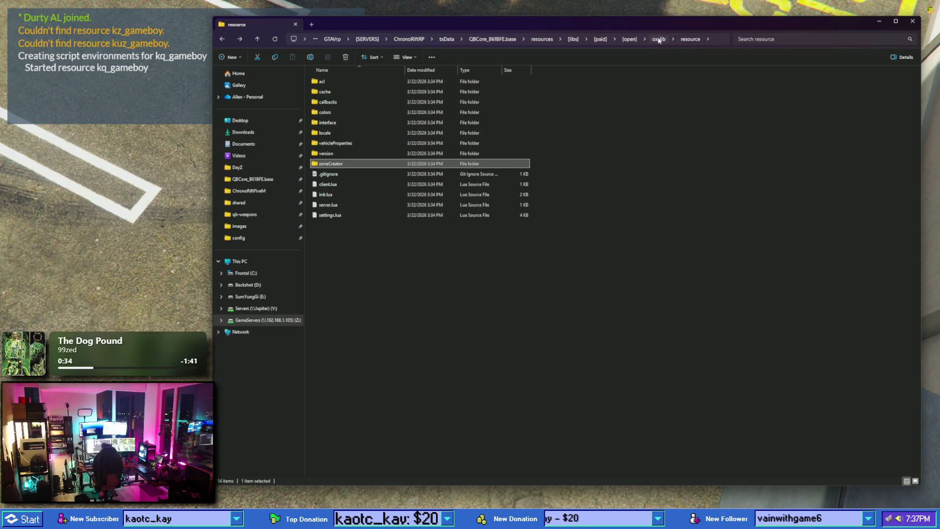
left_click(660, 39)
- Explore package > client > client > interface and back out to package
double_click(336, 114)
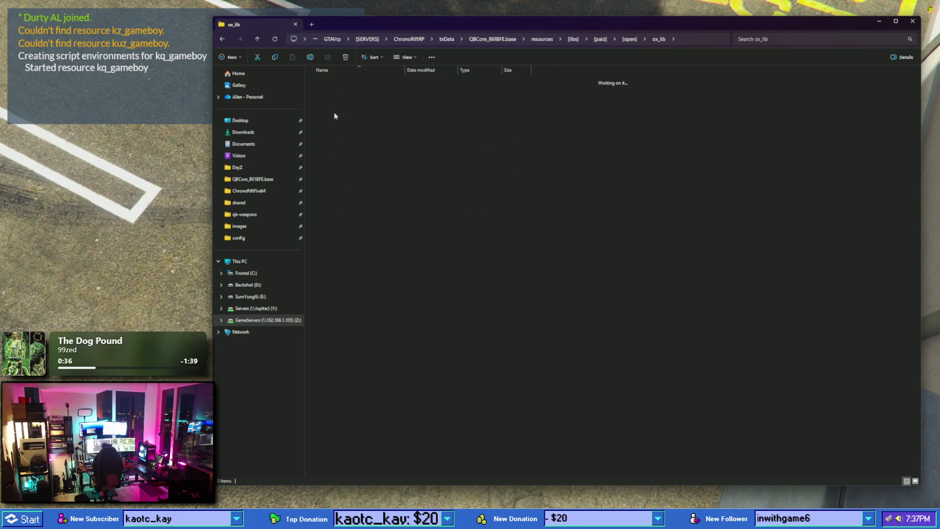
double_click(335, 82)
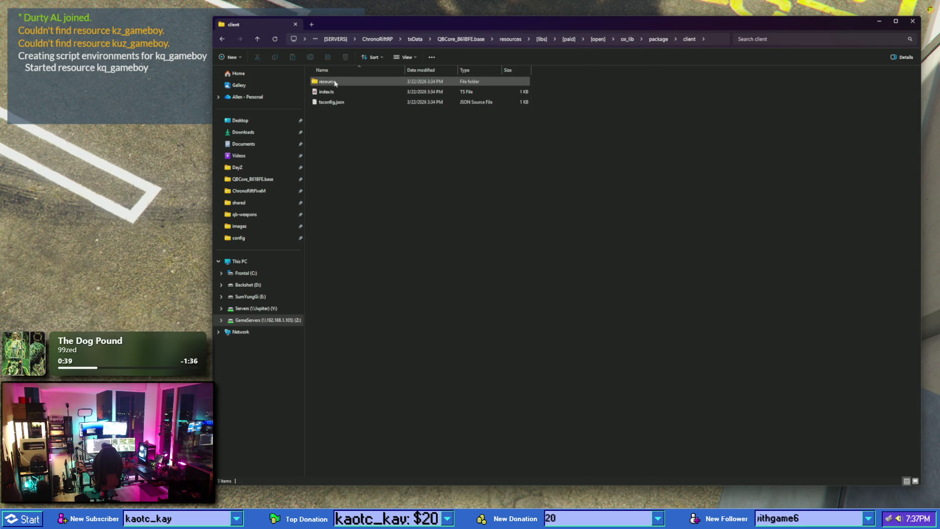
double_click(335, 82)
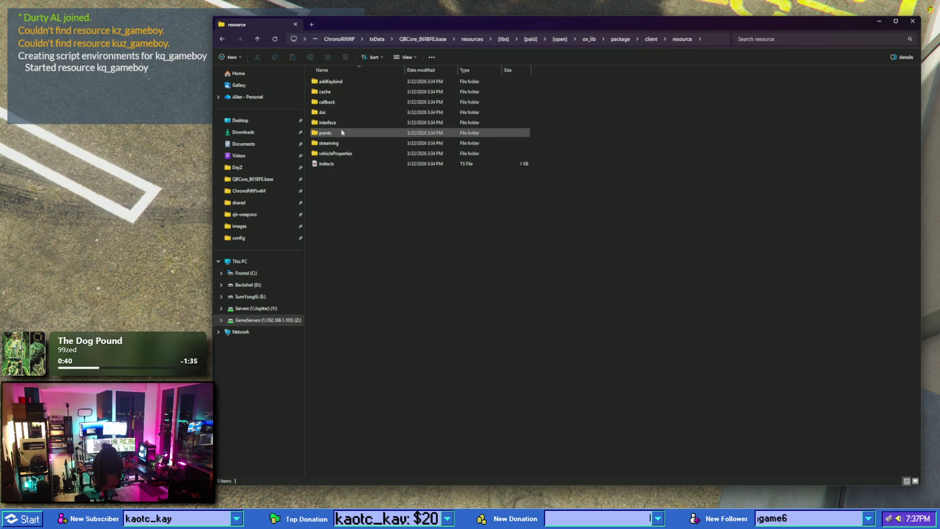
double_click(337, 122)
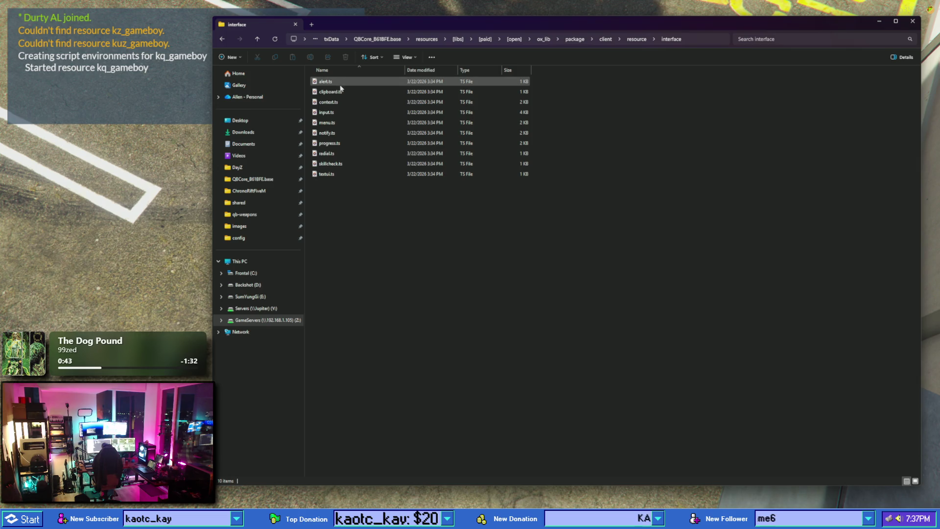
left_click(222, 39)
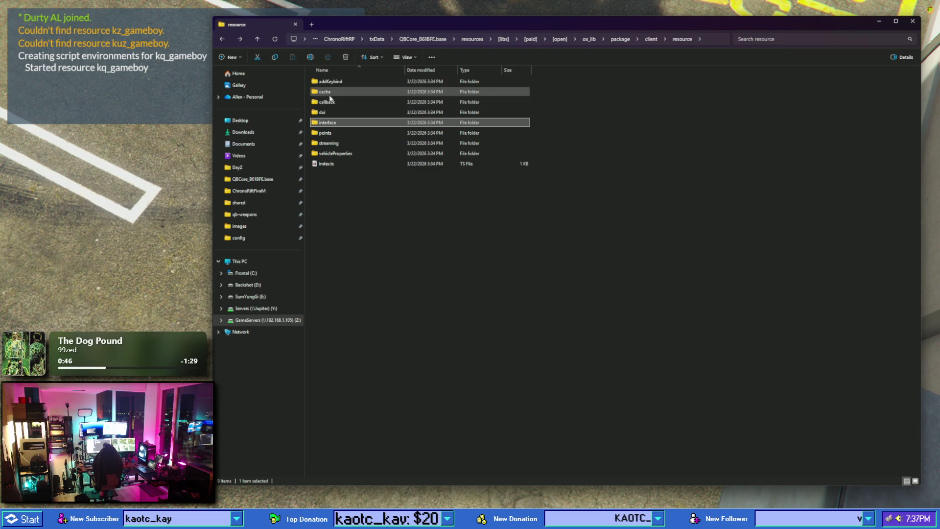
left_click(223, 41)
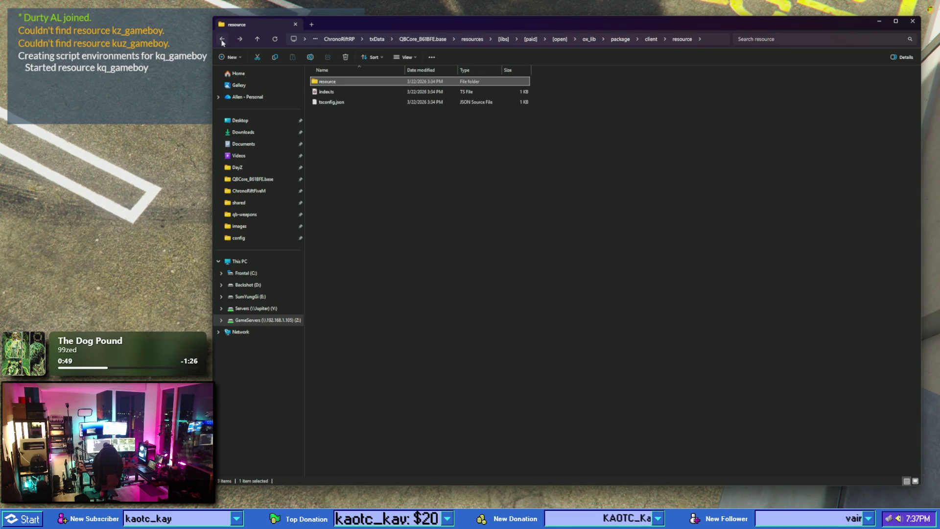
left_click(223, 40)
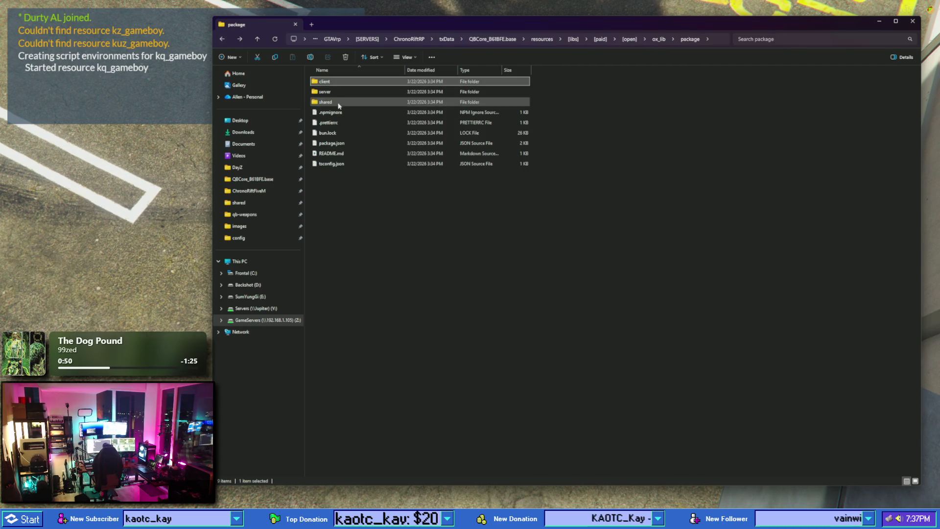
- Check package's server and shared folders, then go back to the ox_lib root
double_click(332, 93)
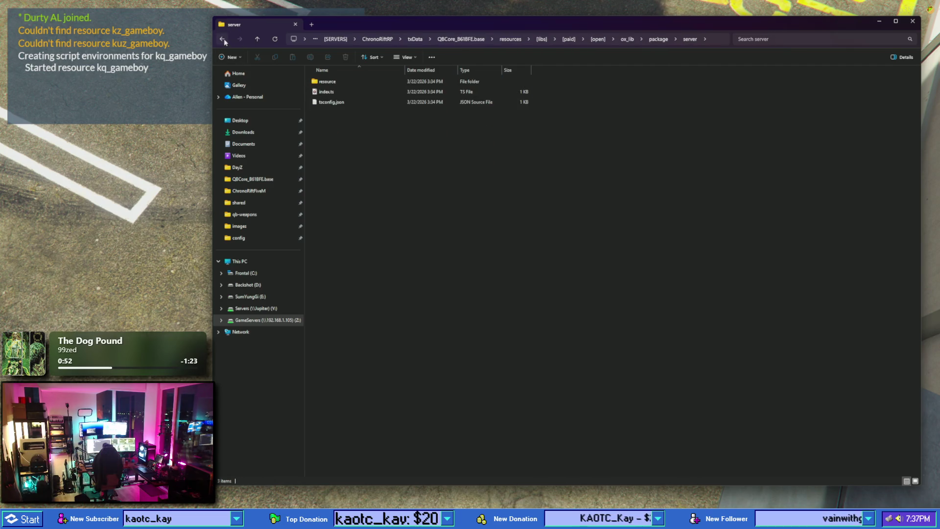
left_click(223, 39)
double_click(333, 102)
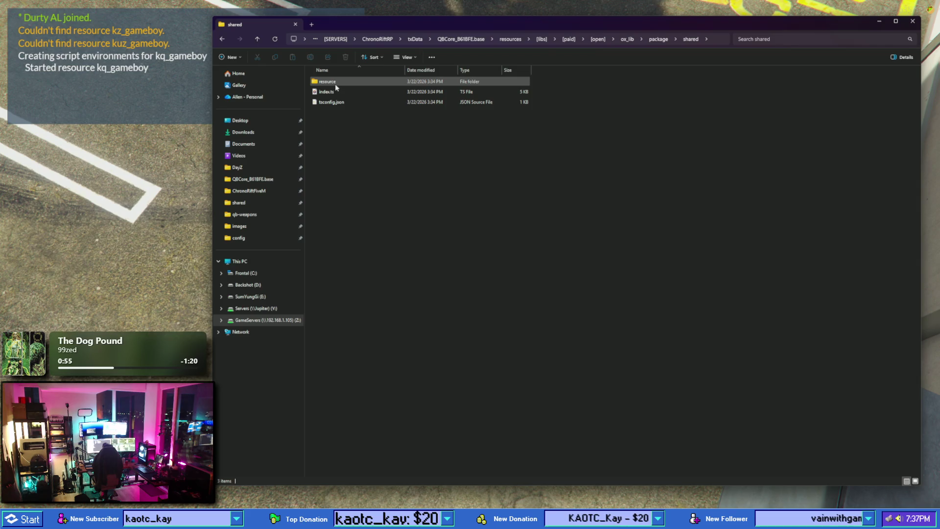
double_click(336, 85)
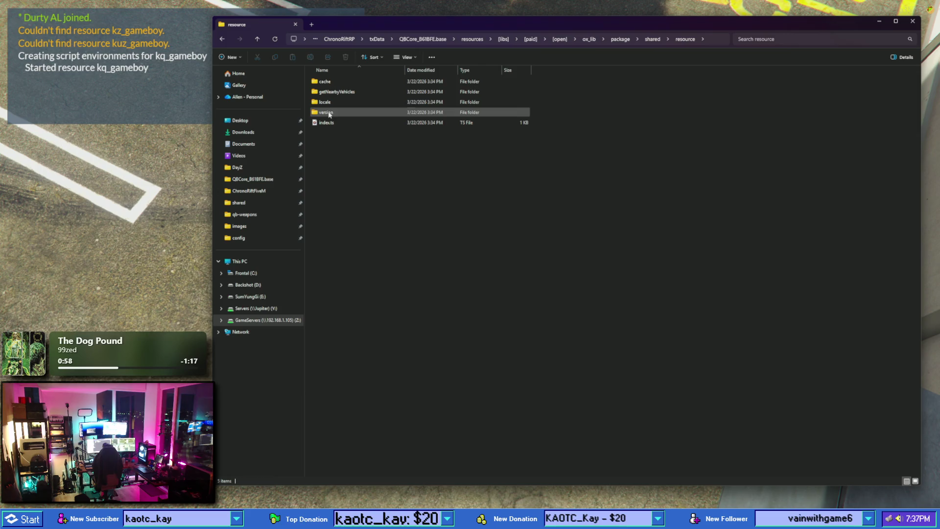
left_click(325, 101)
left_click(222, 39)
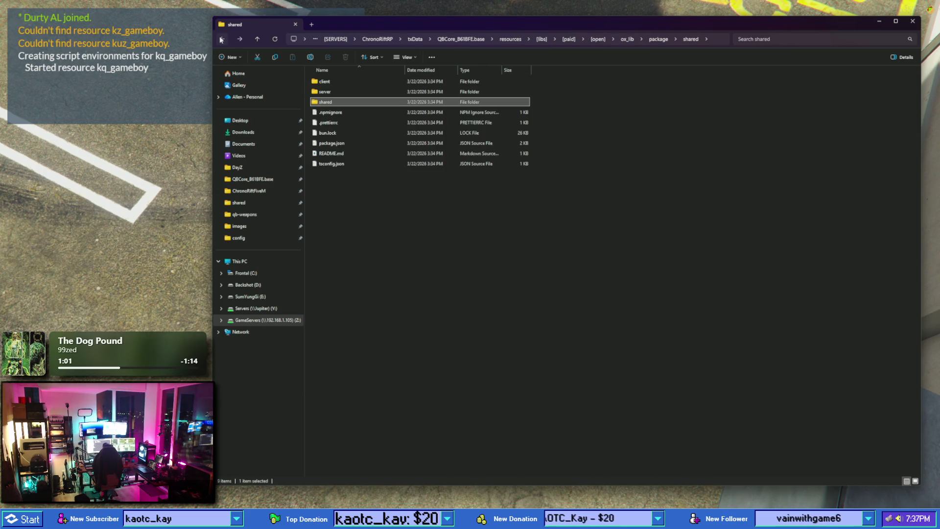
left_click(221, 39)
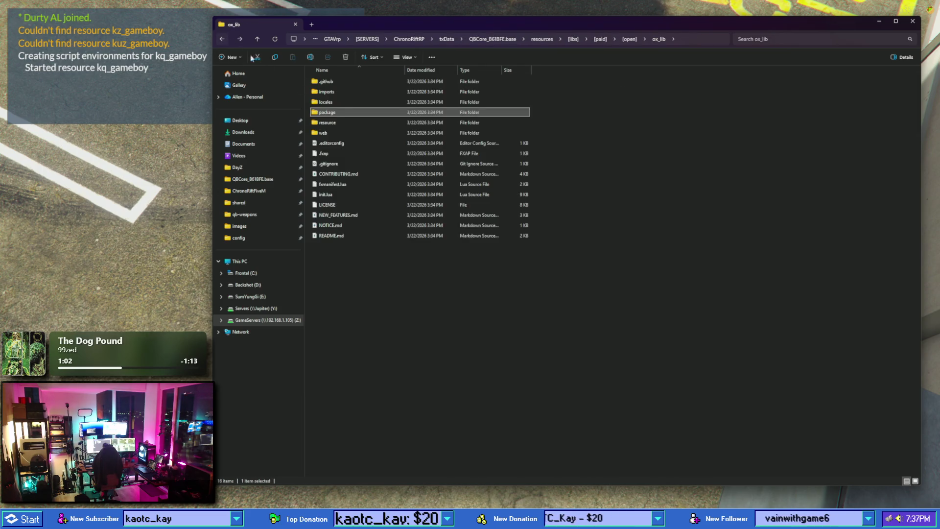
left_click(331, 93)
double_click(332, 95)
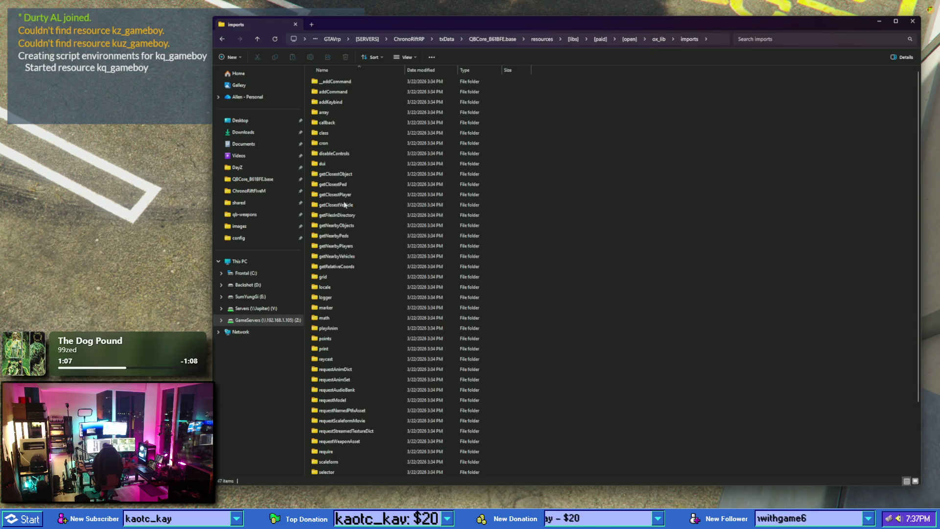
scroll(337, 316, "down", 3)
scroll(338, 338, "up", 3)
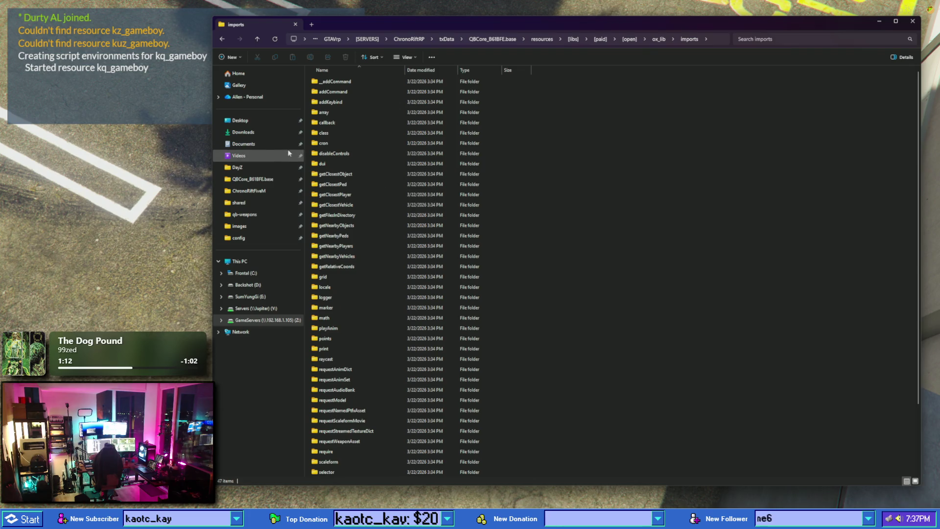
left_click(221, 40)
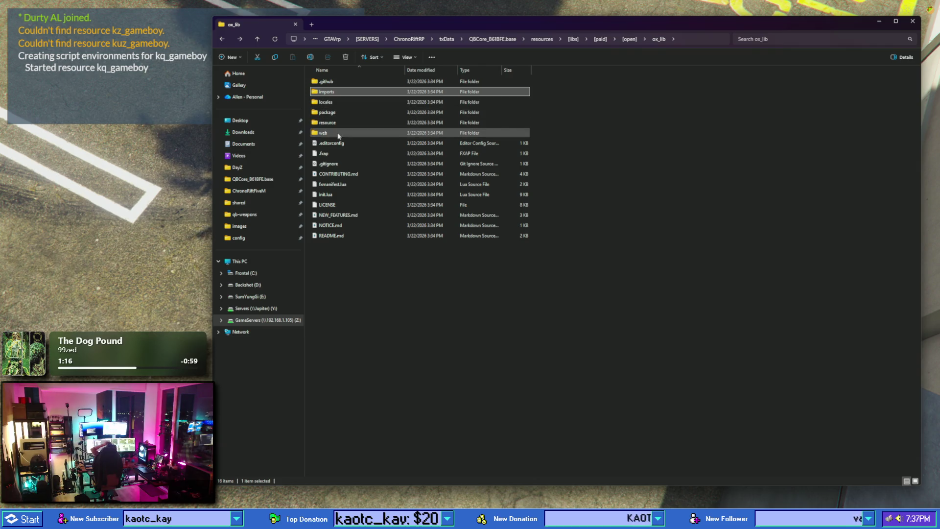
double_click(325, 132)
double_click(326, 102)
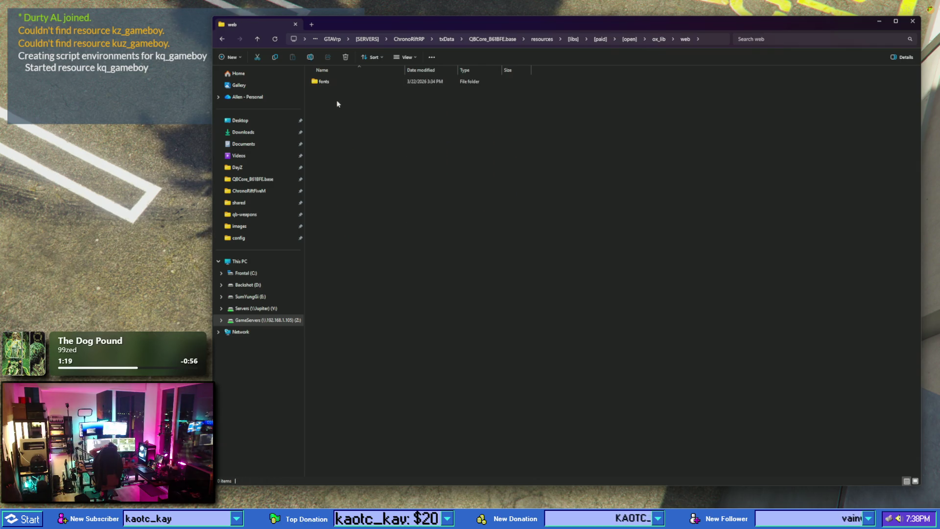
left_click(220, 41)
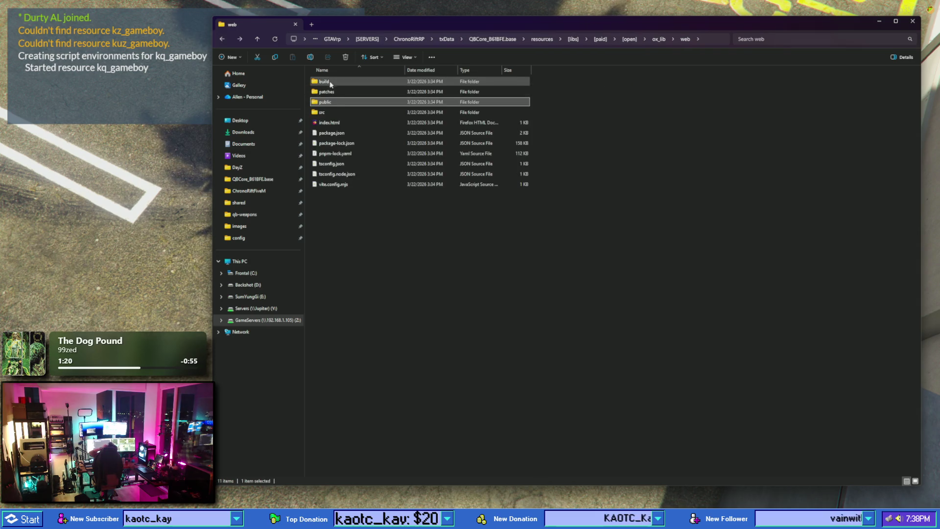
double_click(326, 90)
double_click(325, 81)
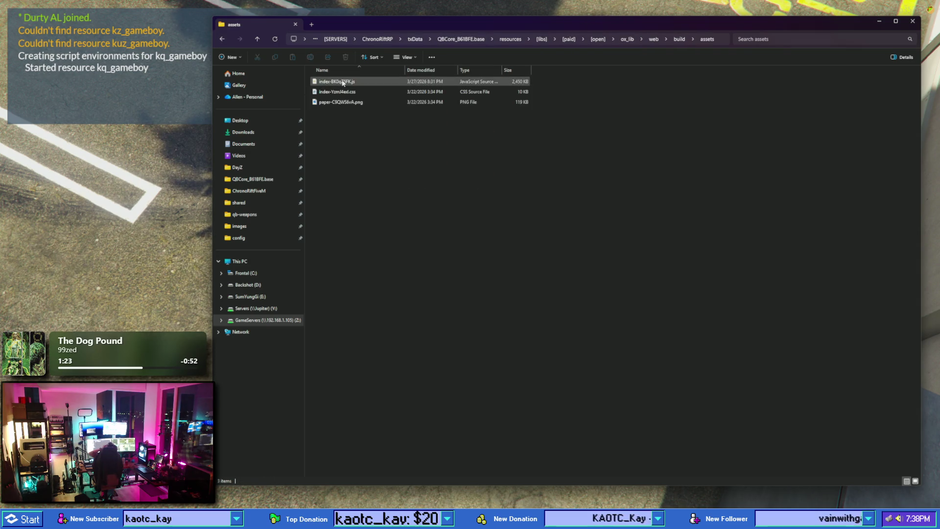
left_click(220, 42)
key("Down")
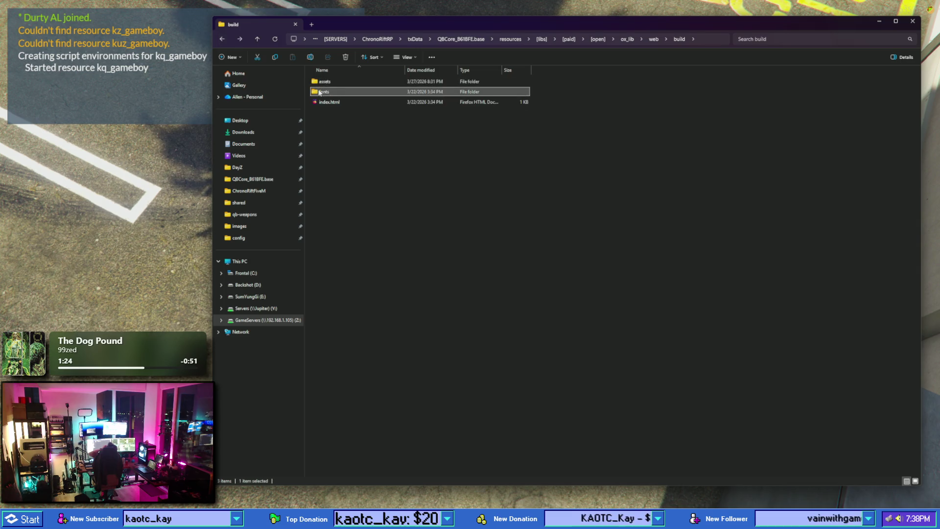
key("Return")
left_click(221, 41)
left_click(221, 41)
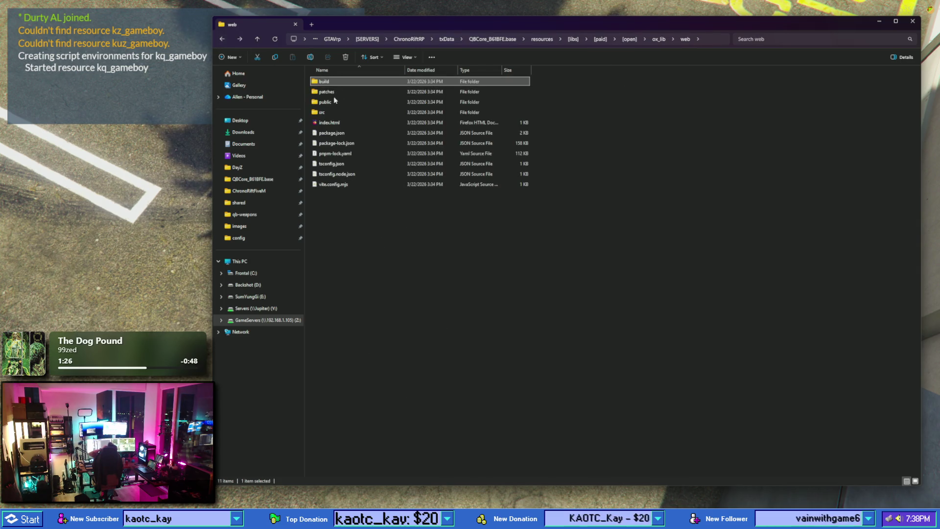
double_click(335, 91)
left_click(222, 39)
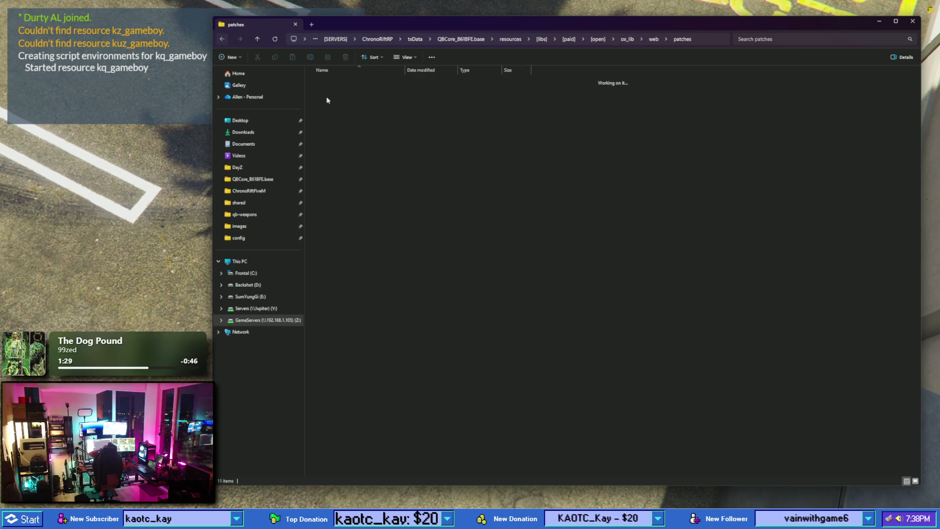
double_click(327, 113)
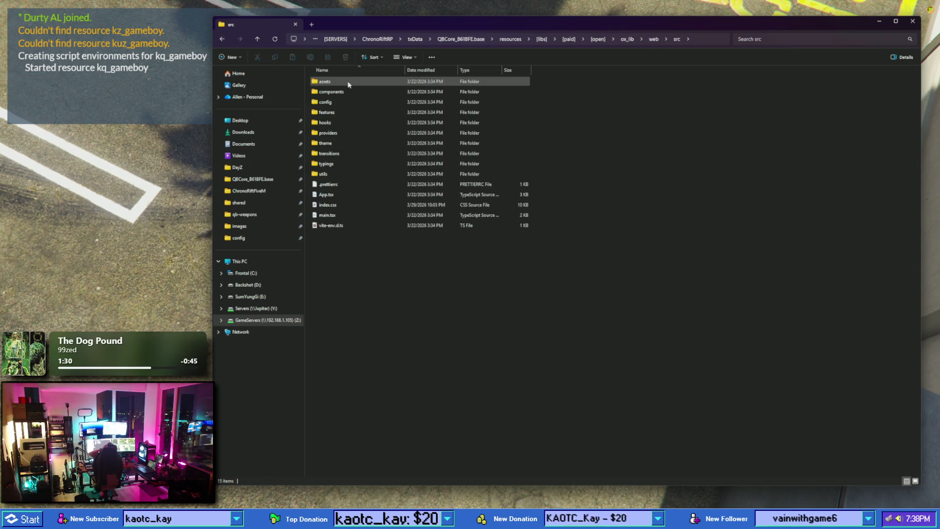
double_click(348, 83)
double_click(348, 83)
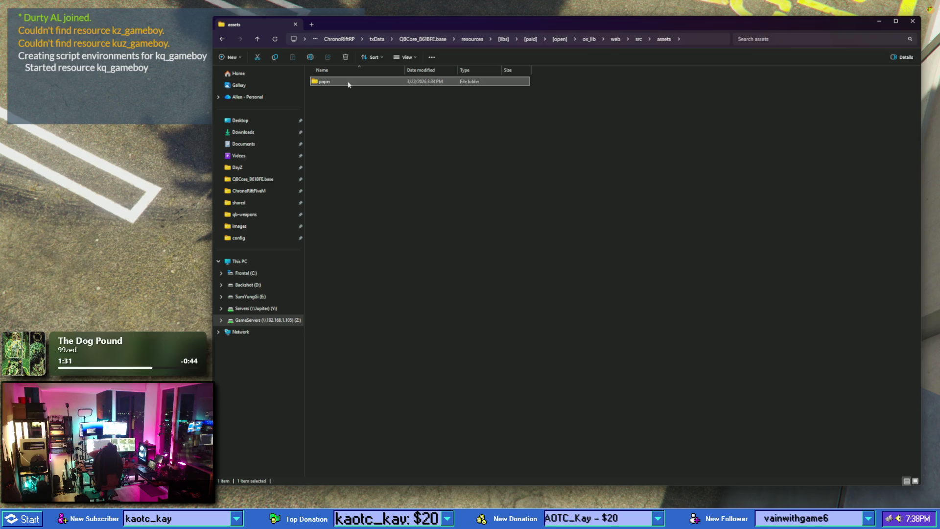
left_click(222, 39)
left_click(222, 40)
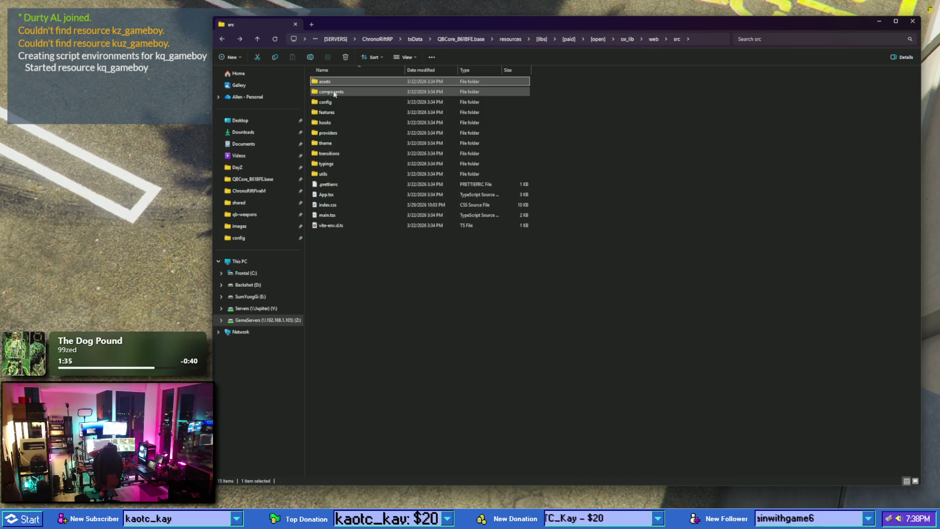
double_click(335, 94)
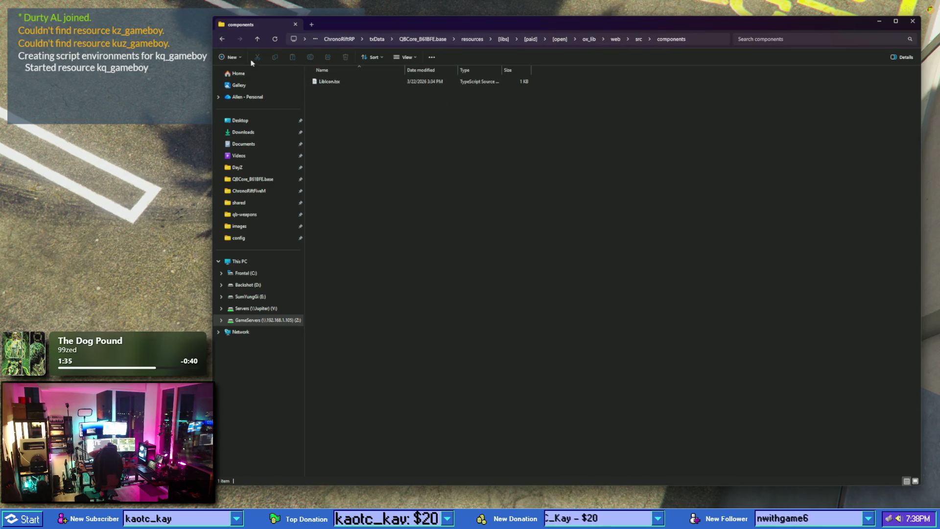
left_click(224, 42)
double_click(342, 101)
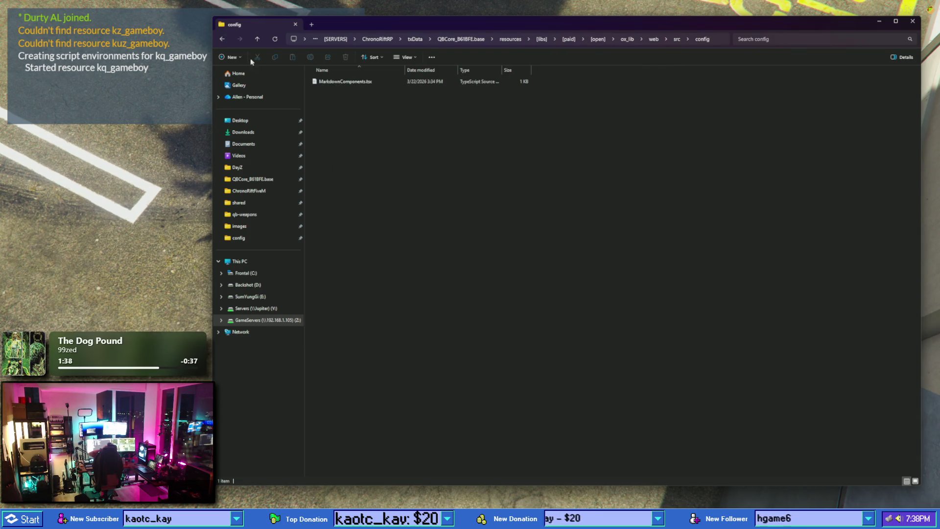
left_click(220, 39)
double_click(341, 102)
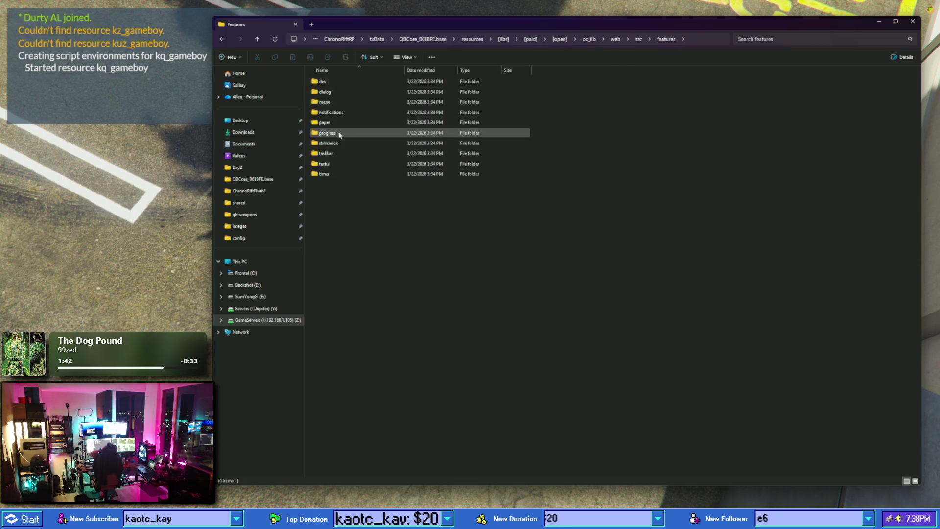
double_click(336, 102)
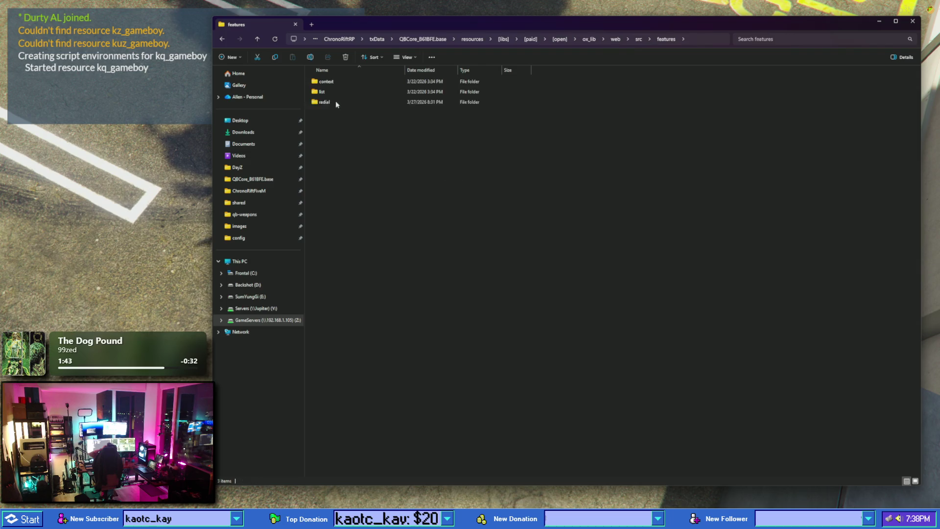
double_click(326, 81)
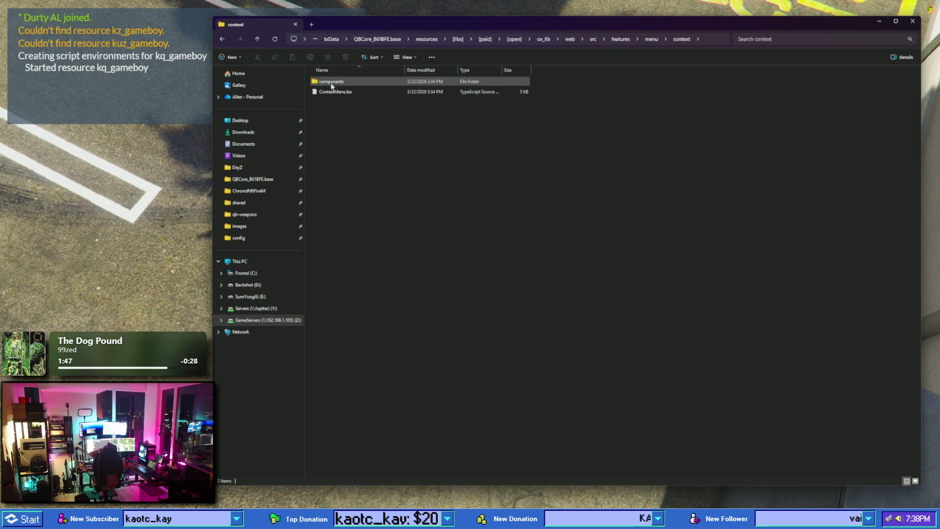
left_click(223, 40)
left_click(223, 40)
left_click(223, 40)
left_click(223, 40)
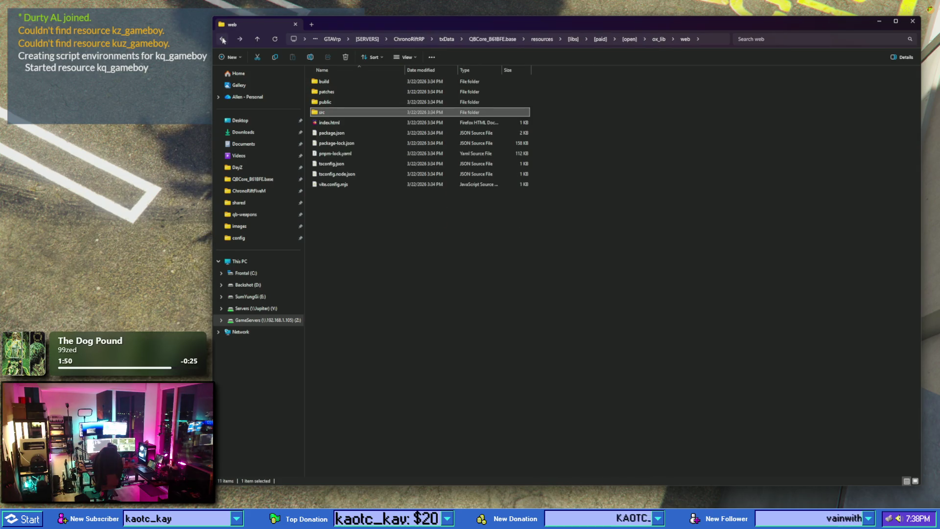
left_click(223, 40)
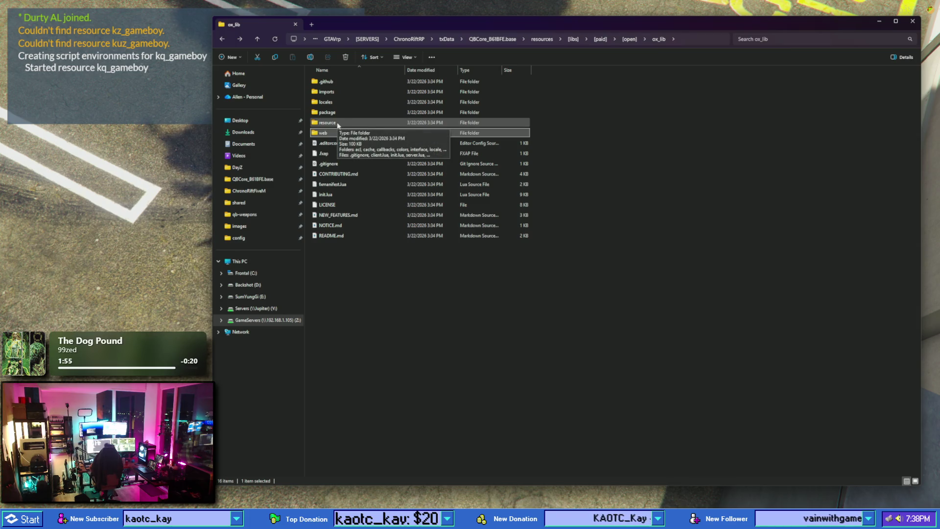
- Go up to resources, open [qb] > qb-inventory and check its config folder
left_click(543, 39)
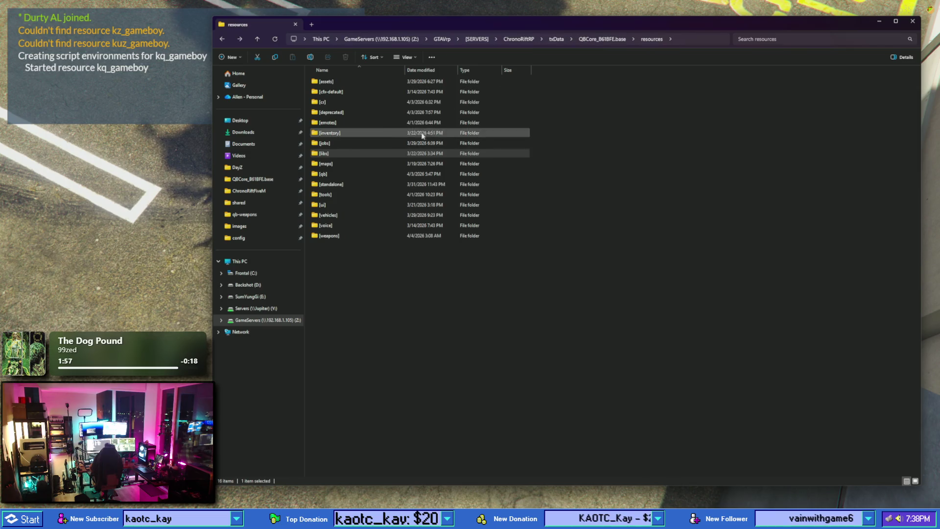
double_click(334, 174)
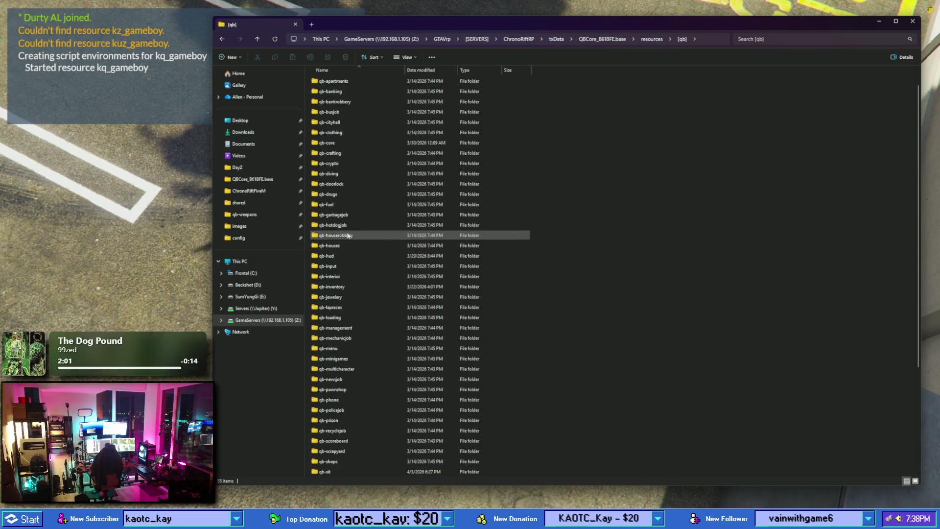
double_click(345, 287)
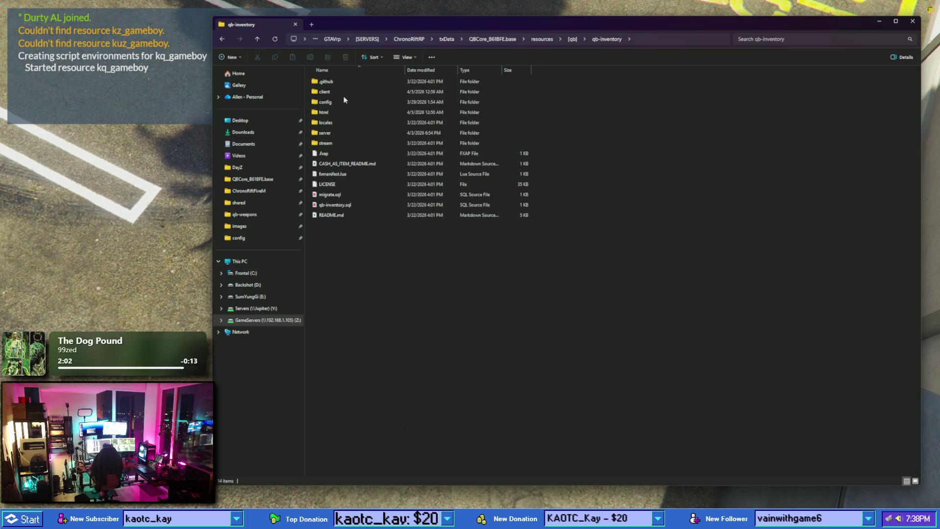
double_click(336, 103)
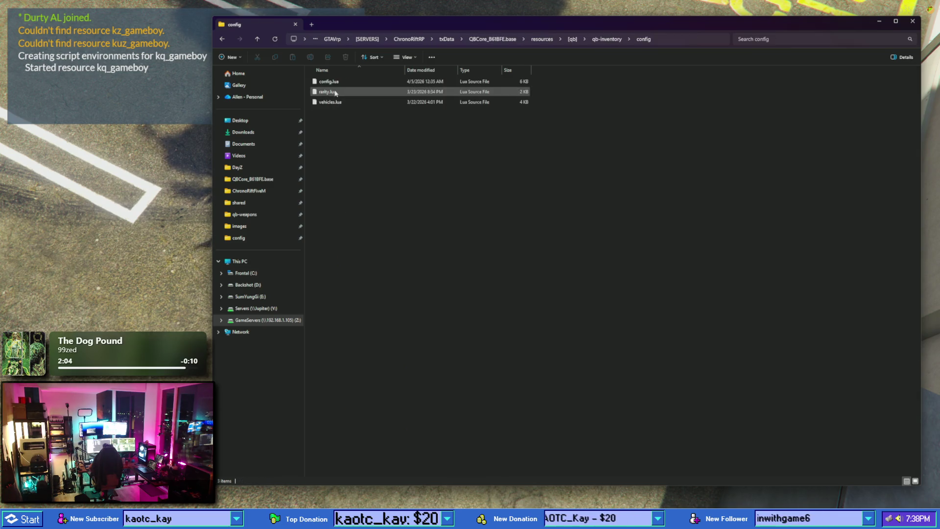
left_click(222, 38)
left_click(330, 127)
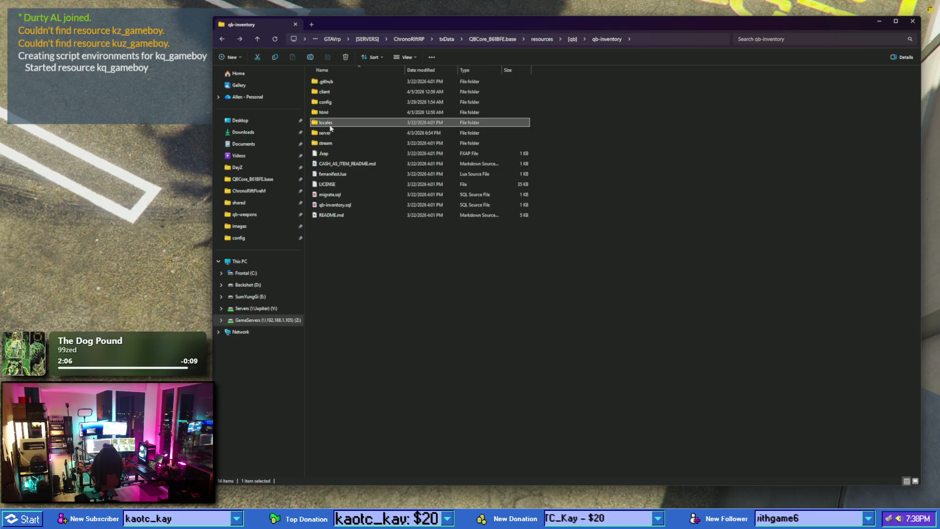
left_click(332, 135)
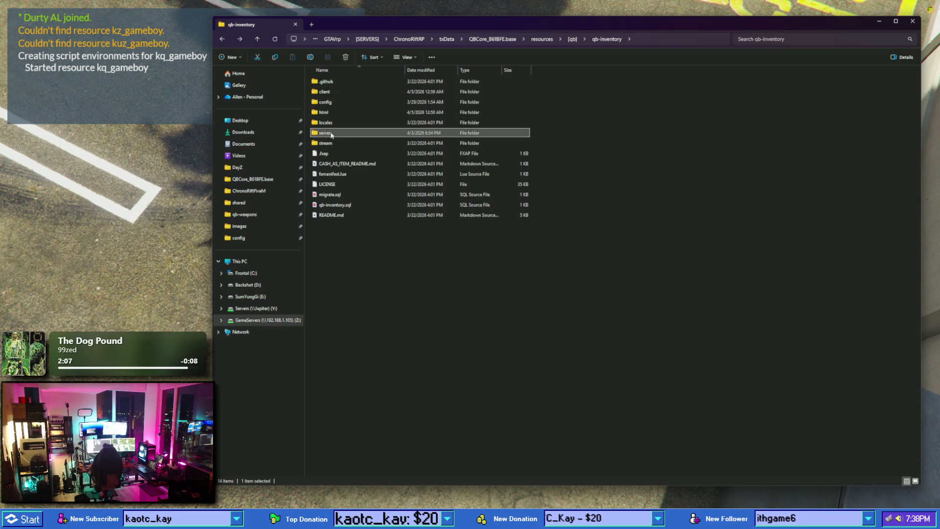
- Look in qb-inventory's html > images folder, then go back to [qb]
double_click(325, 113)
double_click(327, 82)
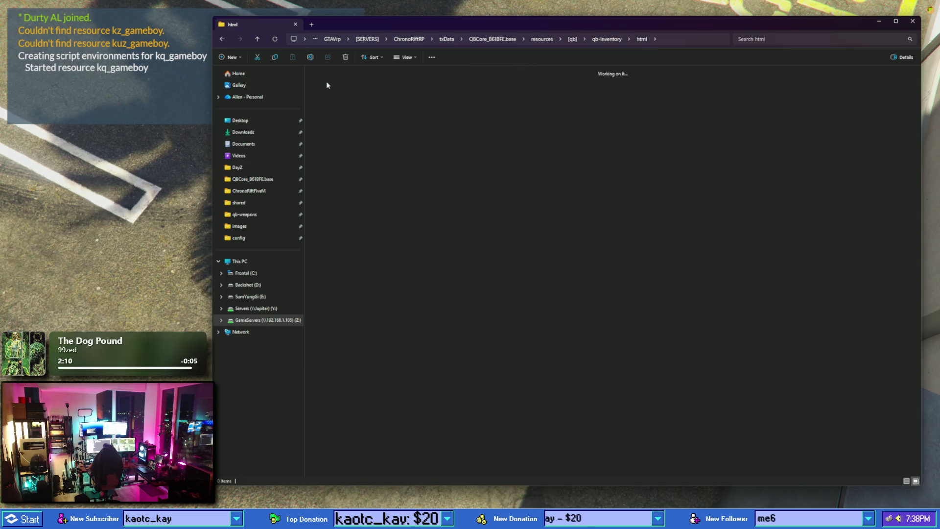
left_click(222, 40)
left_click(222, 40)
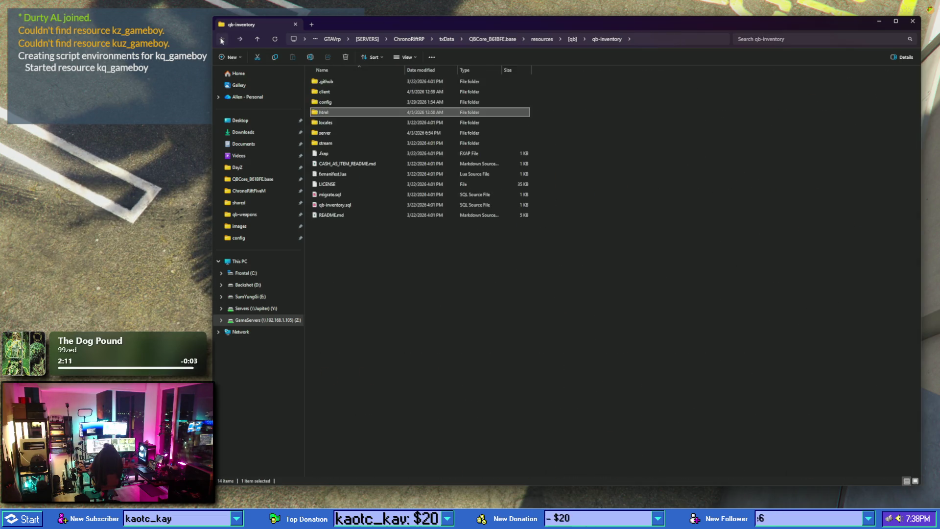
left_click(222, 40)
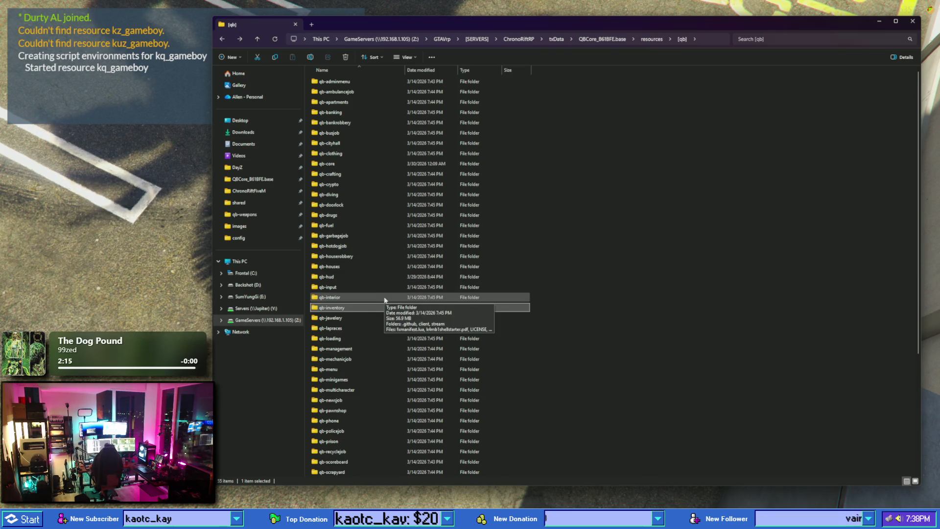
scroll(384, 300, "down", 1)
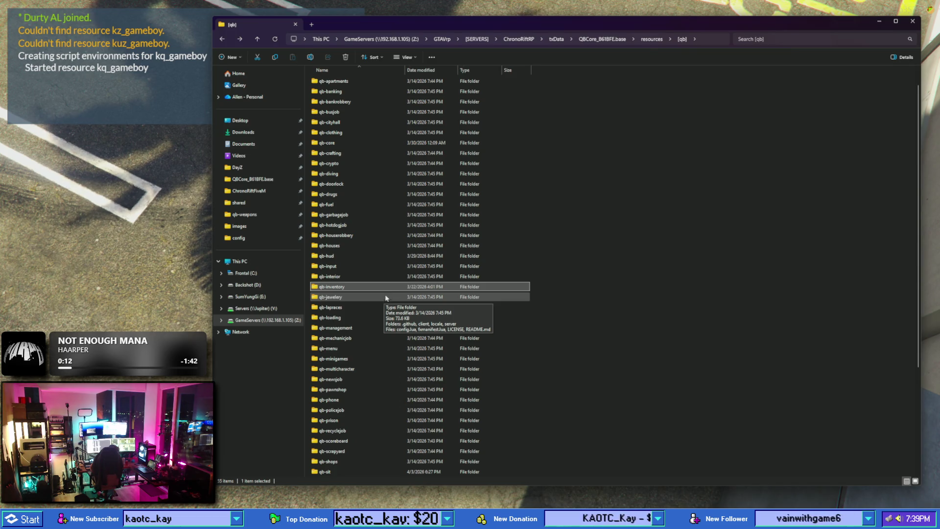
- Climb to ChronoRiftRP and reopen txData > QBCore_B61BFE.base > resources
left_click(601, 39)
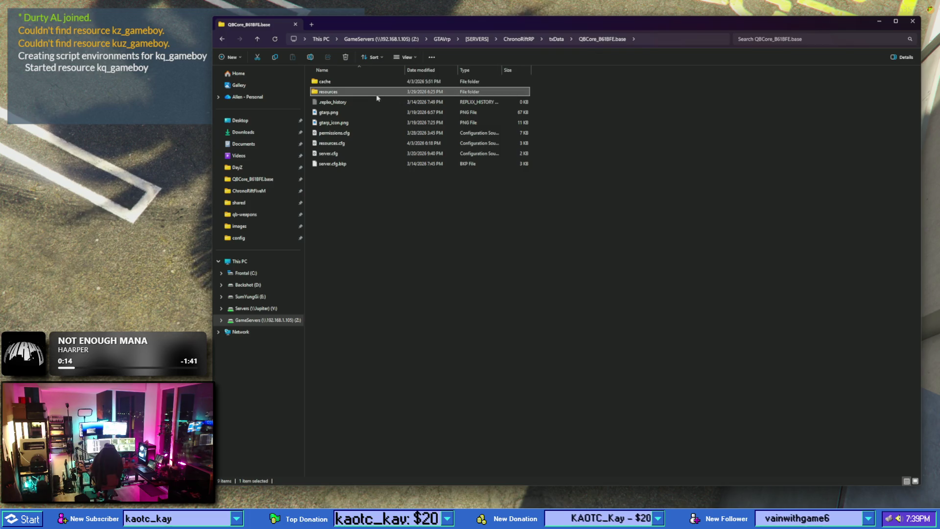
left_click(519, 39)
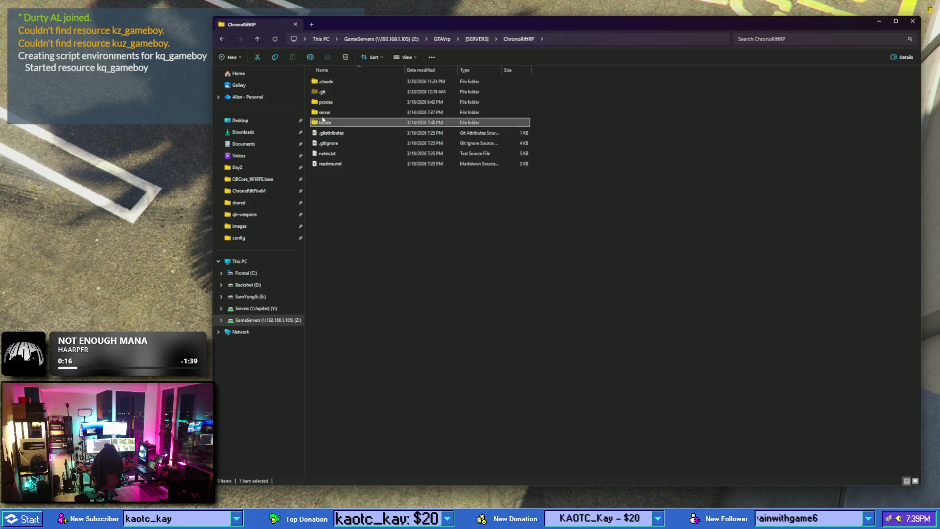
double_click(334, 122)
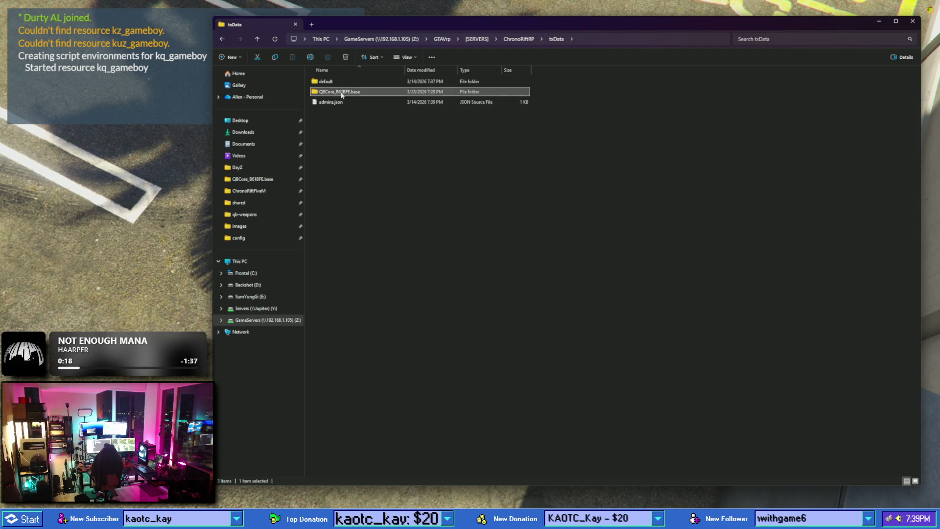
double_click(342, 95)
double_click(342, 92)
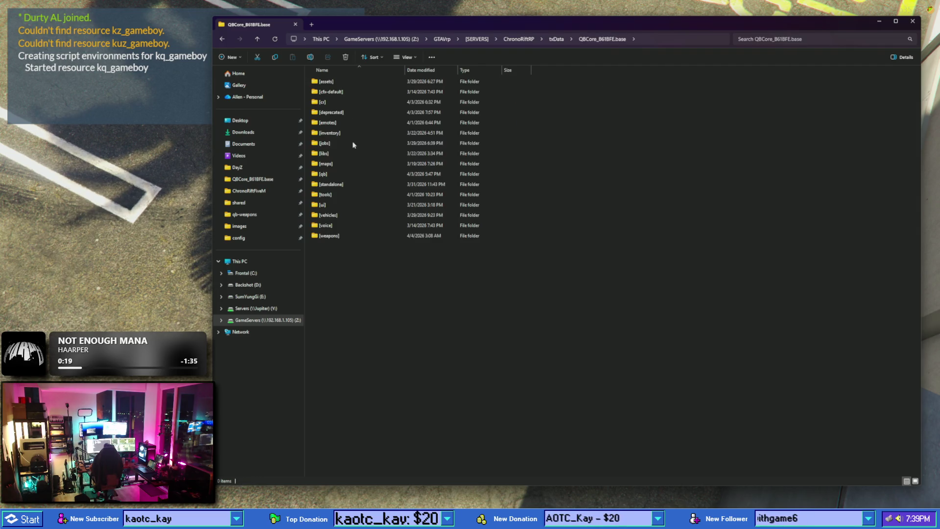
left_click(342, 173)
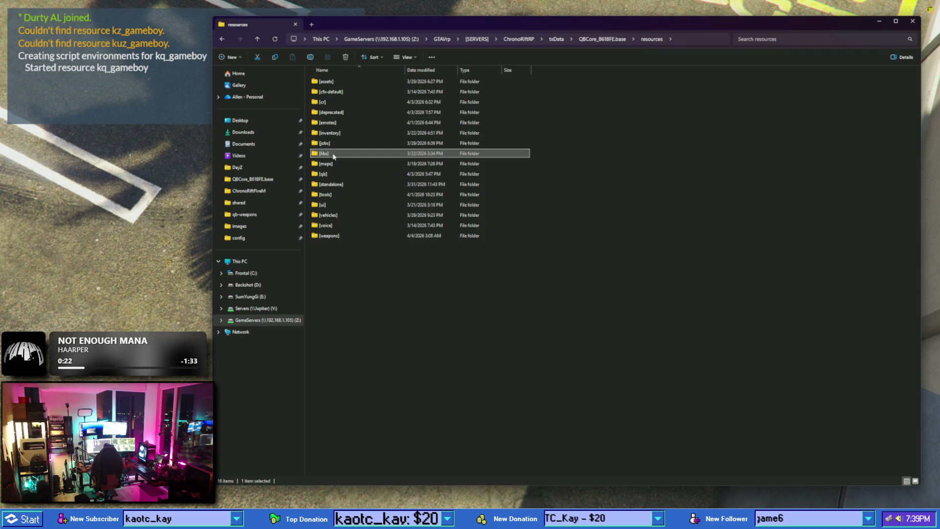
- Look through [libs] > [paid] > [open], then [deprecated] and [standalone]
double_click(329, 154)
double_click(347, 83)
double_click(346, 83)
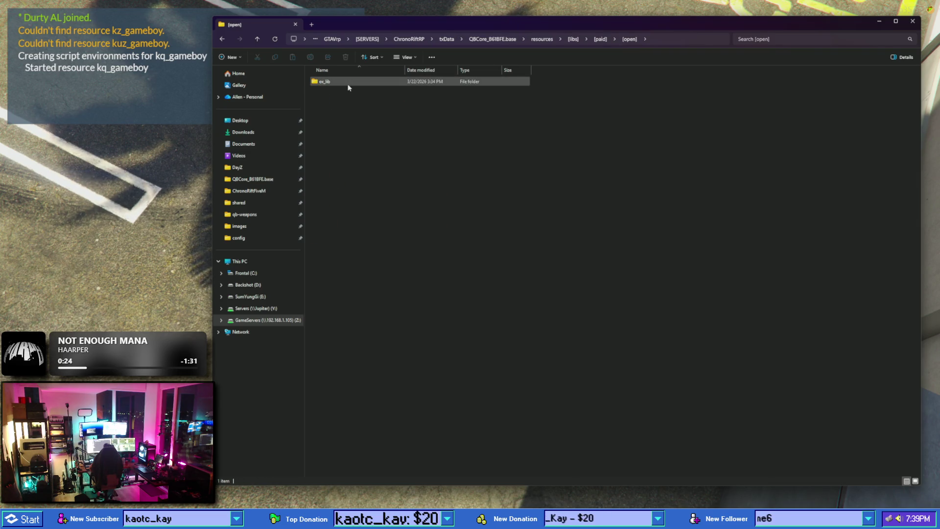
left_click(551, 40)
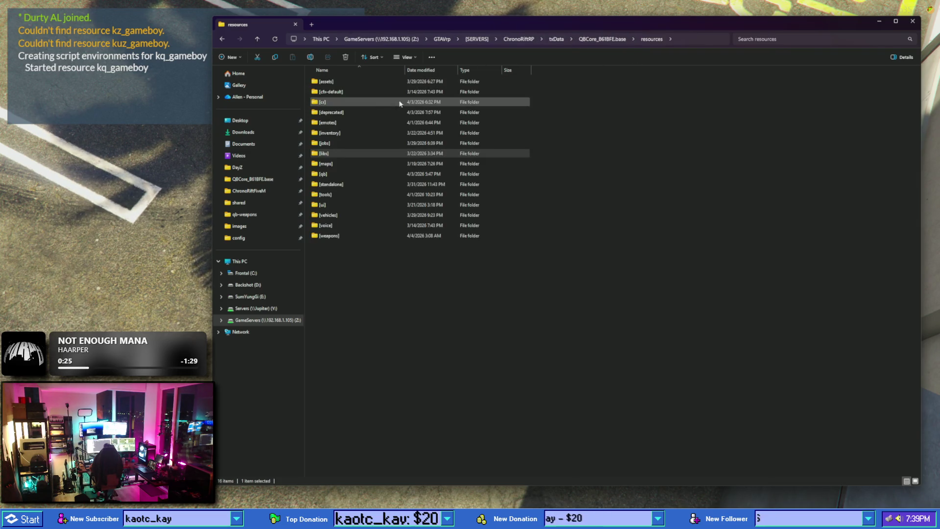
double_click(345, 116)
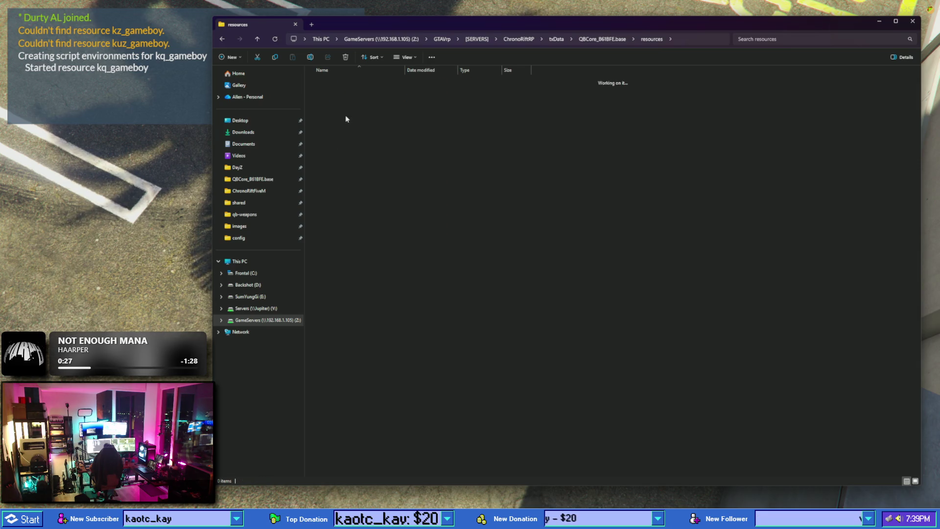
left_click(222, 40)
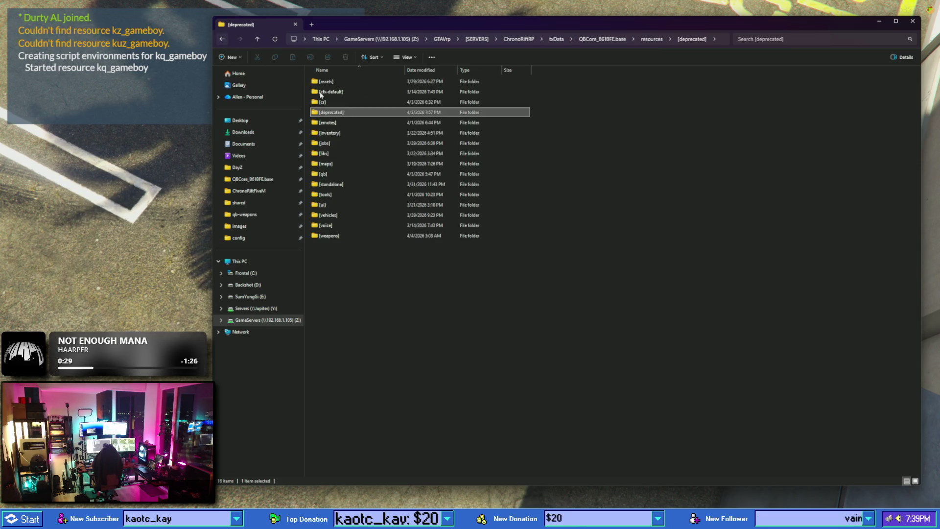
double_click(343, 184)
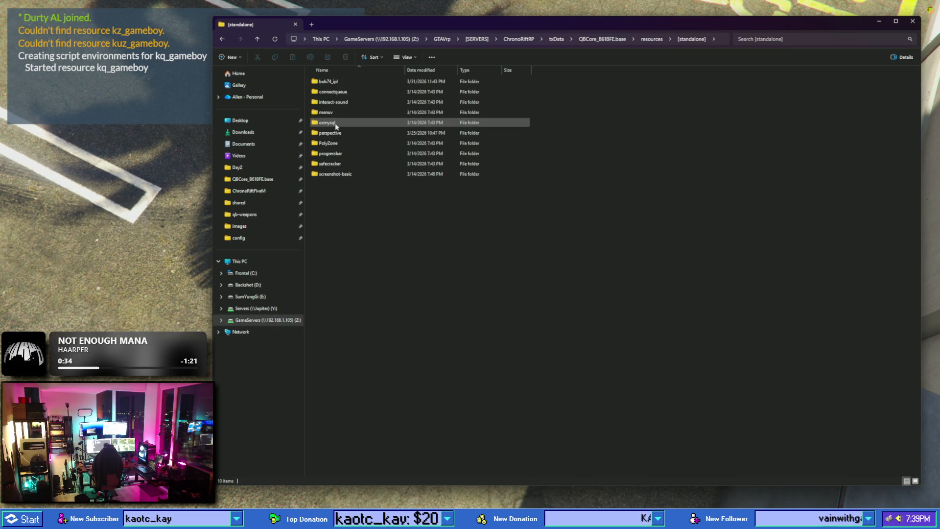
left_click(223, 39)
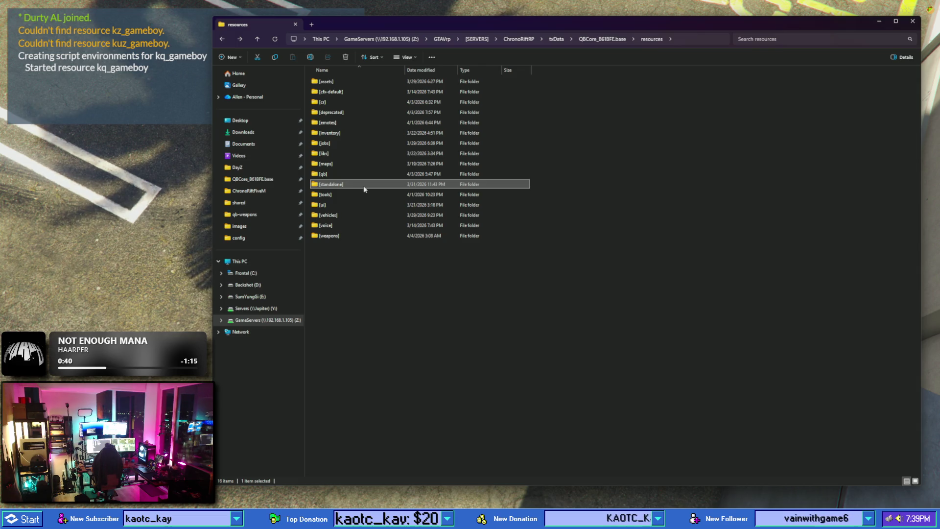
- Check [inventory] > [paid] > [open] with Dm-throwitems-qb, then return to resources
double_click(356, 133)
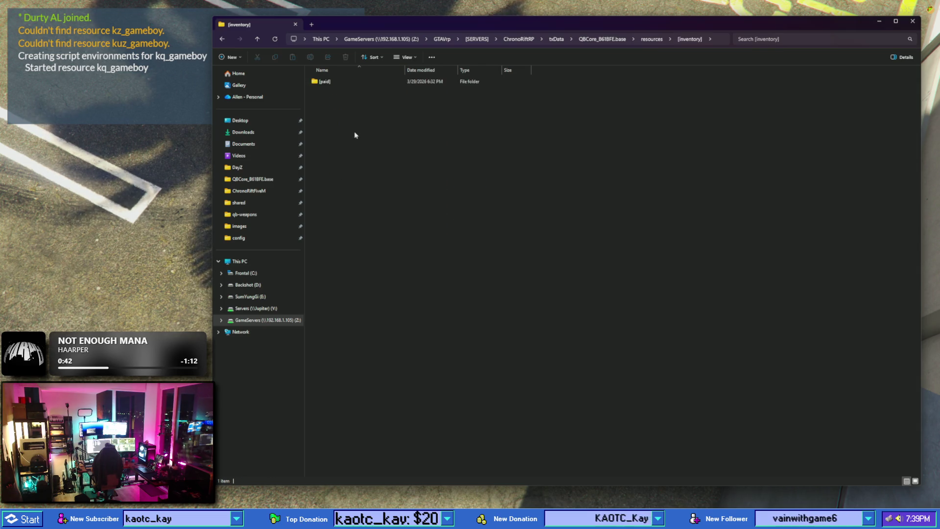
double_click(343, 82)
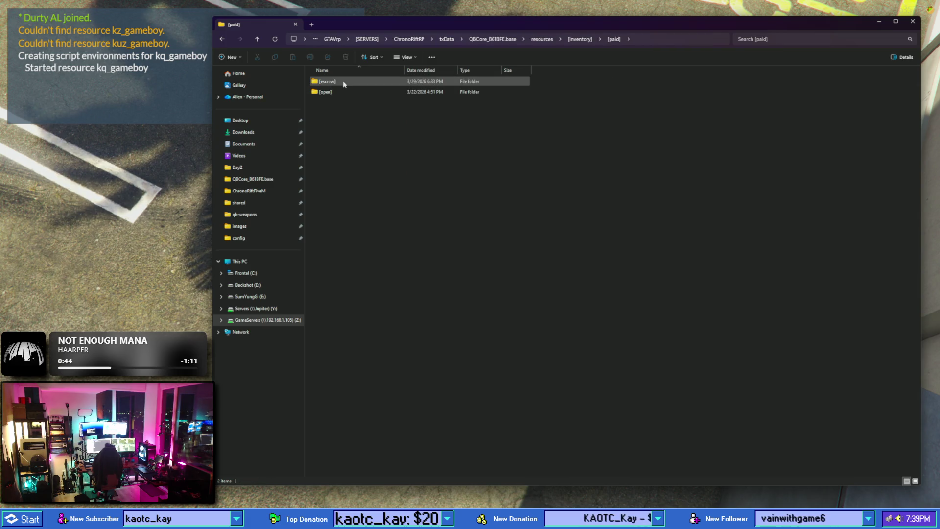
double_click(342, 91)
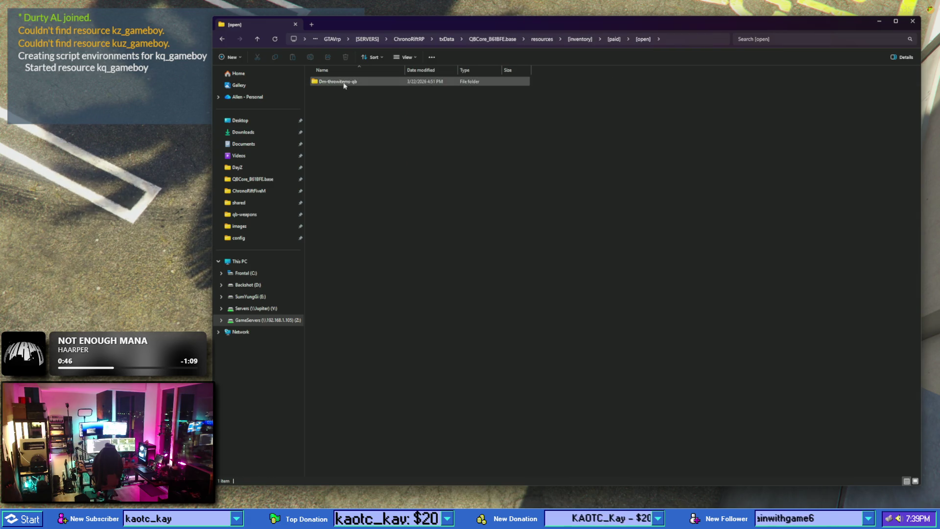
left_click(223, 39)
left_click(223, 39)
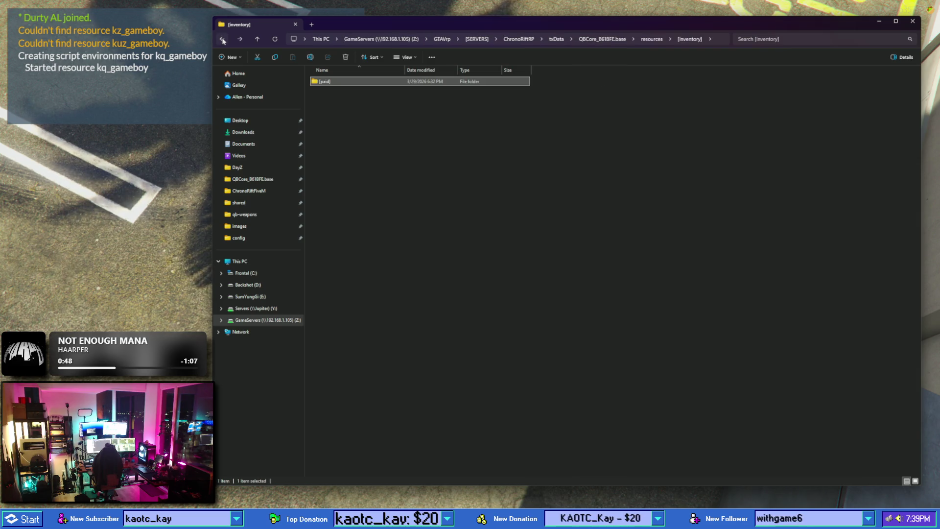
left_click(223, 39)
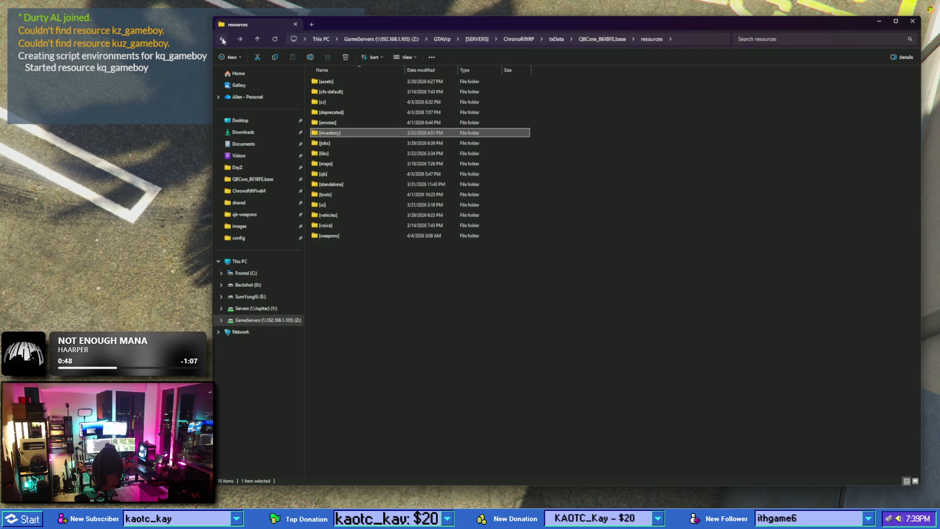
left_click(352, 185)
double_click(349, 205)
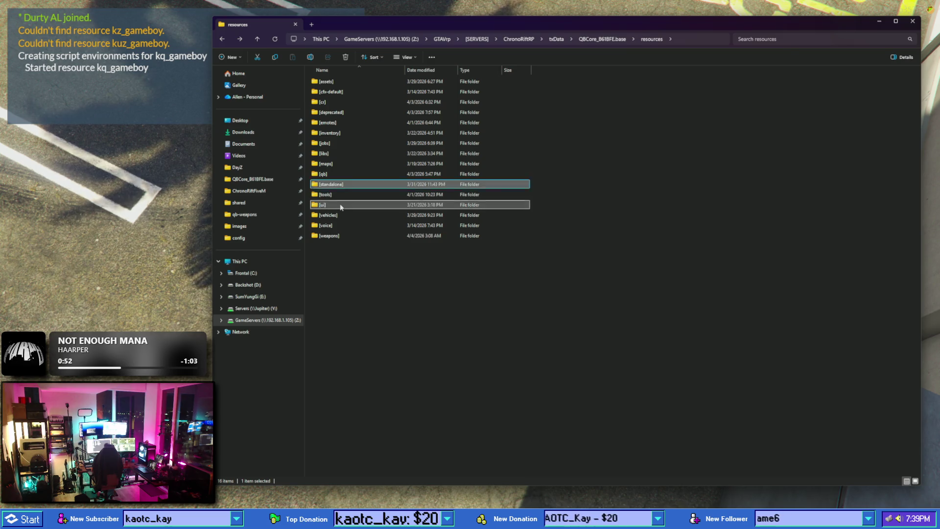
double_click(324, 81)
left_click(326, 92)
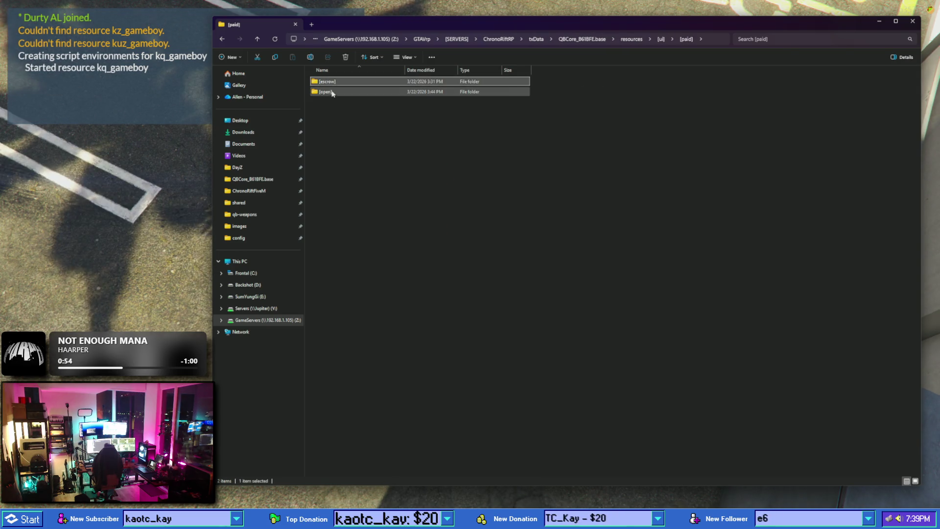
double_click(325, 92)
double_click(332, 83)
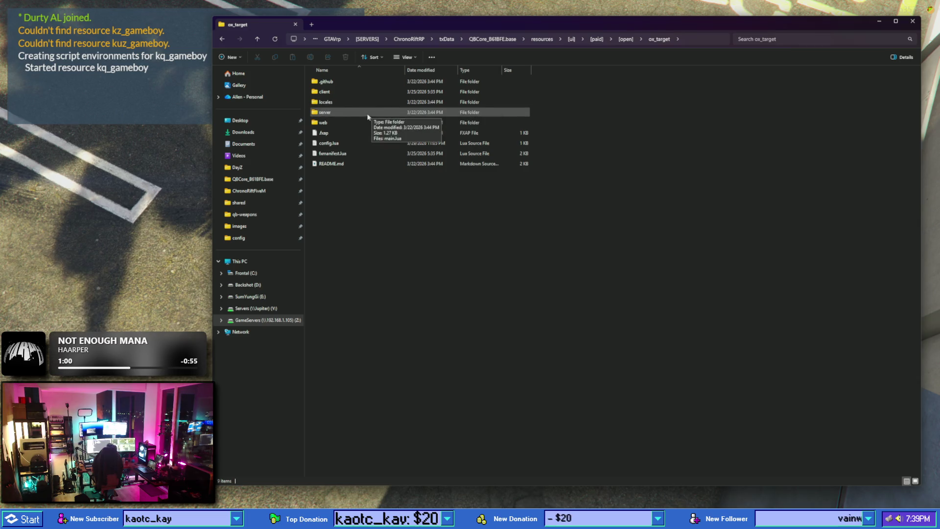
double_click(338, 123)
double_click(342, 82)
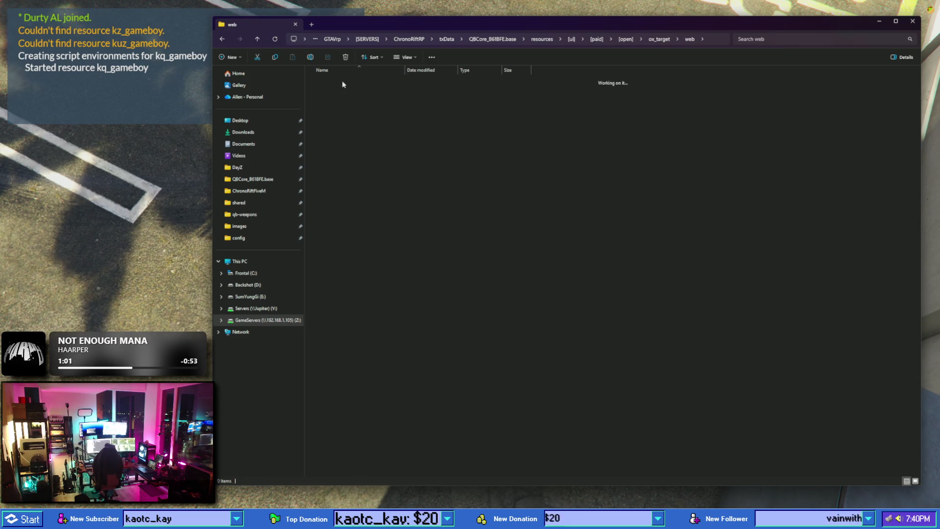
key("alt+Left")
left_click(221, 39)
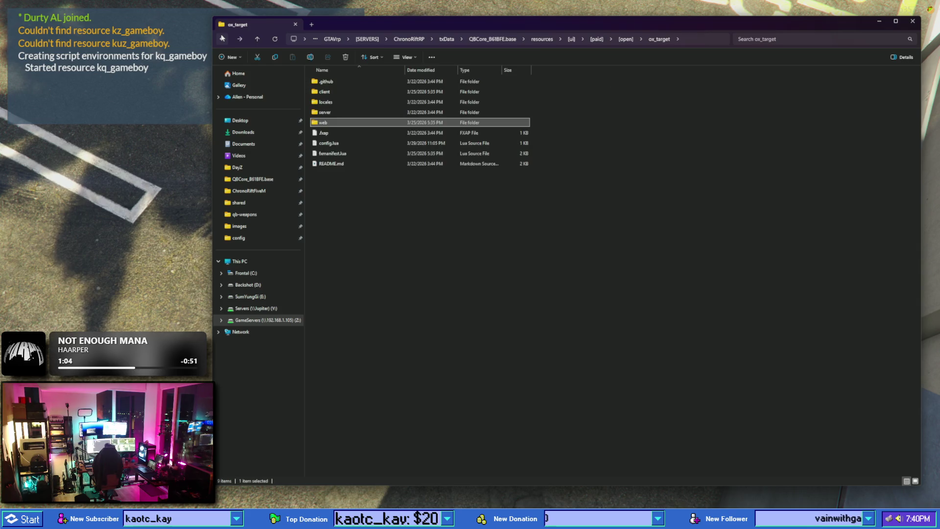
double_click(332, 92)
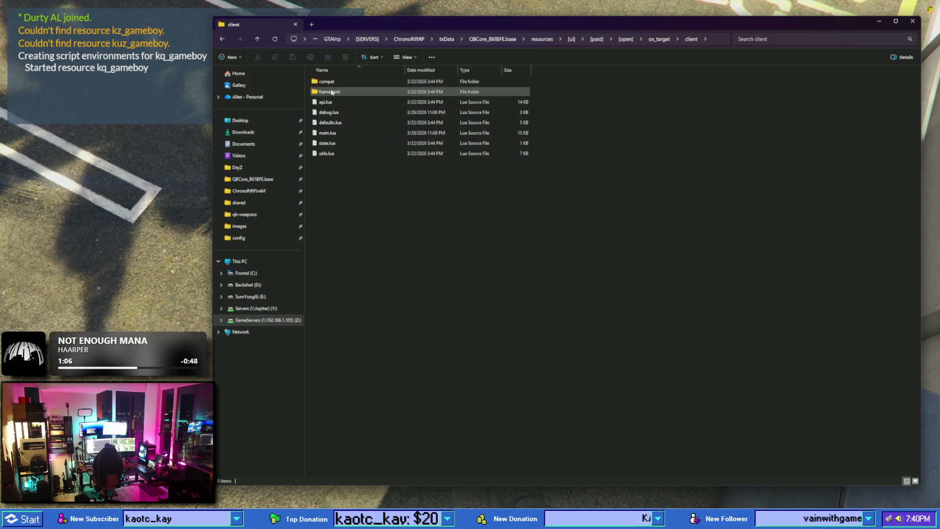
double_click(329, 92)
left_click(222, 39)
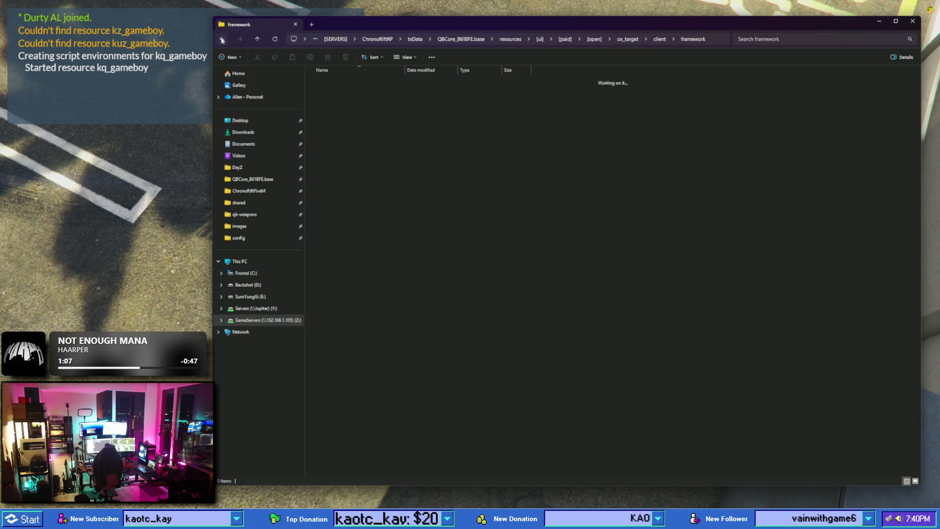
left_click(222, 39)
left_click(222, 39)
left_click(221, 39)
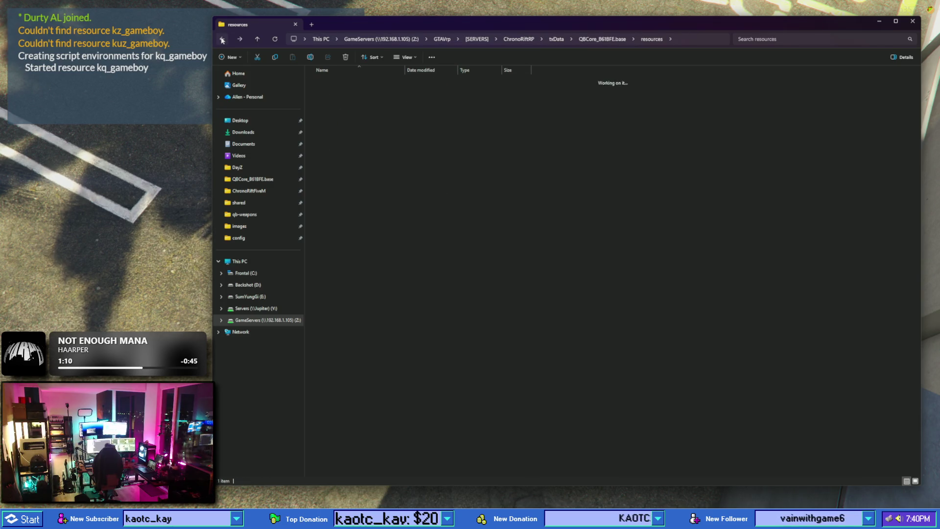
left_click(222, 39)
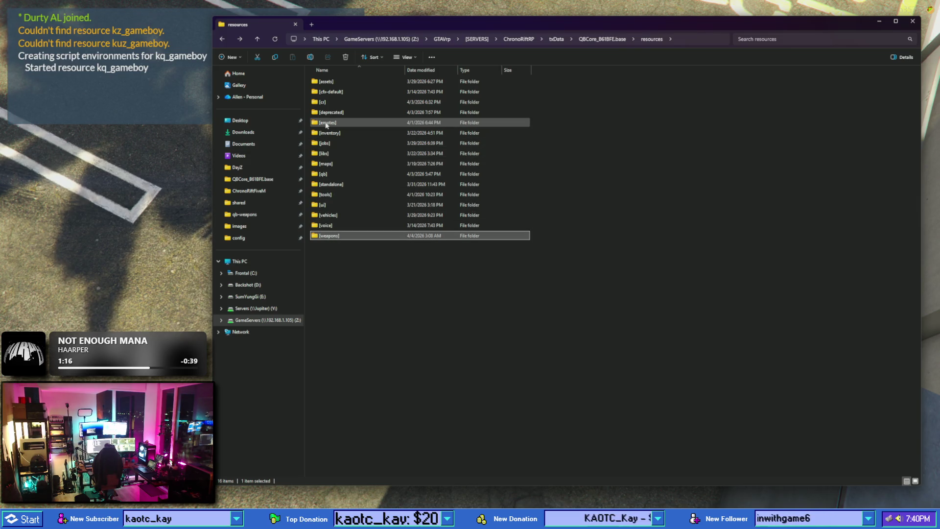
mouse_move(326, 126)
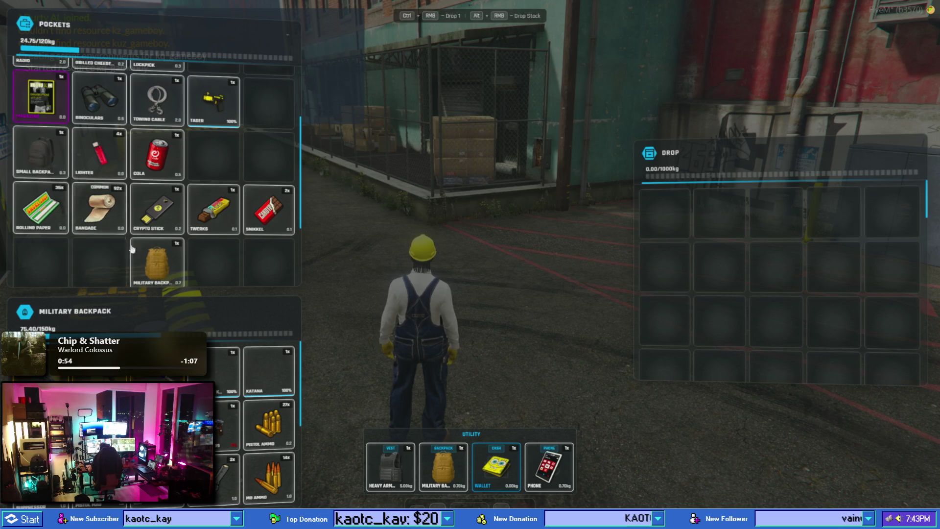
- Rearrange Pockets: Twerks bar to row 2 column 4, crypto stick and bandage to row 3
scroll(267, 267, "down", 1)
left_click_drag(267, 256, 213, 95)
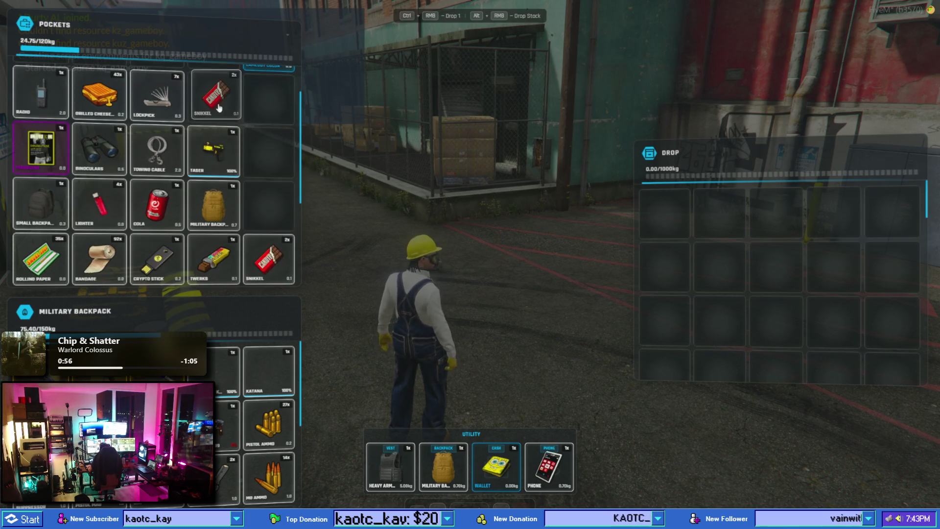
left_click_drag(213, 150, 269, 150)
left_click_drag(214, 204, 268, 95)
left_click_drag(216, 259, 214, 150)
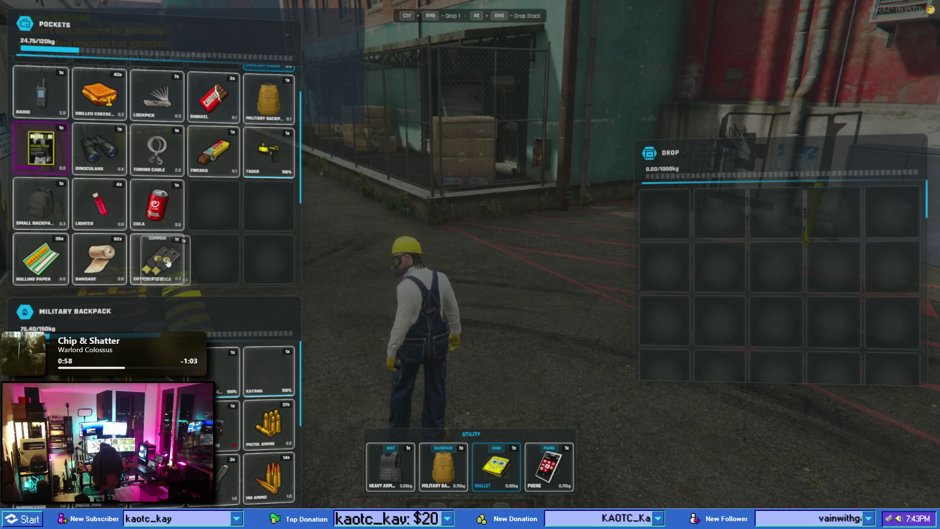
left_click_drag(157, 258, 214, 203)
left_click_drag(99, 258, 269, 203)
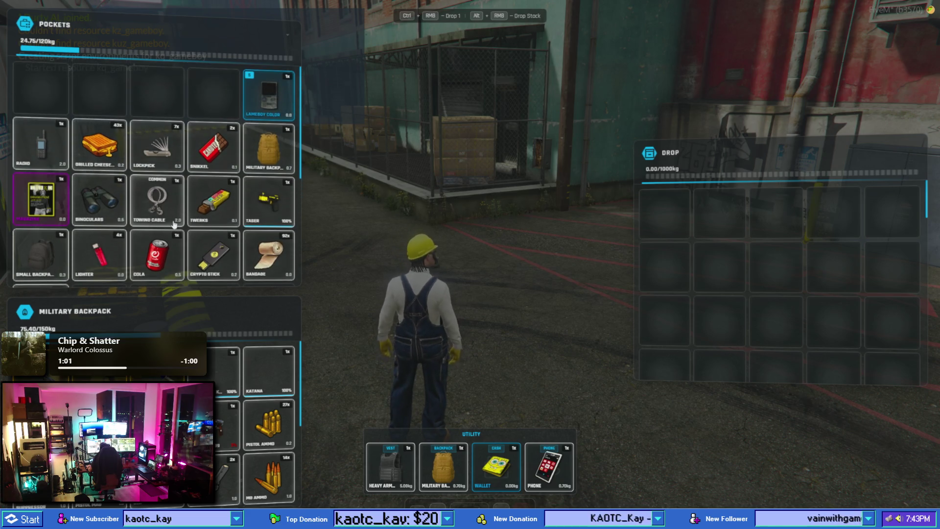
- Drop the whole Rolling Paper stack onto the ground, leaving 35 in the drop
scroll(111, 240, "down", 2)
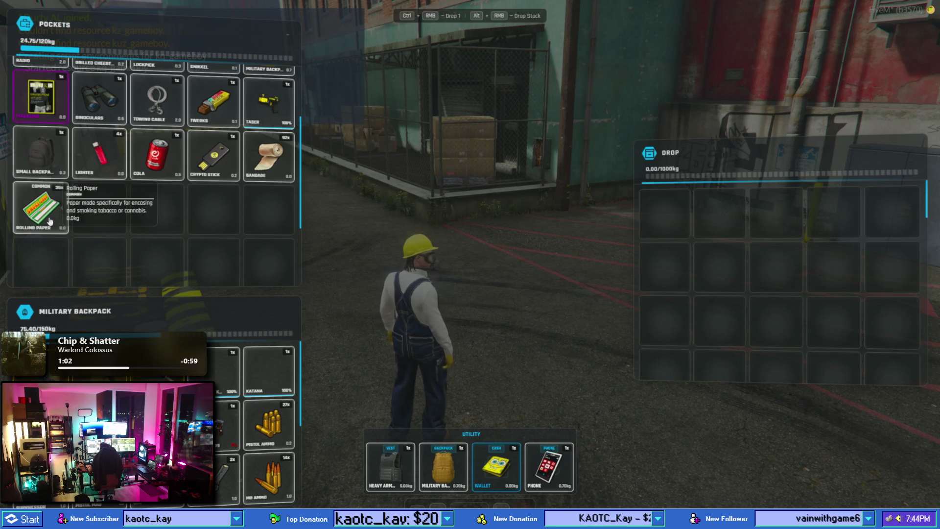
right_click(51, 214, "ctrl")
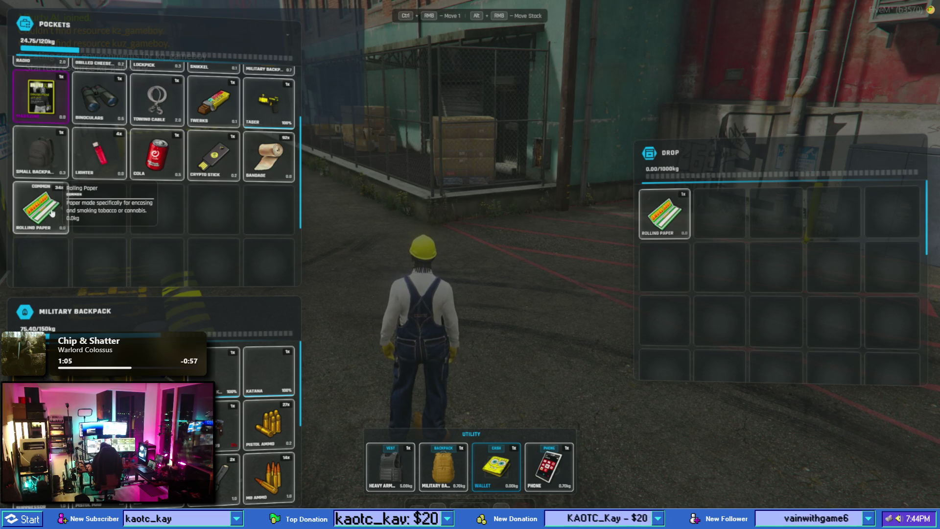
right_click(51, 211, "alt")
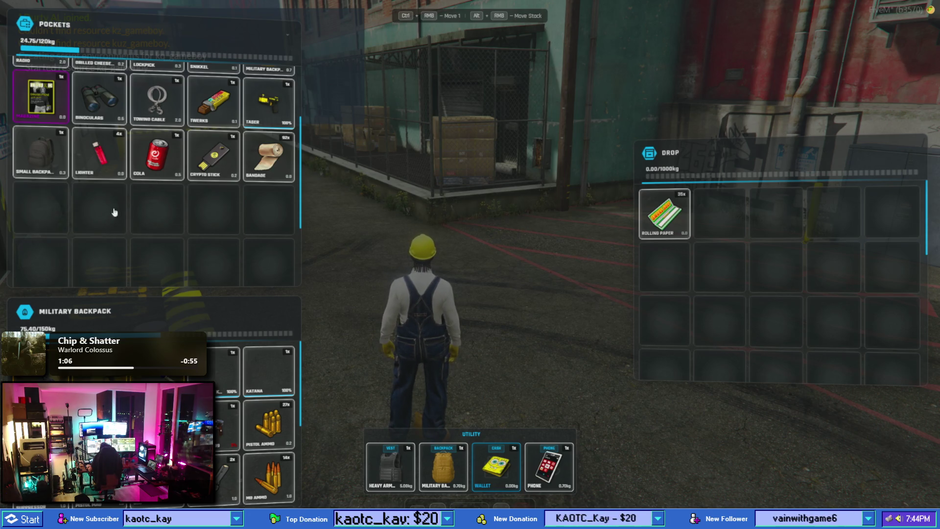
- Fill the empty Pockets slots with Lockpick, Taser and Bandage, then close the inventory
scroll(168, 212, "up", 3)
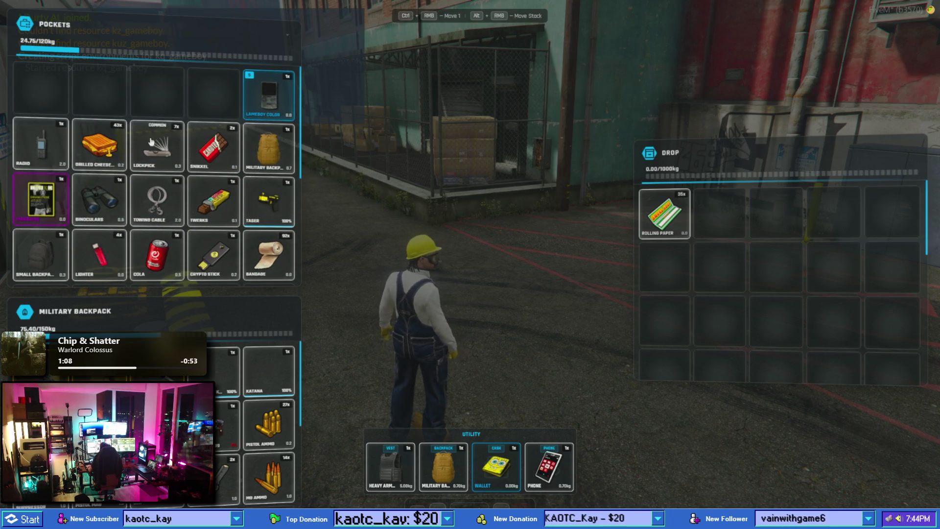
left_click_drag(151, 142, 40, 88)
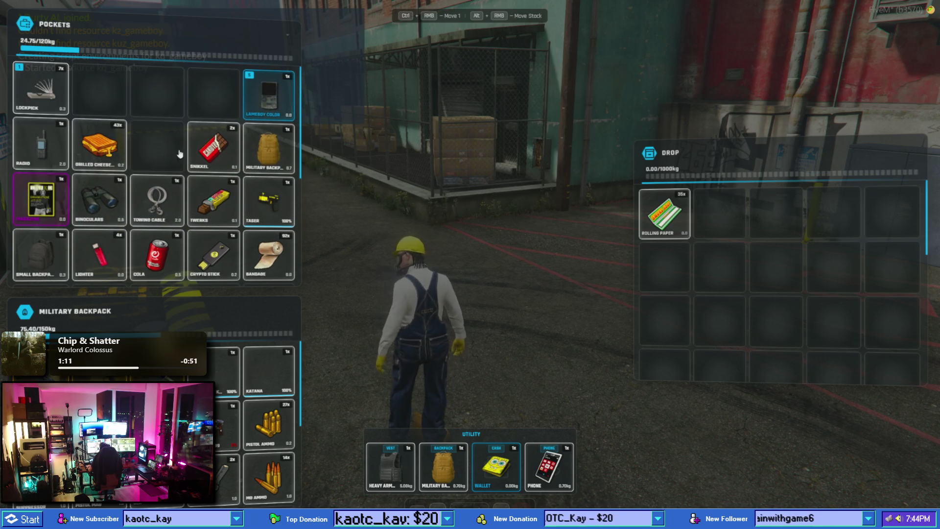
left_click_drag(269, 201, 157, 146)
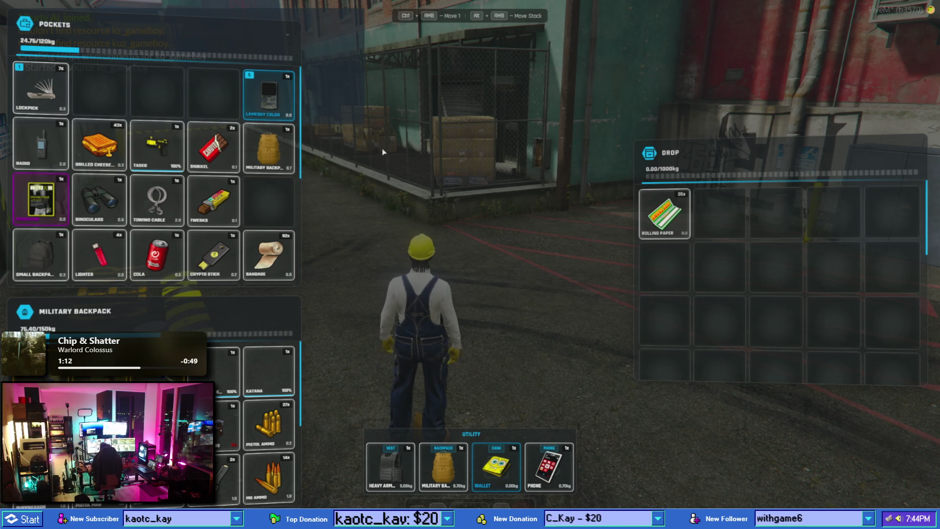
left_click_drag(269, 255, 269, 201)
scroll(220, 235, "down", 2)
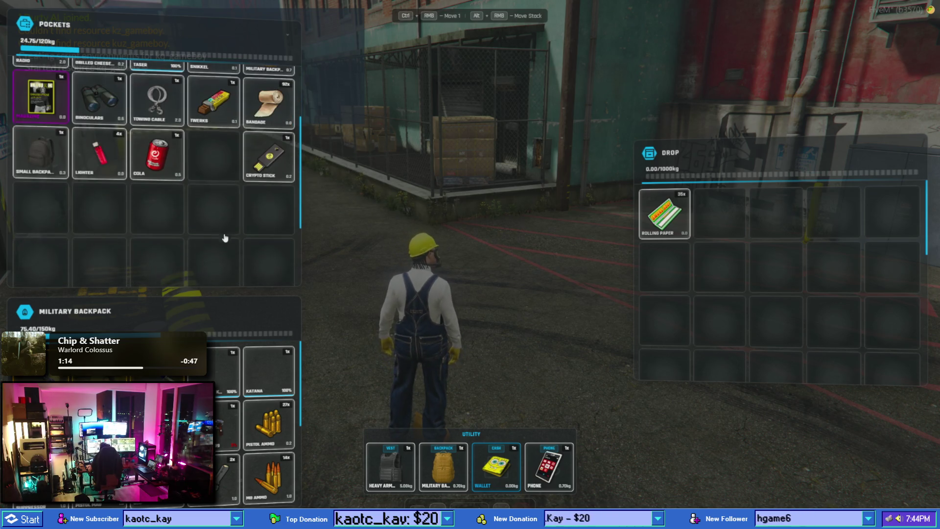
scroll(260, 168, "up", 1)
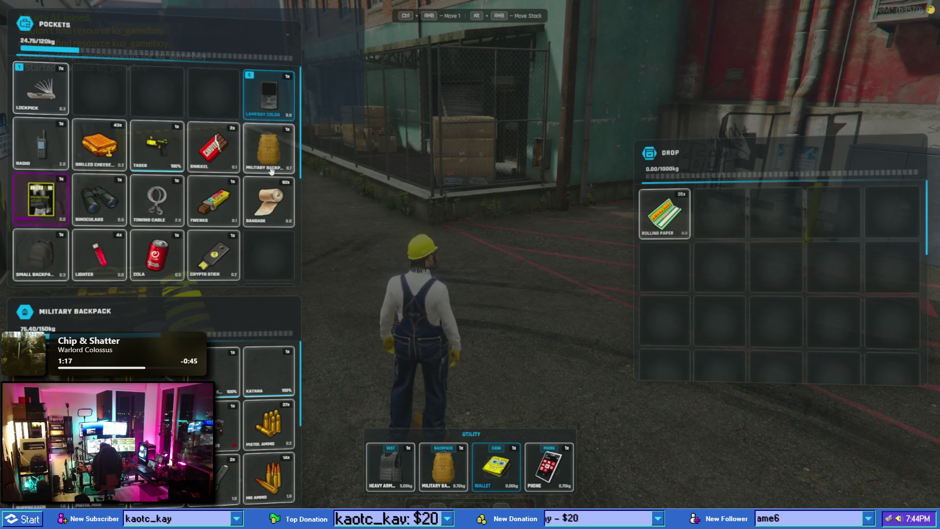
key("Escape")
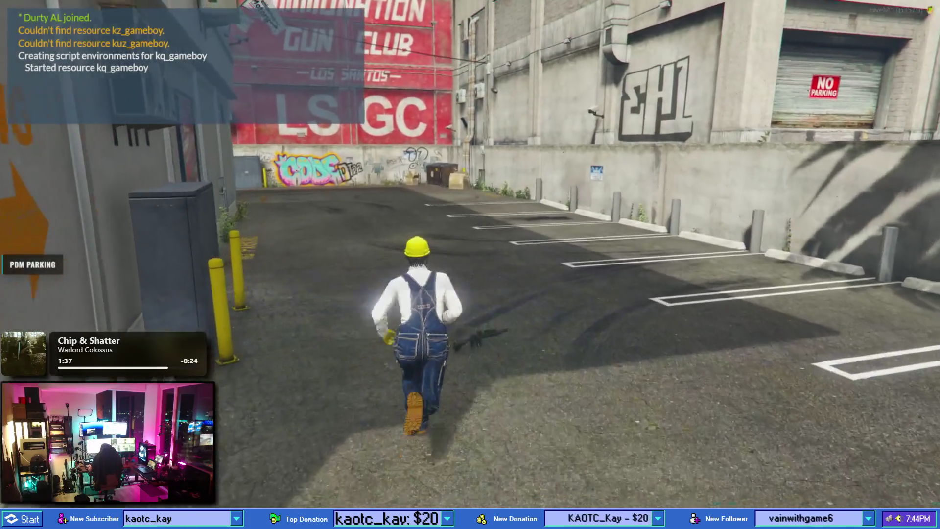
- Unequip the military backpack from the Utility slot into Pockets and return to the code editor
key("Tab")
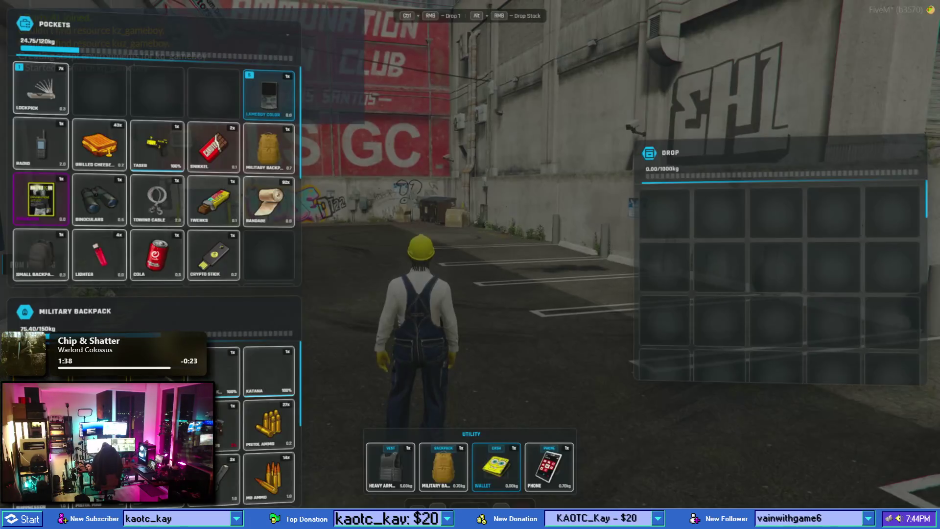
scroll(219, 264, "down", 2)
scroll(237, 260, "up", 2)
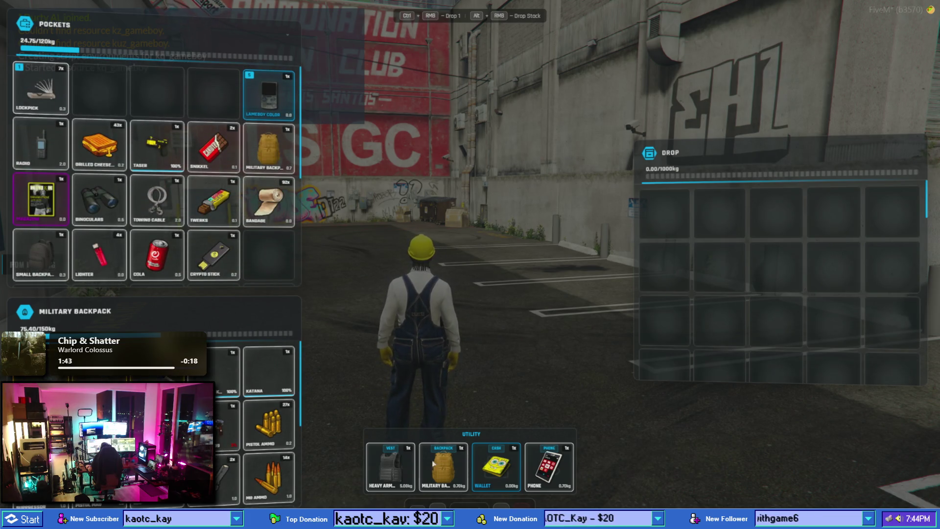
left_click_drag(302, 307, 272, 257)
mouse_move(270, 365)
left_mouse_down()
mouse_move(435, 469)
mouse_move(274, 145)
left_mouse_up()
scroll(263, 257, "down", 3)
scroll(262, 257, "up", 3)
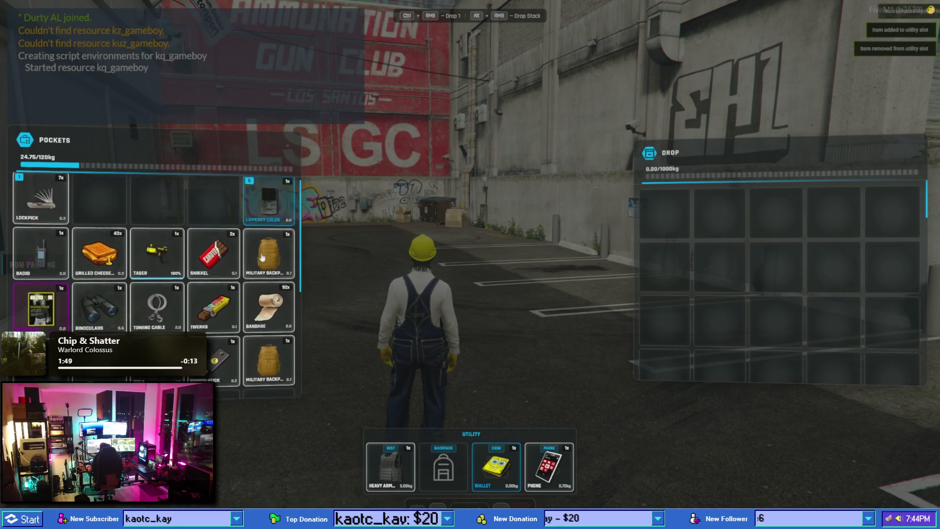
key("Tab")
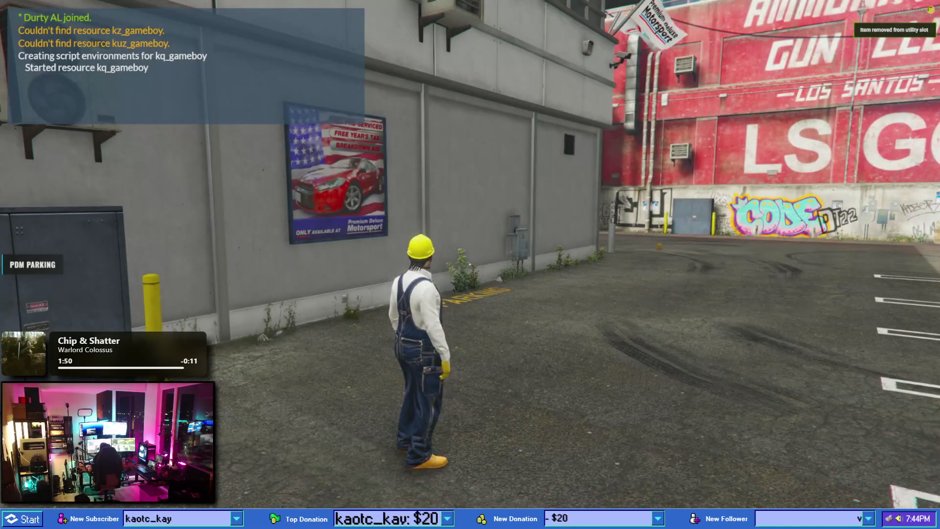
key("super")
key("Escape")
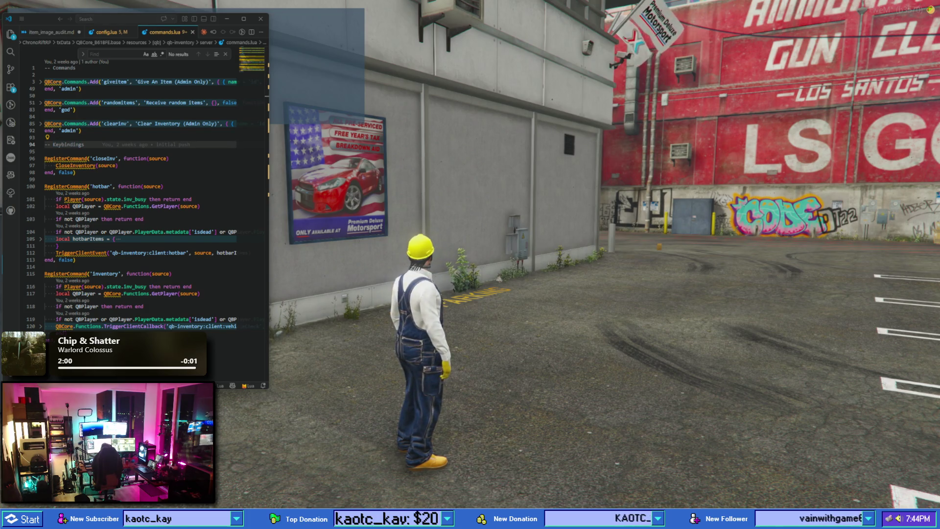
- Switch from VS Code's commands.lua to the Photoshop icon_base_weapons.psd document
key("alt+Tab")
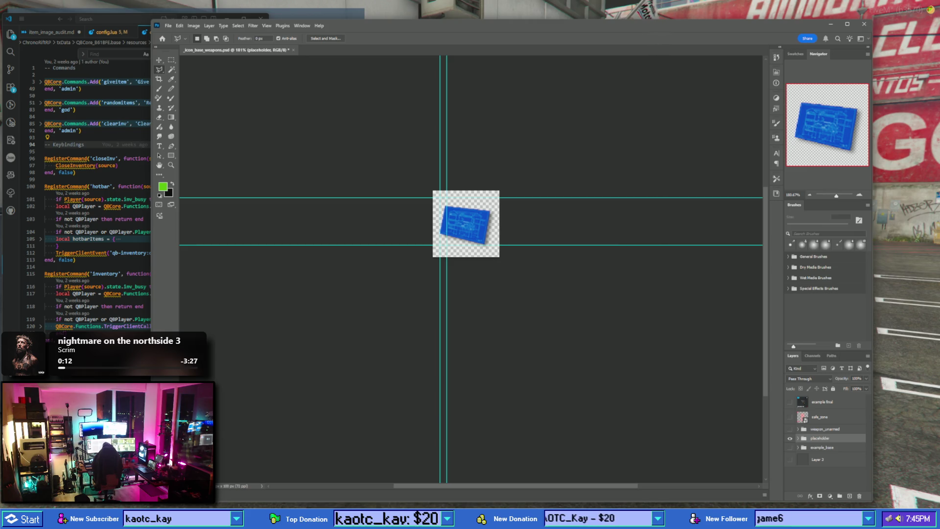
- Switch from the Photoshop briefcase icon template back to VS Code's commands.lua
key("alt+Tab")
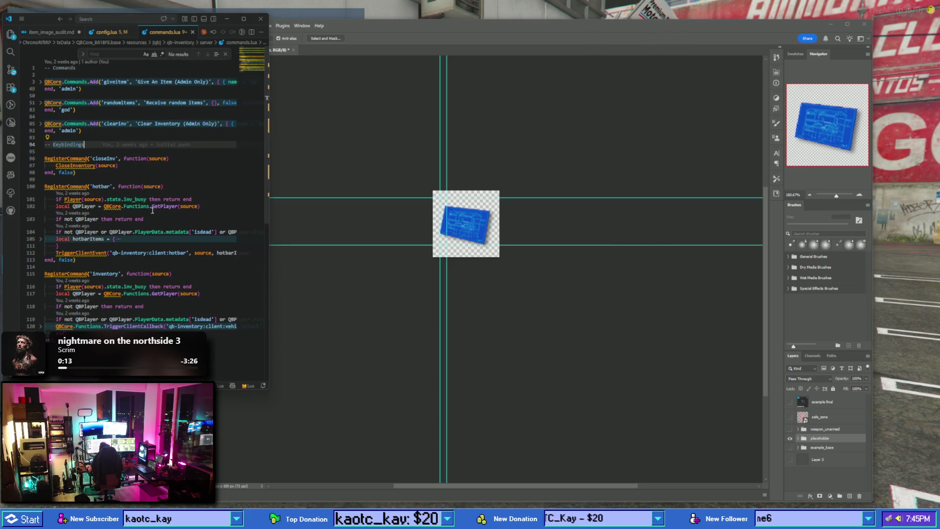
- Close commands.lua and config.lua, then settle on the rendered item_image_audit.md Weapons checklist
left_click(191, 33)
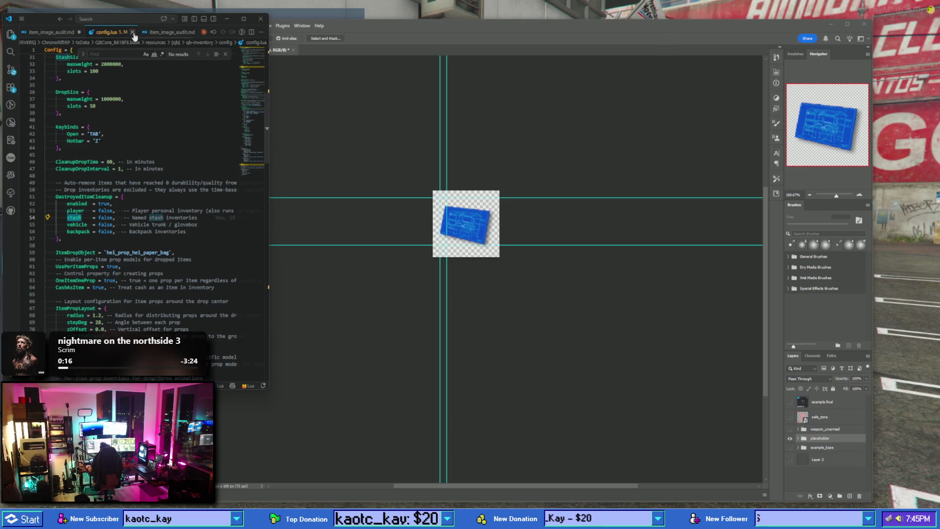
left_click(132, 32)
left_click(161, 33)
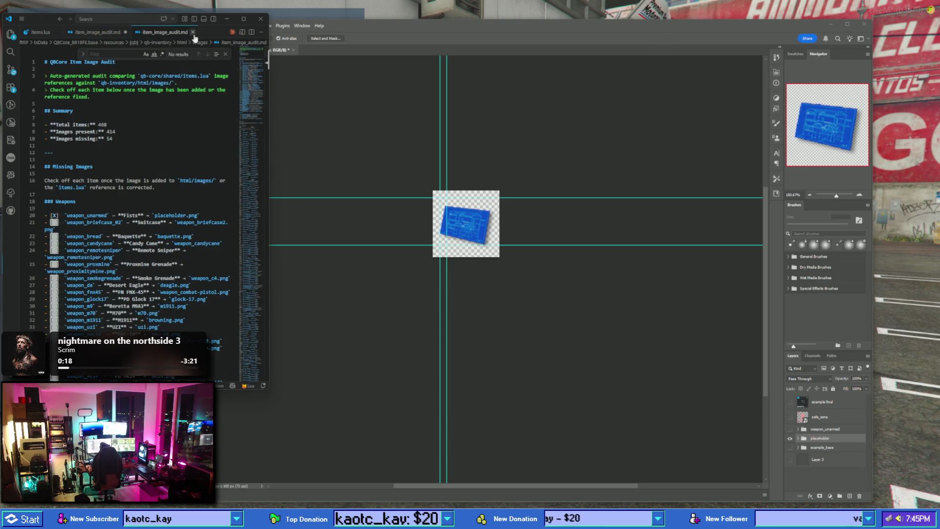
left_click(107, 33)
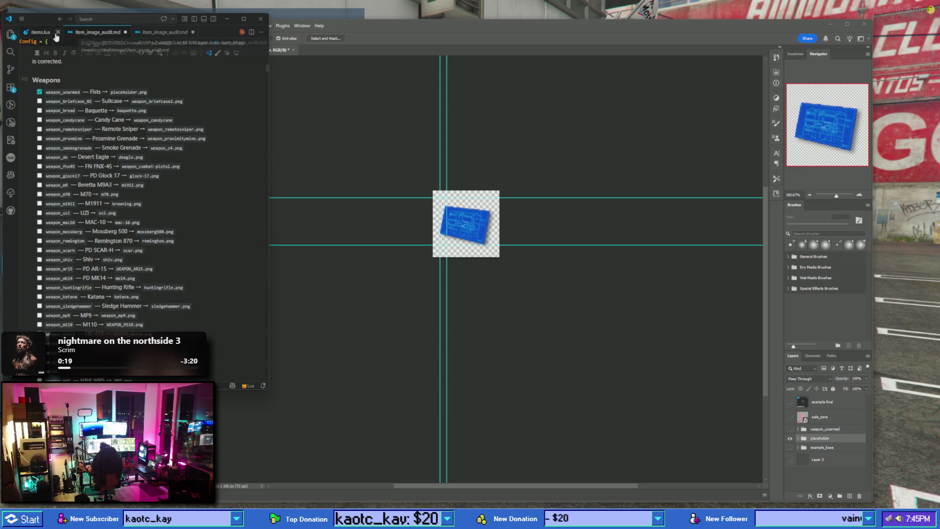
left_click(40, 33)
left_click(82, 35)
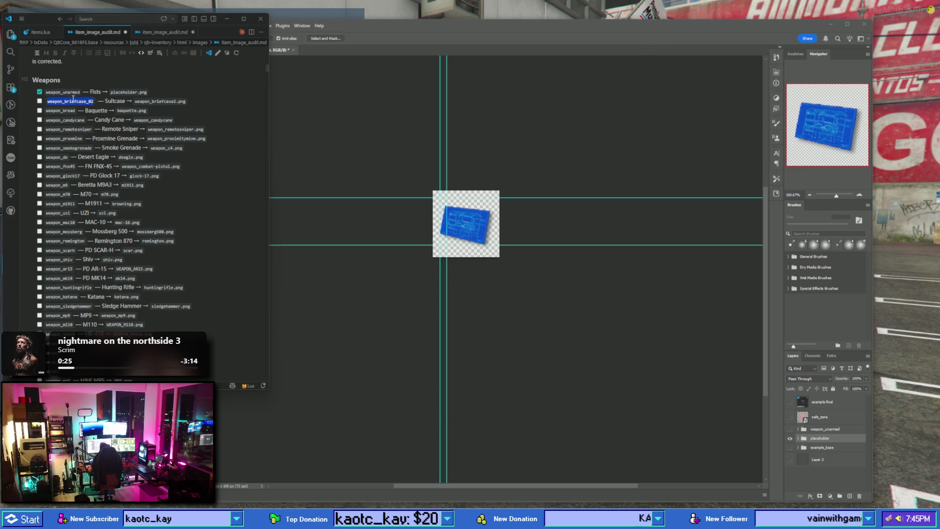
- Give yourself weapon_briefcase_02 with /giveitem and equip it from Pockets slot 2
key("alt+Tab")
type("t")
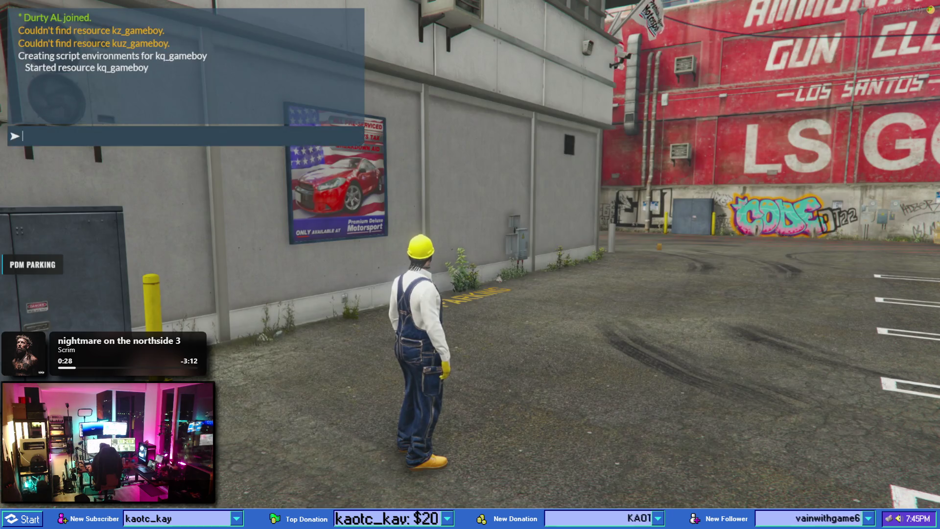
type("/giveitem 1 weapon_briefcase_02")
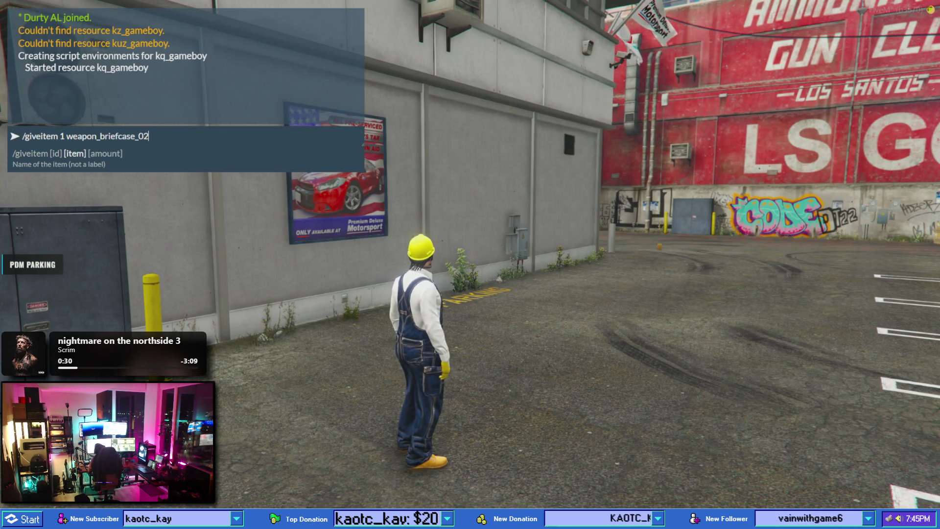
key("Return")
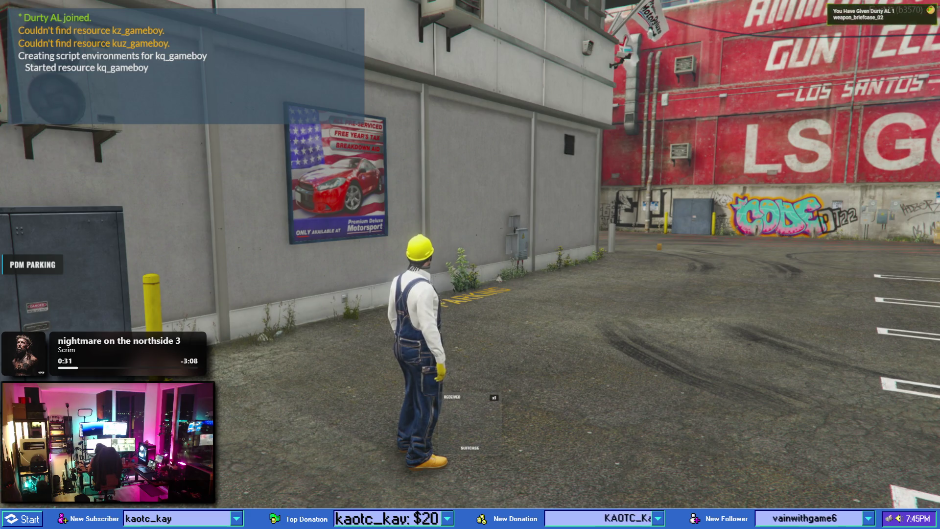
key("Tab")
key("Tab")
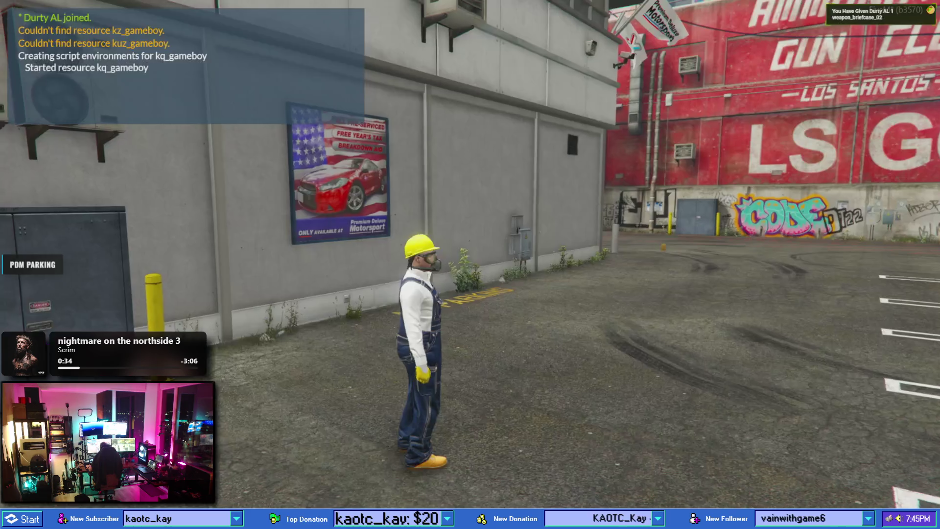
key("2")
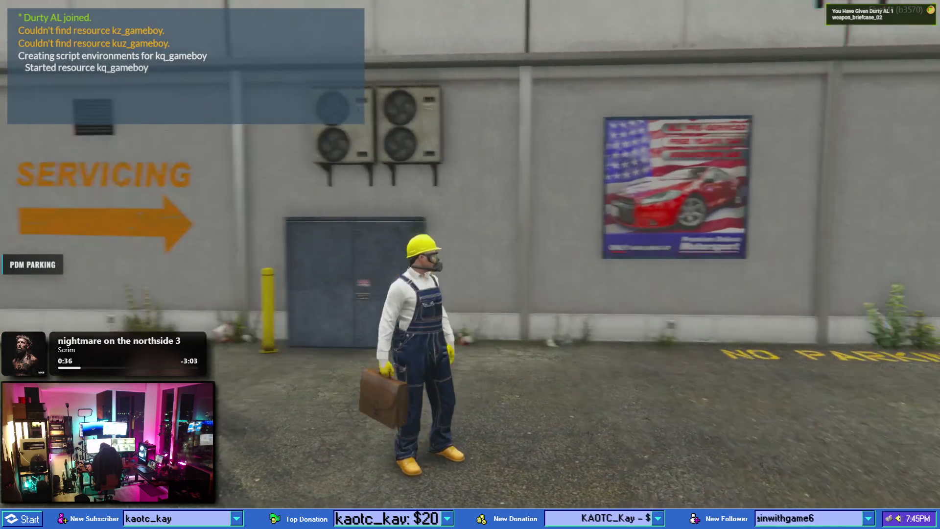
- Put the briefcase away, drop it on the ground, then pick it back into Pockets
key("w")
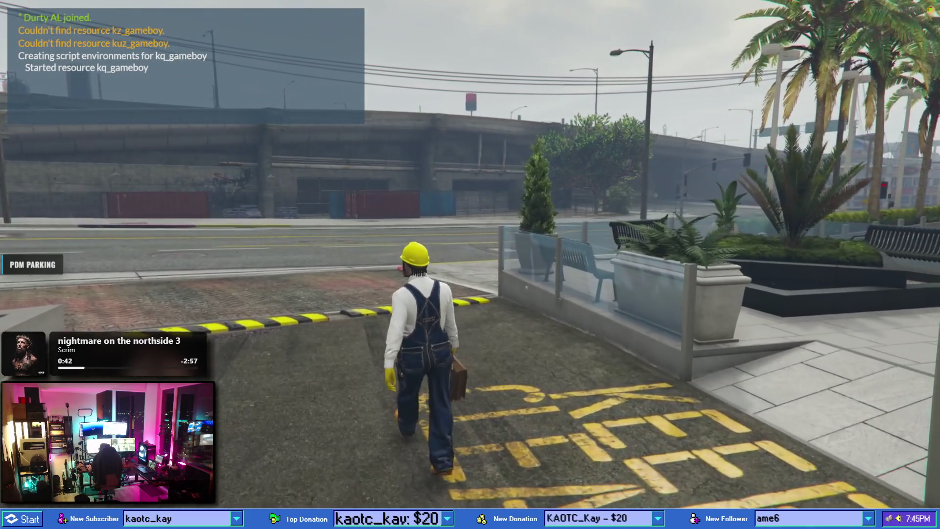
key("1")
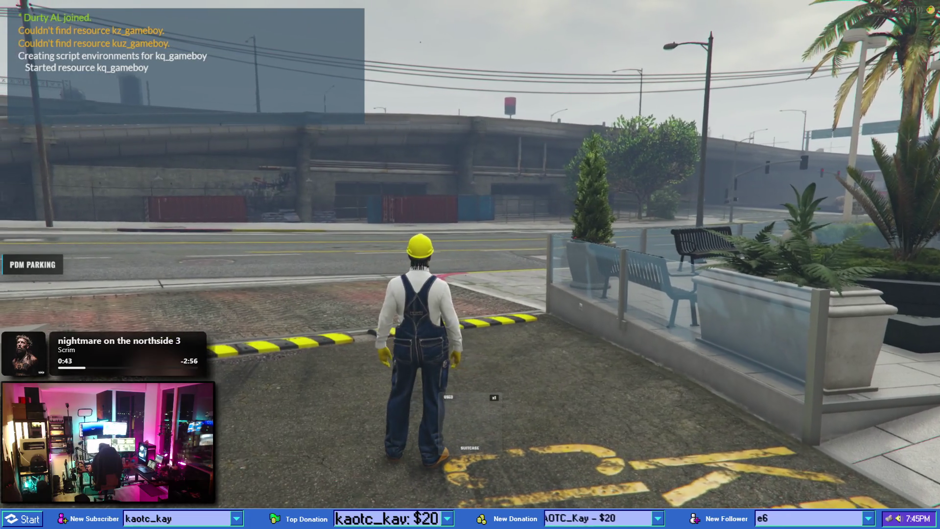
key("Tab")
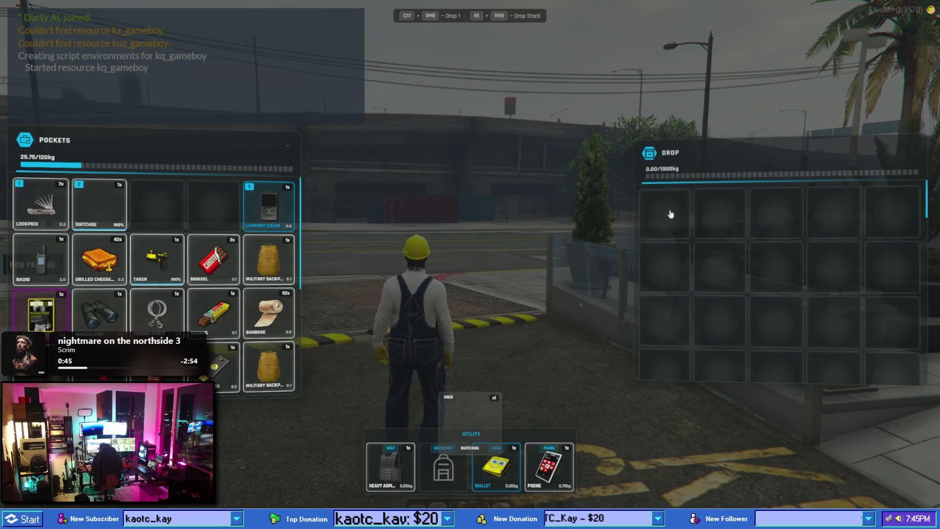
key("Tab")
key("alt")
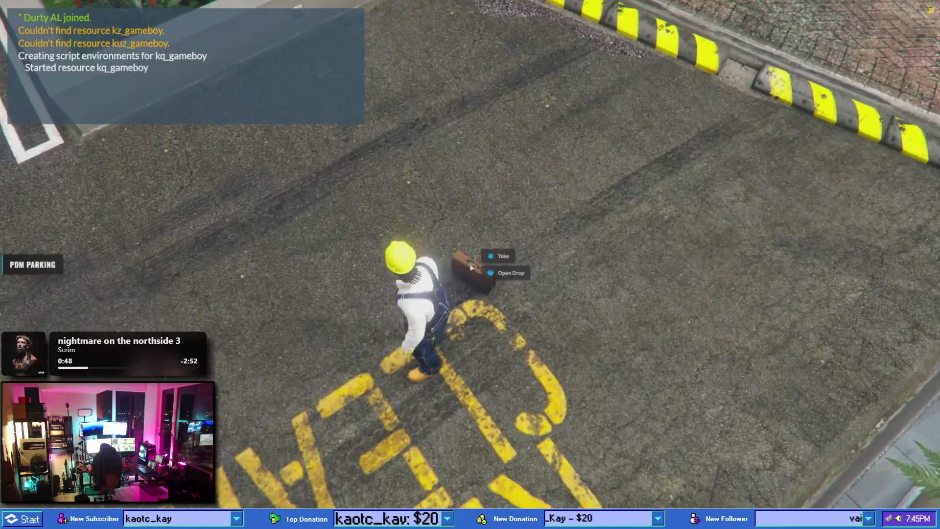
left_click(510, 273)
key("Tab")
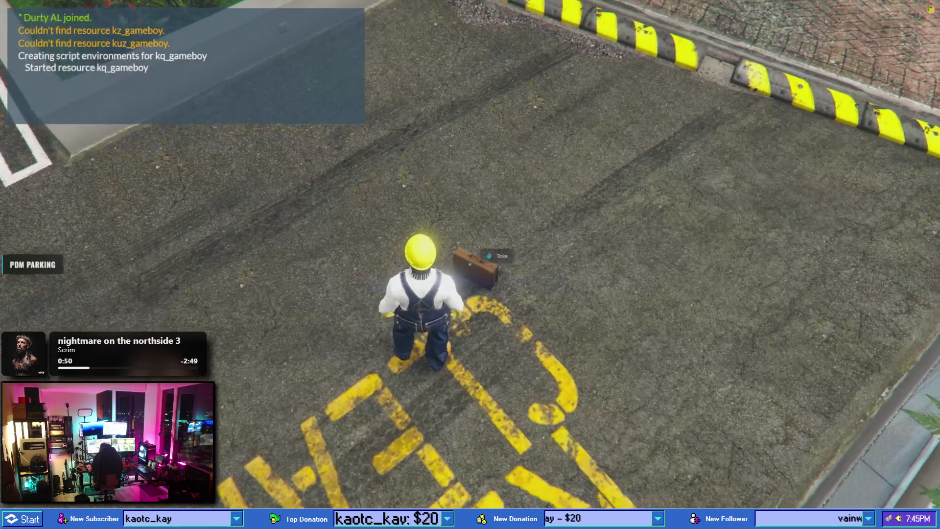
key("alt")
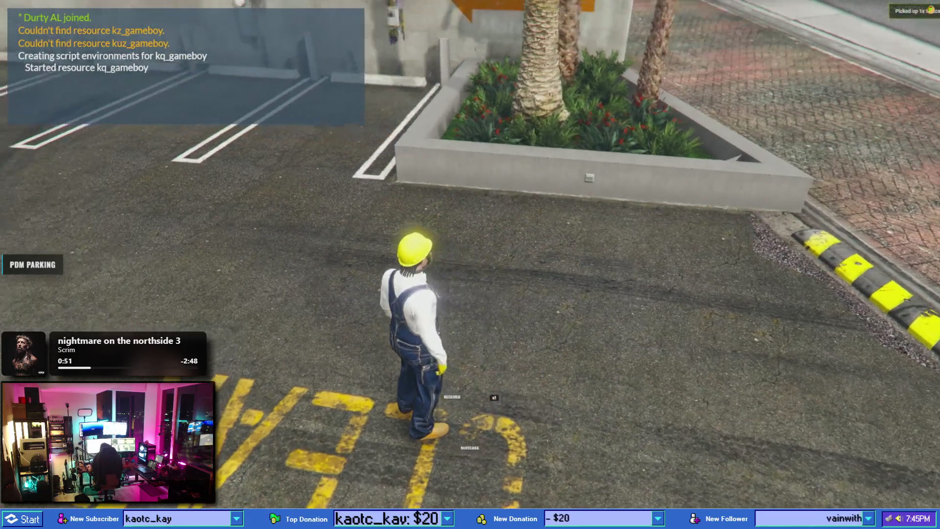
key("Tab")
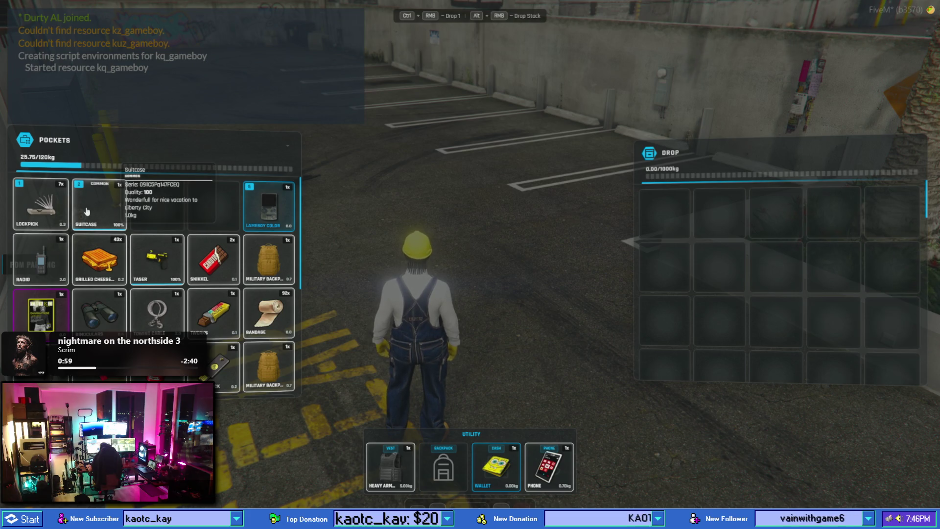
- Use the suitcase so the character carries it, and walk toward the alley
key("Tab")
key("Tab")
key("Tab")
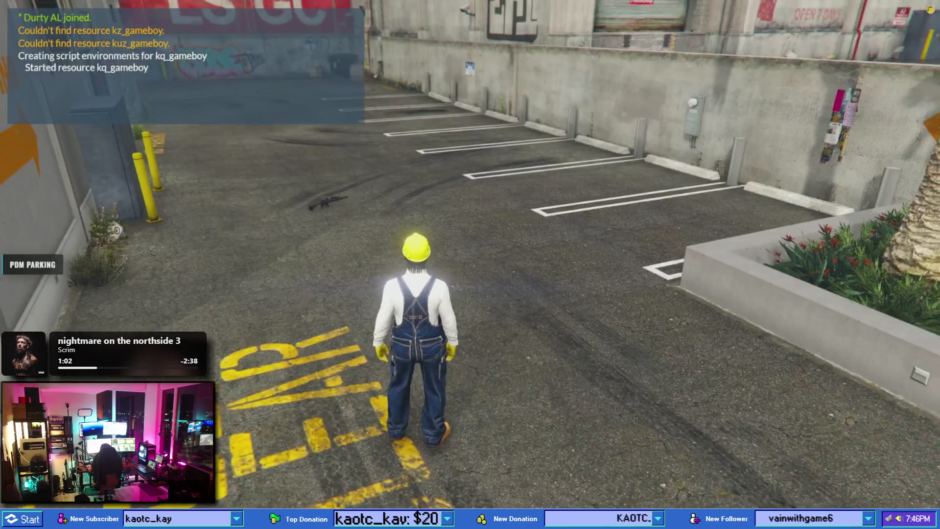
key("2")
key("w")
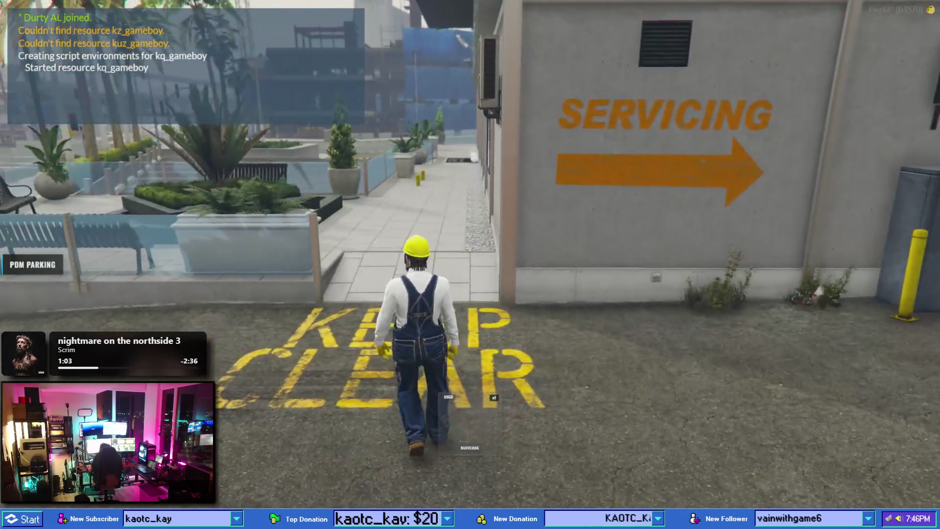
key("s")
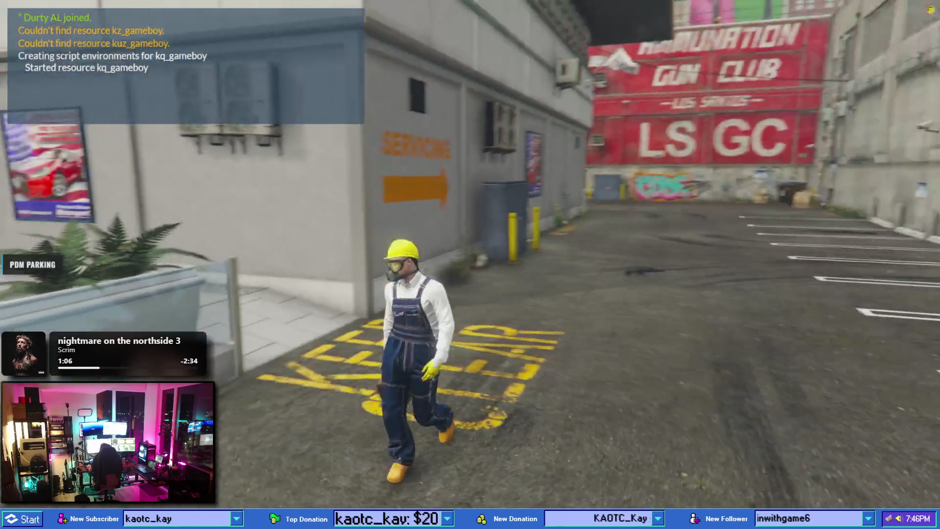
key("s")
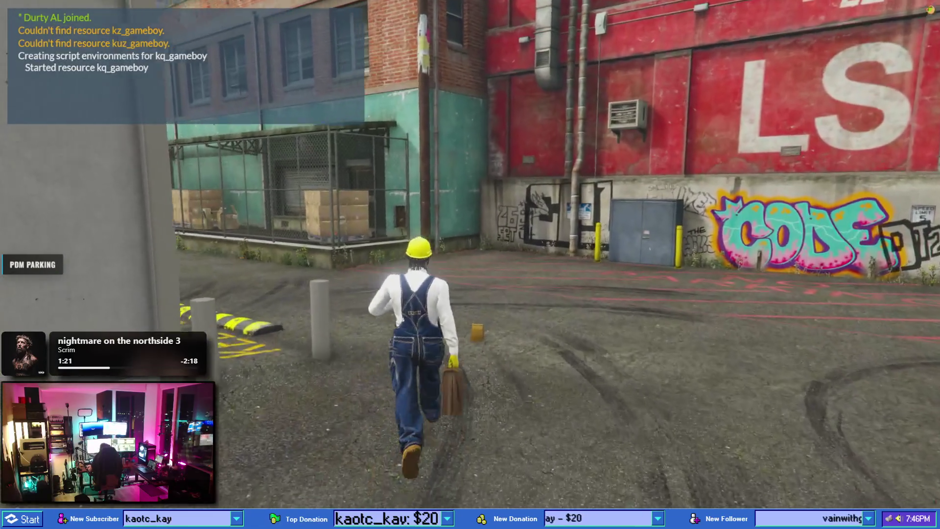
- Check the inventory, run to the Premium Deluxe Motorsport sidewalk, then bring up the checklist
key("Tab")
key("Tab")
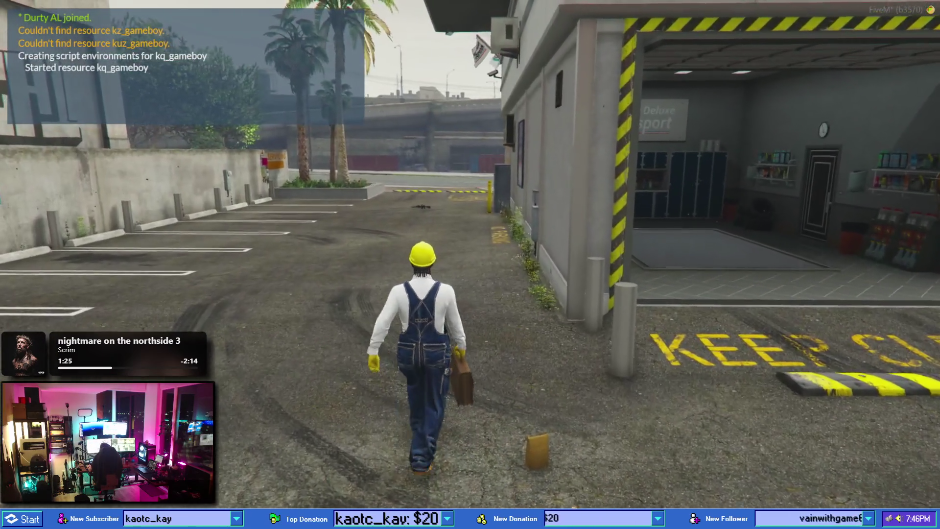
key("alt")
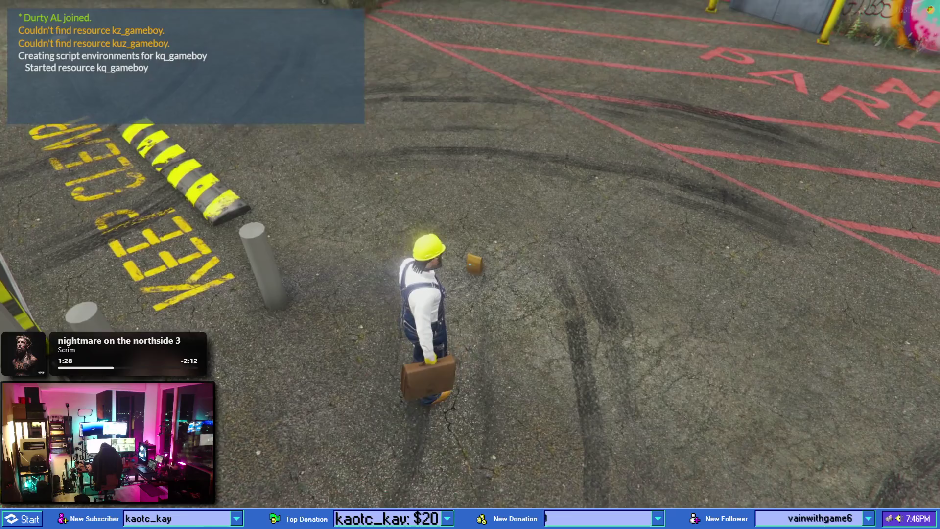
key("w")
key("w")
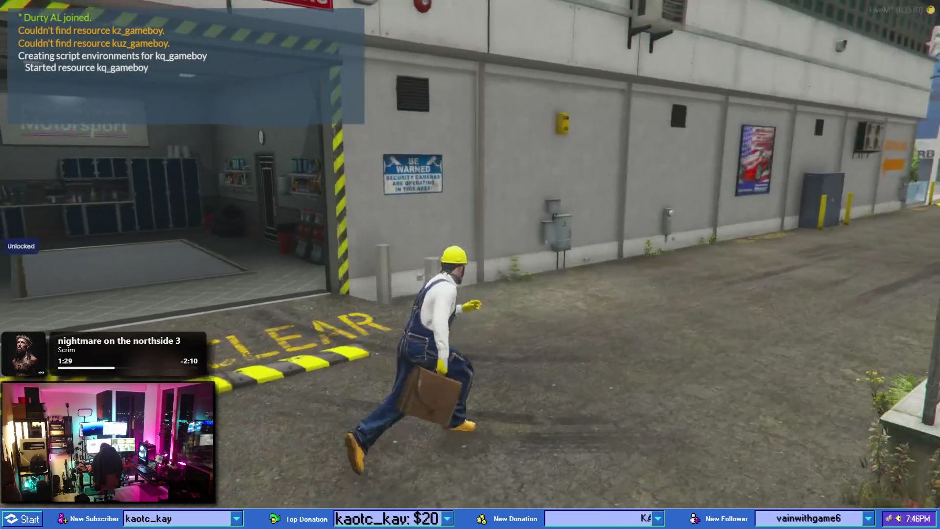
key("w")
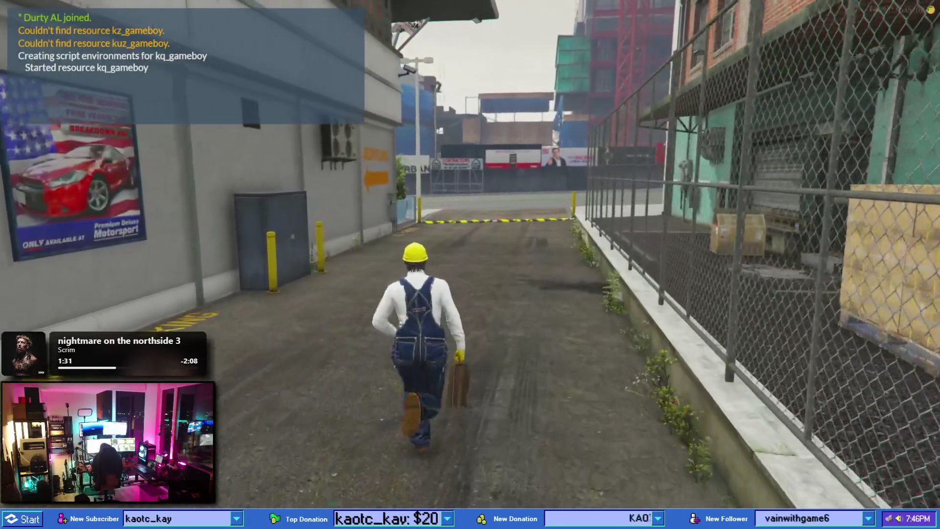
key("w")
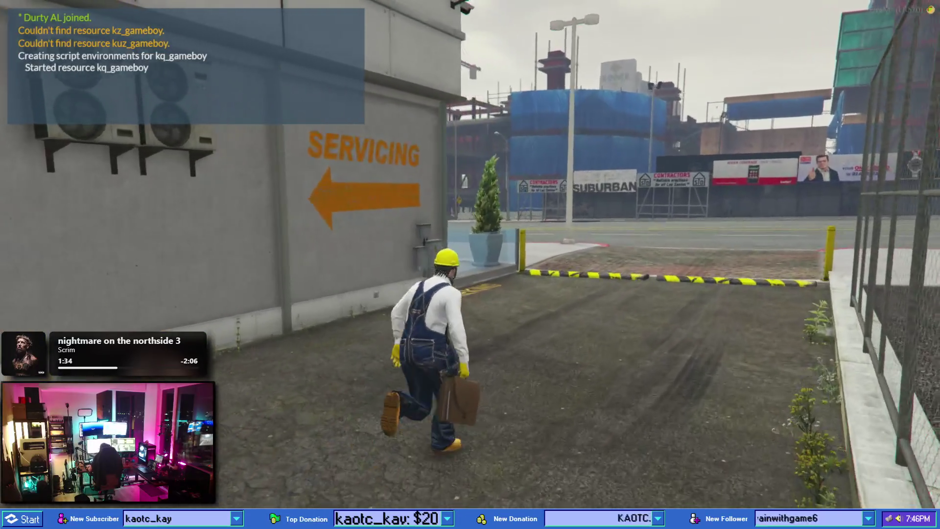
key("w")
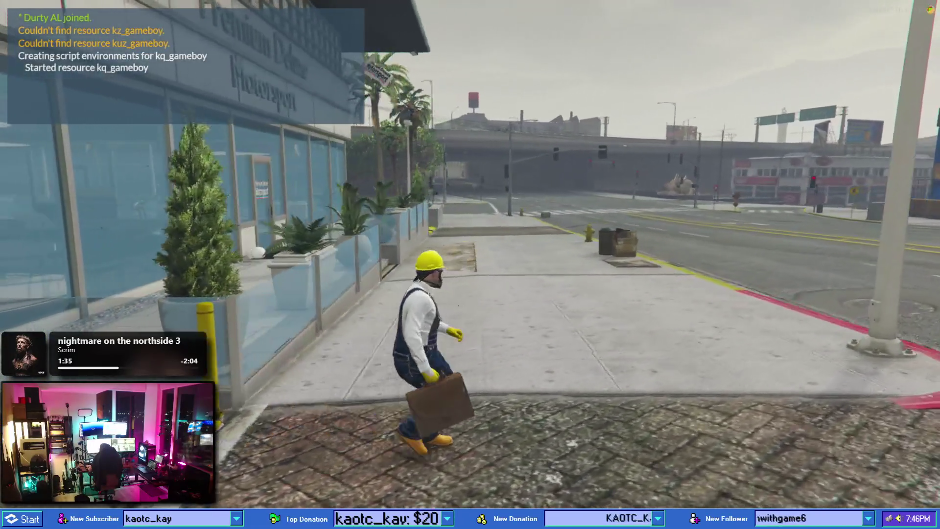
key("s")
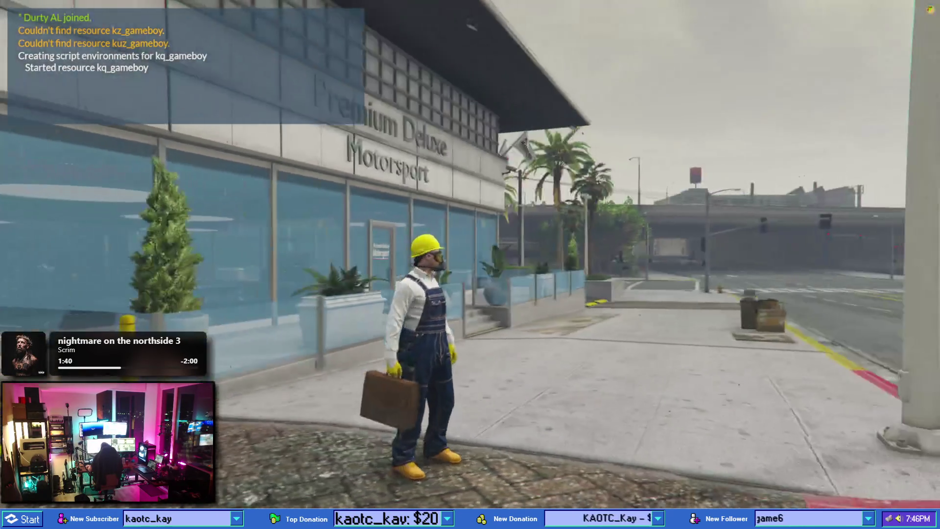
key("alt+Tab")
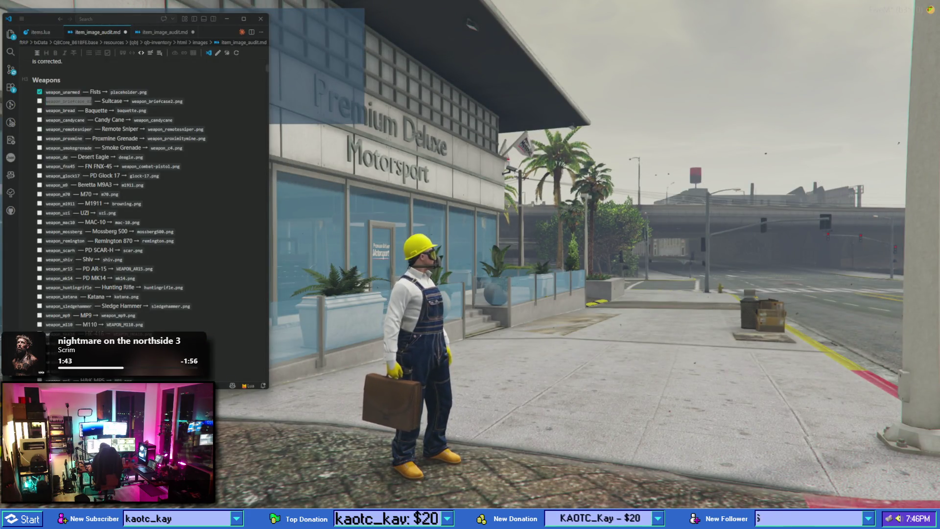
- Navigate File Explorer to resources > [qb] > qb-inventory > html
key("alt+Tab")
key("super+d")
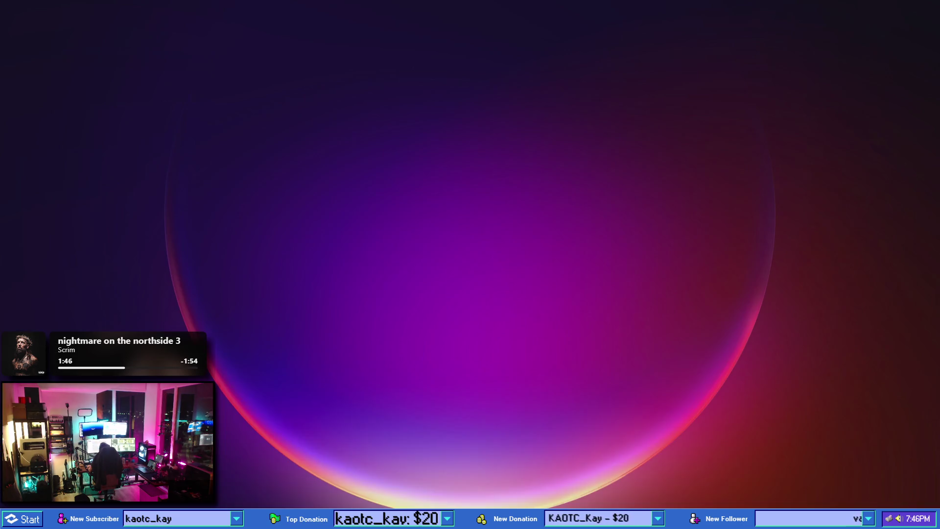
key("super+d")
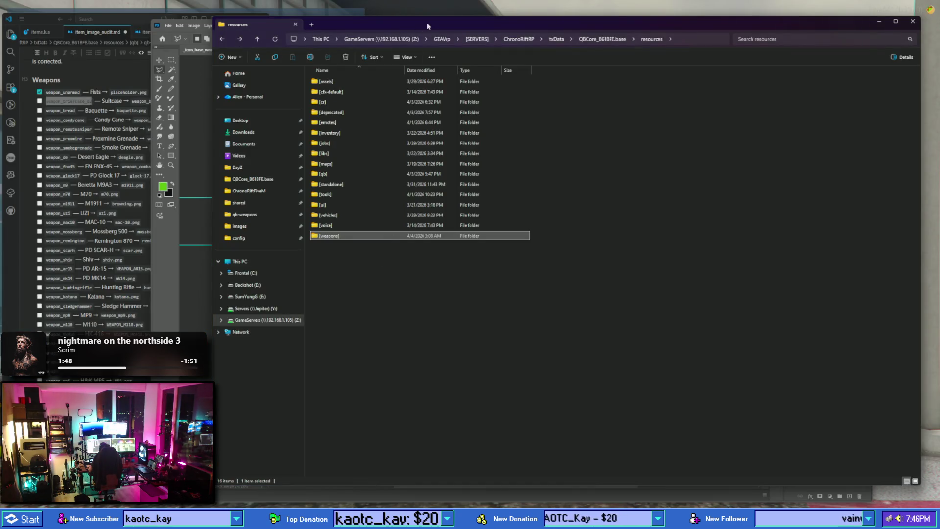
left_click_drag(605, 24, 455, 48)
left_click(455, 64)
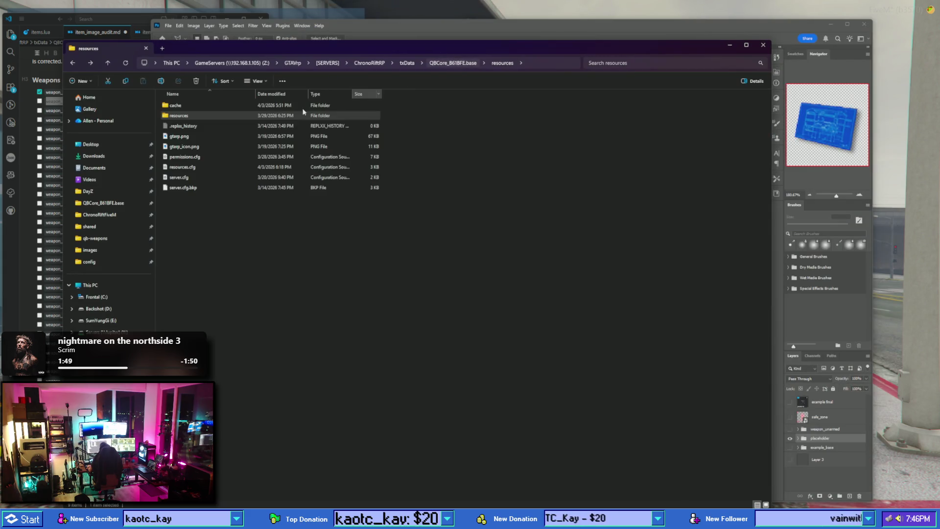
double_click(210, 118)
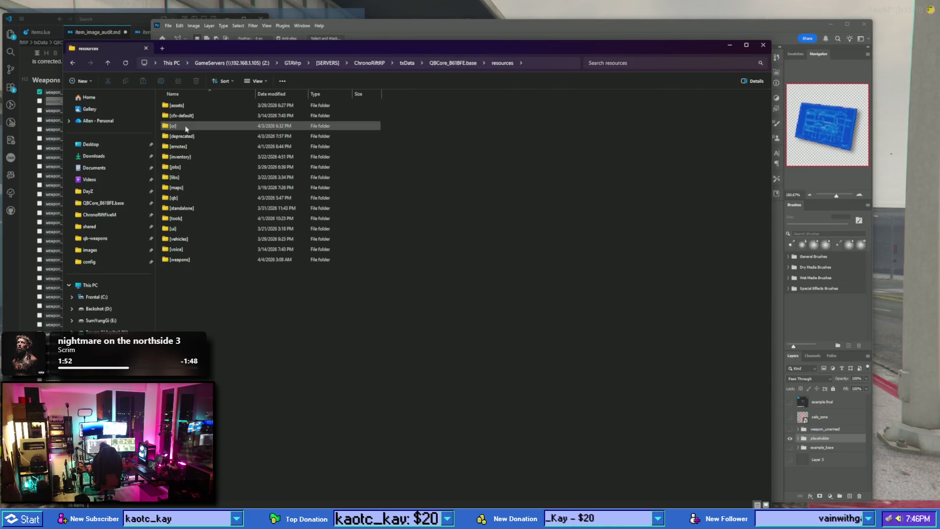
double_click(193, 142)
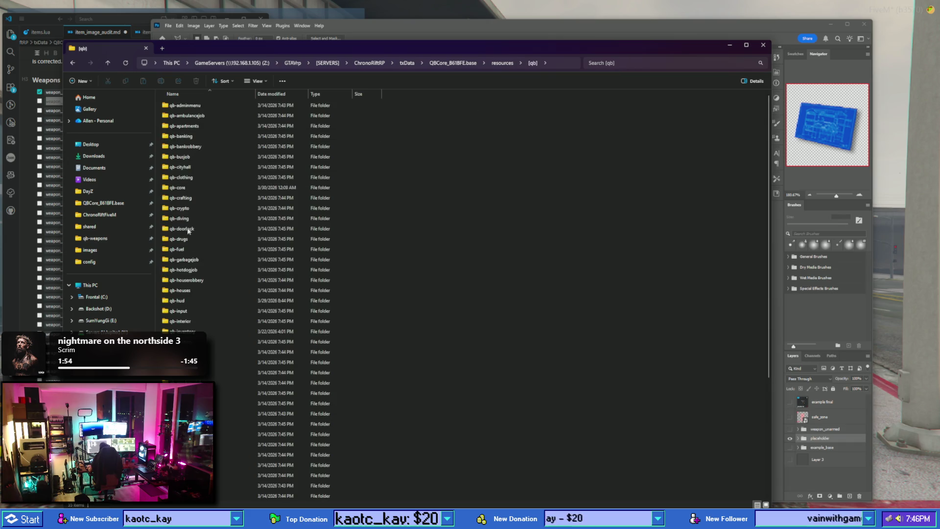
left_click(186, 311)
double_click(186, 311)
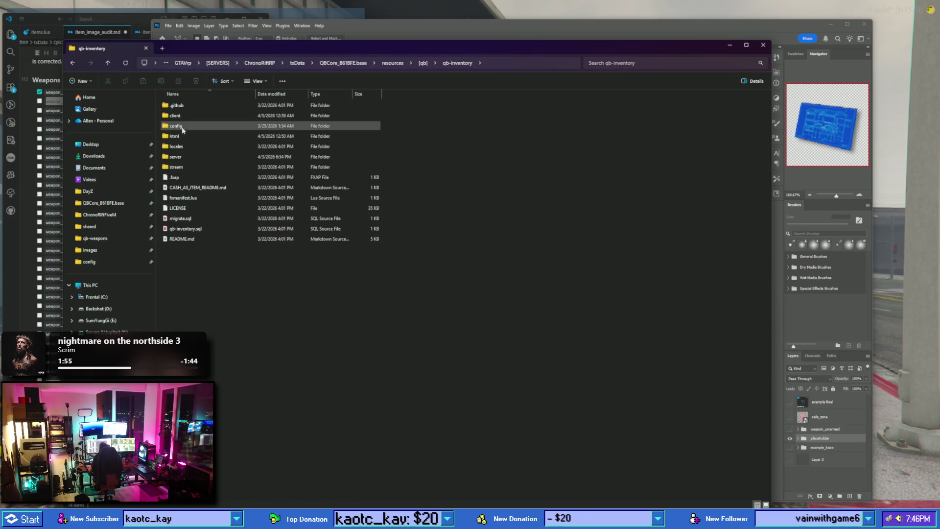
double_click(176, 137)
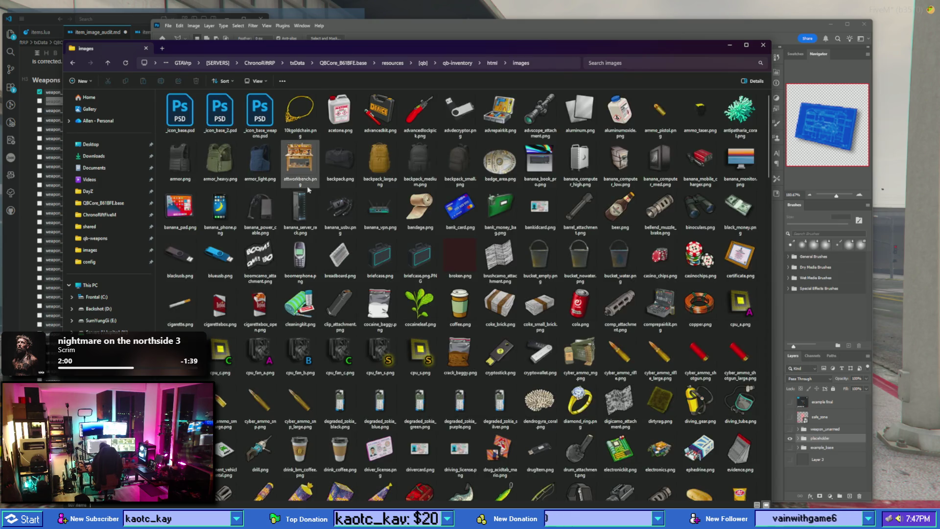
- Find weapon_briefcase_02.PNG in the images folder, compare with the checklist, and leave it over the game
scroll(309, 198, "down", 10)
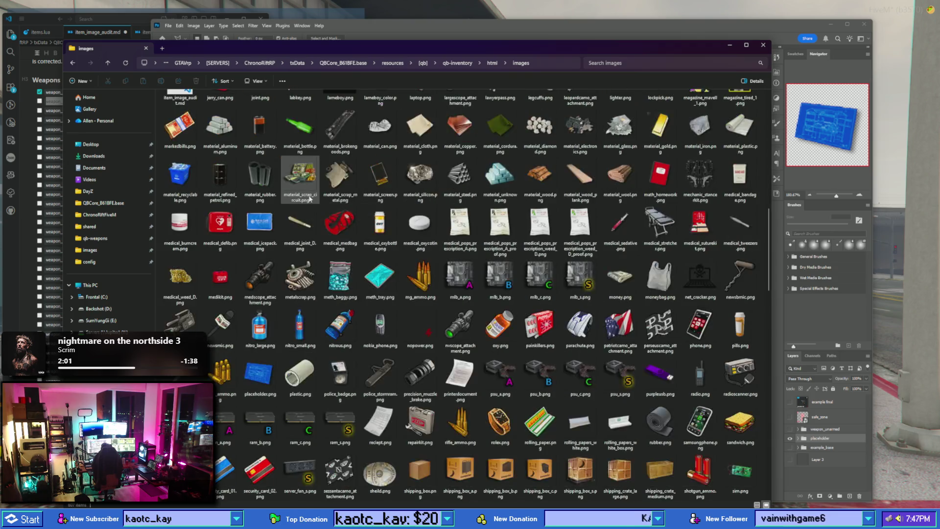
scroll(311, 205, "down", 3)
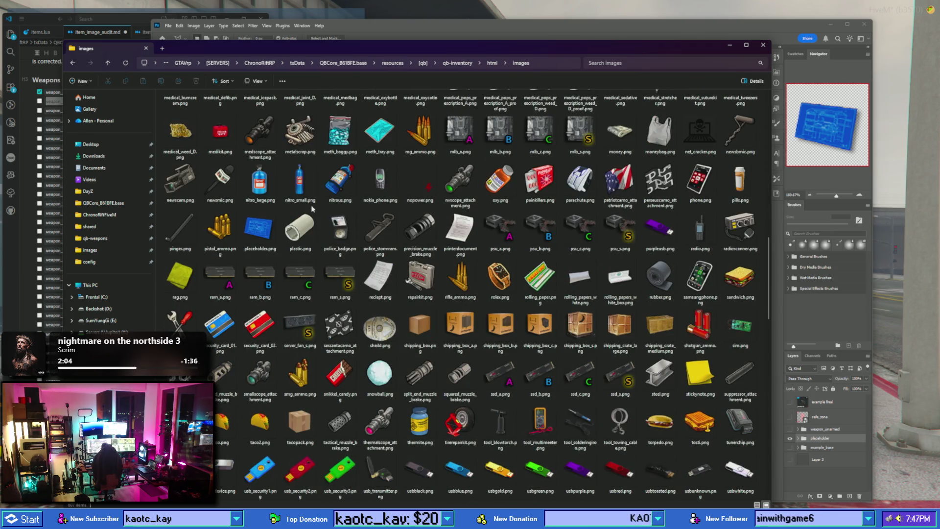
scroll(698, 221, "down", 10)
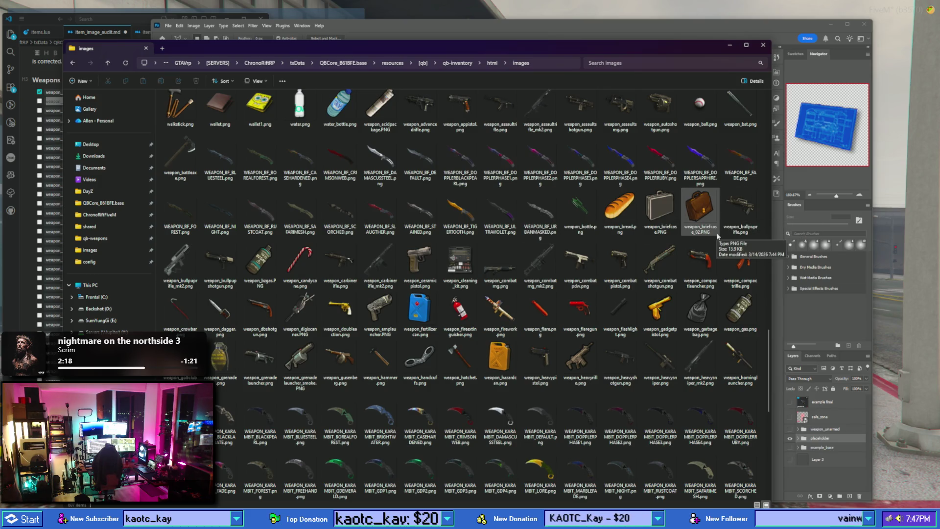
left_click(120, 19)
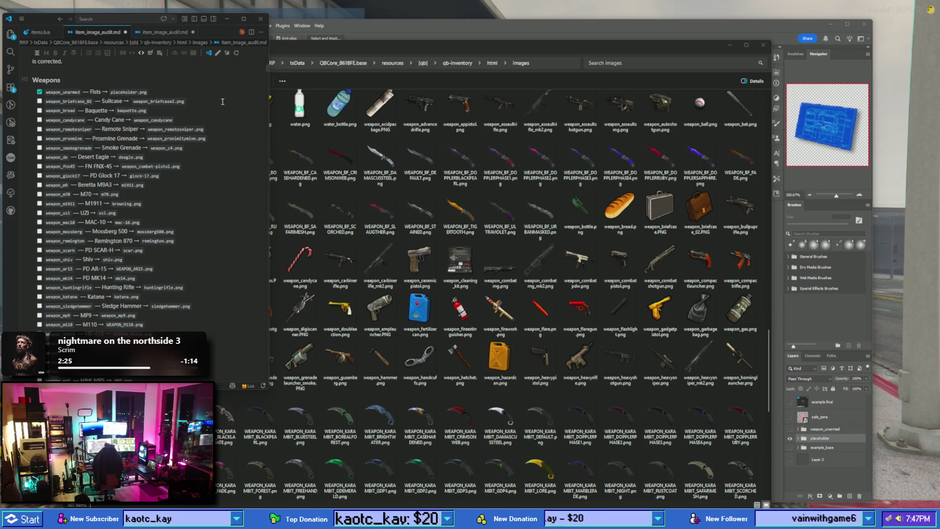
left_click(701, 211)
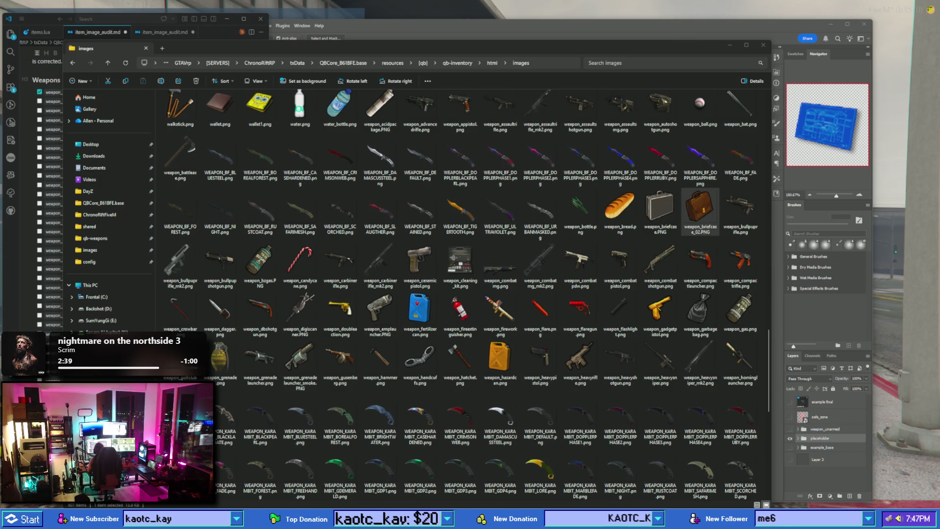
left_click(727, 41)
key("alt+Tab")
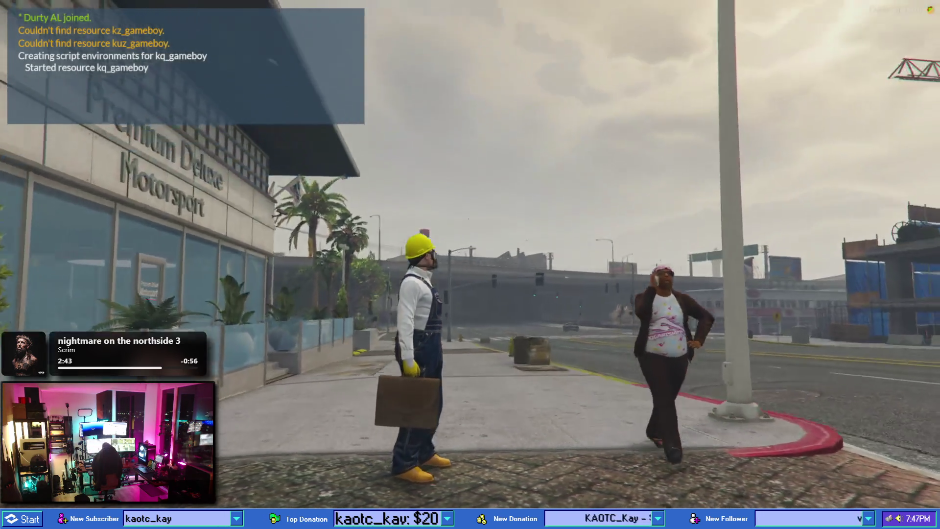
key("alt+Tab")
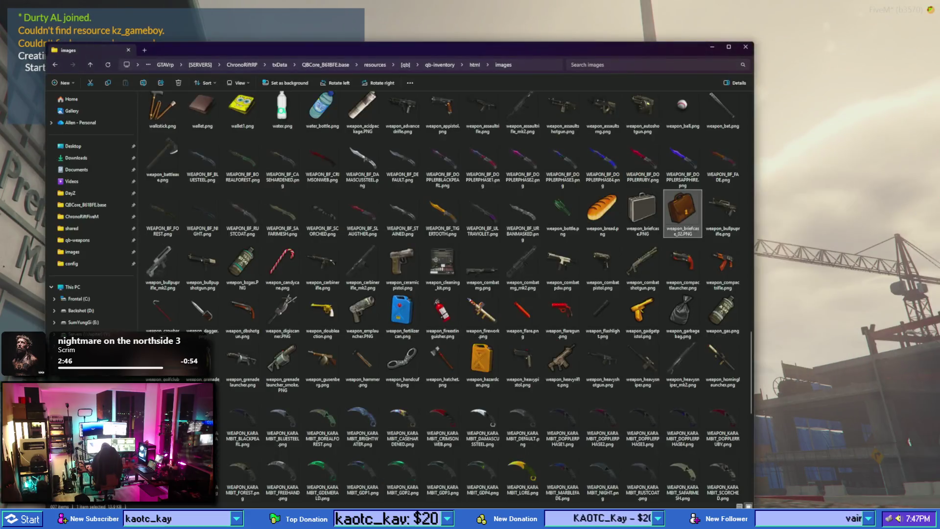
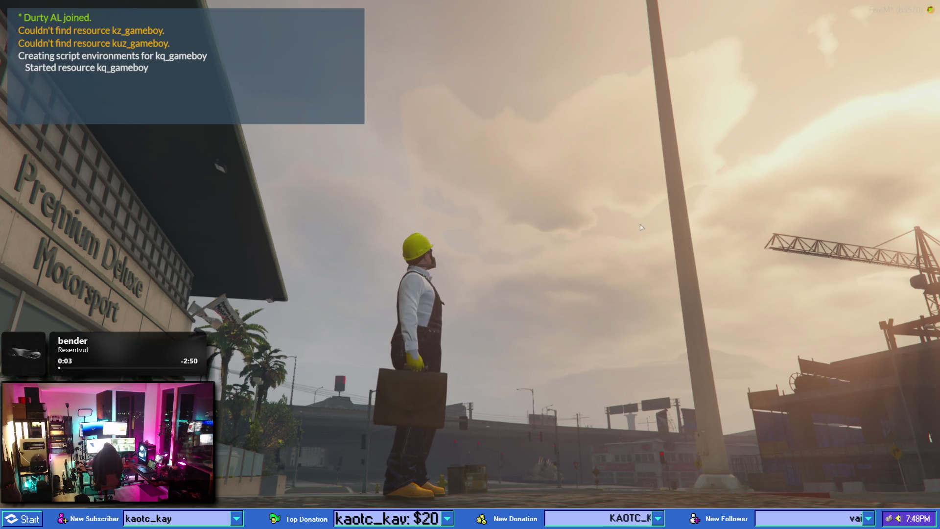
- Bring Photoshop with icon_base_weapons.psd in front of the running GTA V game
key("super")
key("alt+Tab")
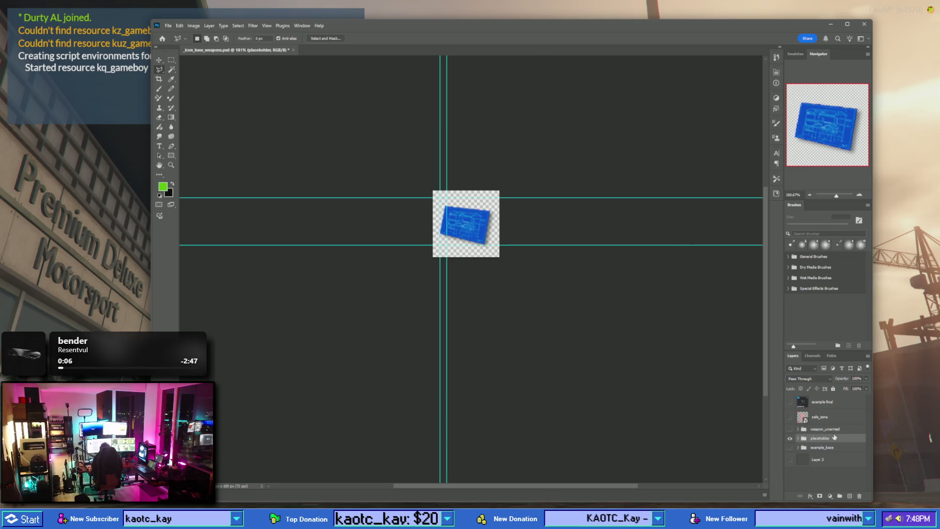
- Check the weapon_unarmed group's icon and move the group below the placeholder group
left_click(790, 429)
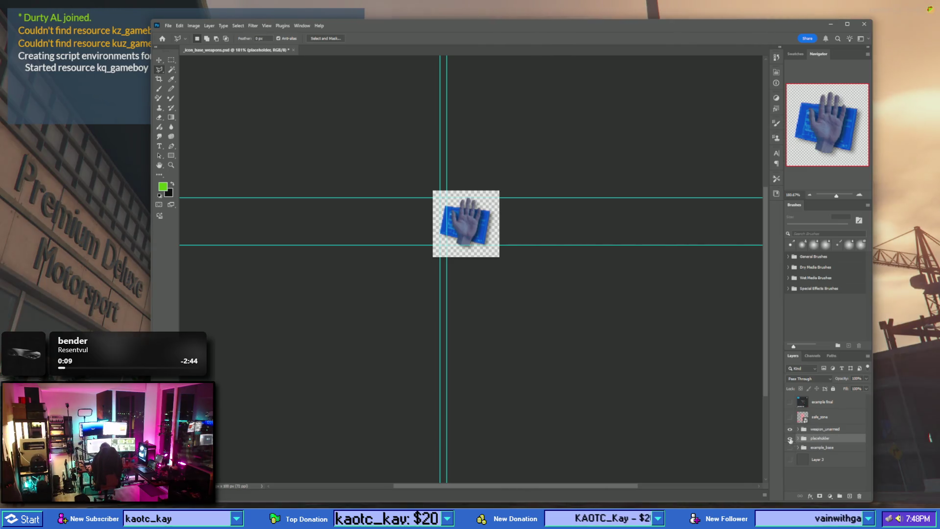
left_click(790, 429)
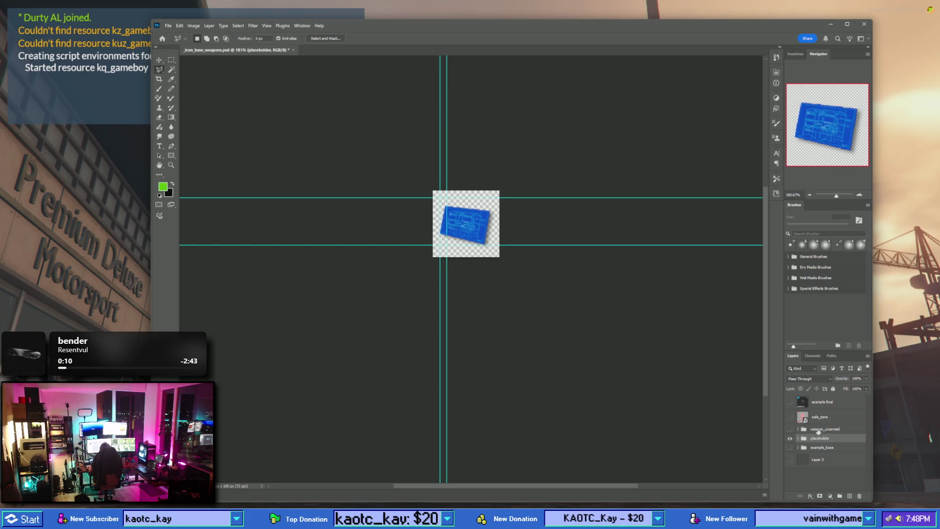
left_click_drag(820, 429, 828, 443)
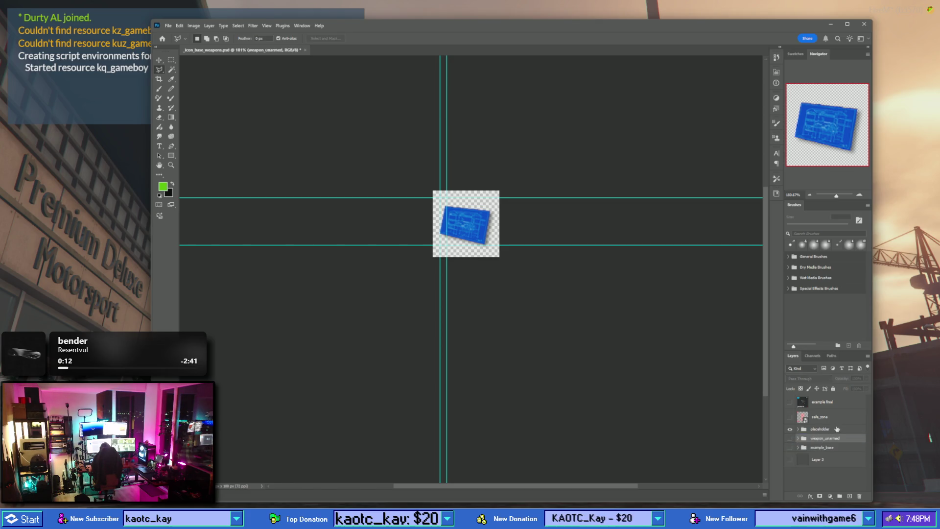
- Duplicate the placeholder group and start naming the copy weapon_ba…
left_click(822, 429)
key("ctrl+j")
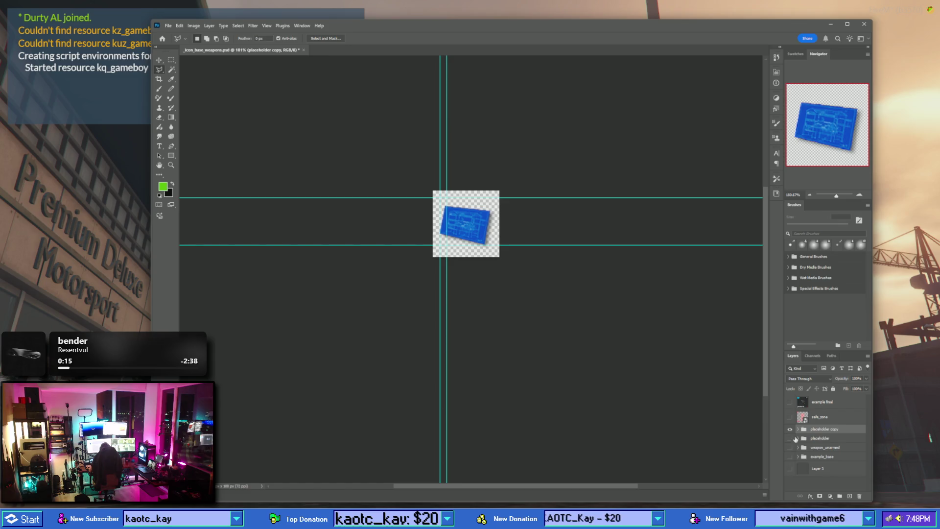
double_click(823, 429)
type("weapon")
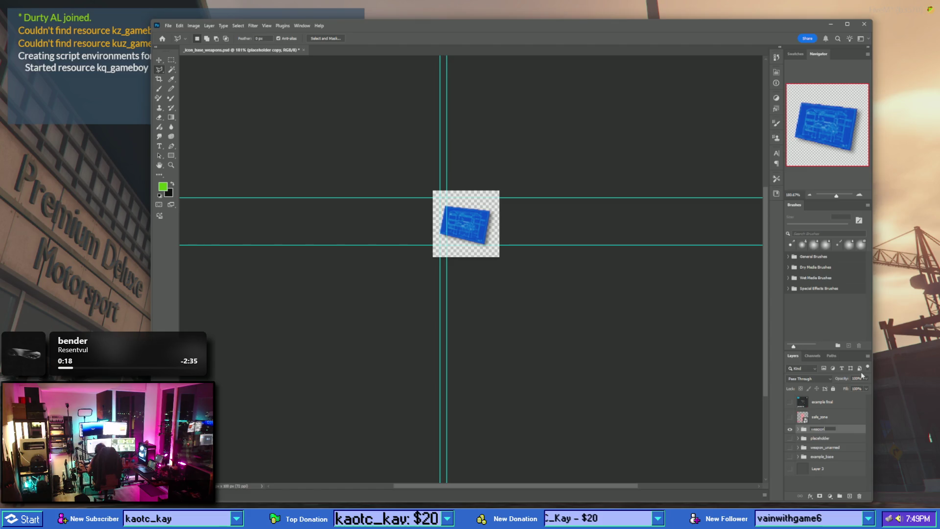
type("_ba")
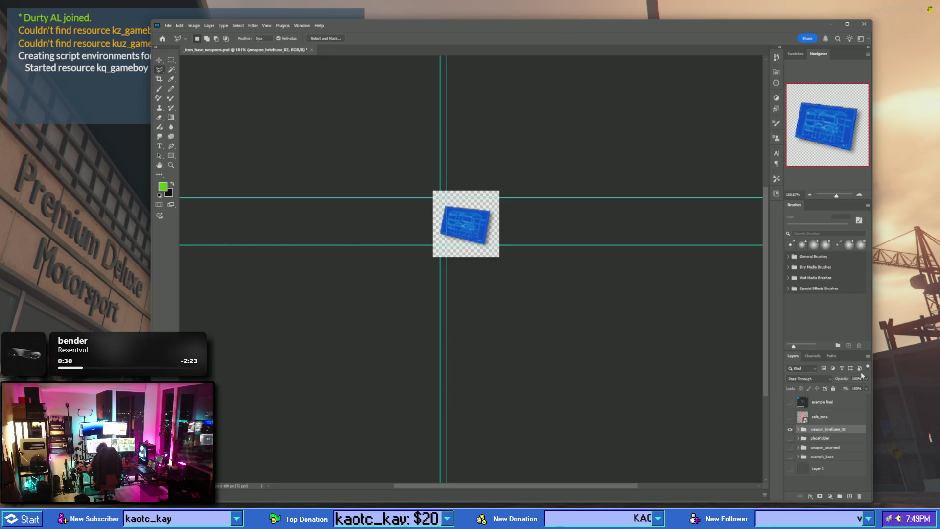
- Name the copied group weapon_briefcase_02, copied from the audit list, and expand it
key("alt+Tab")
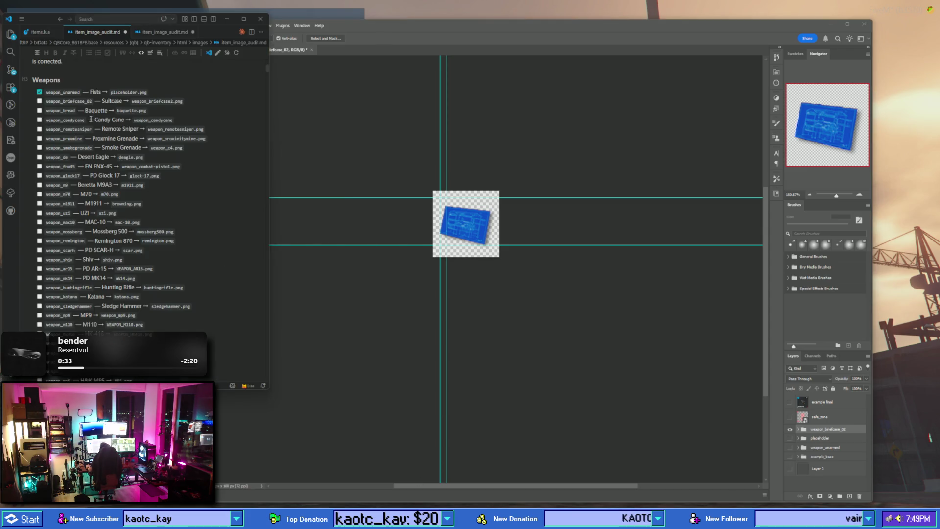
double_click(76, 102)
key("ctrl+c")
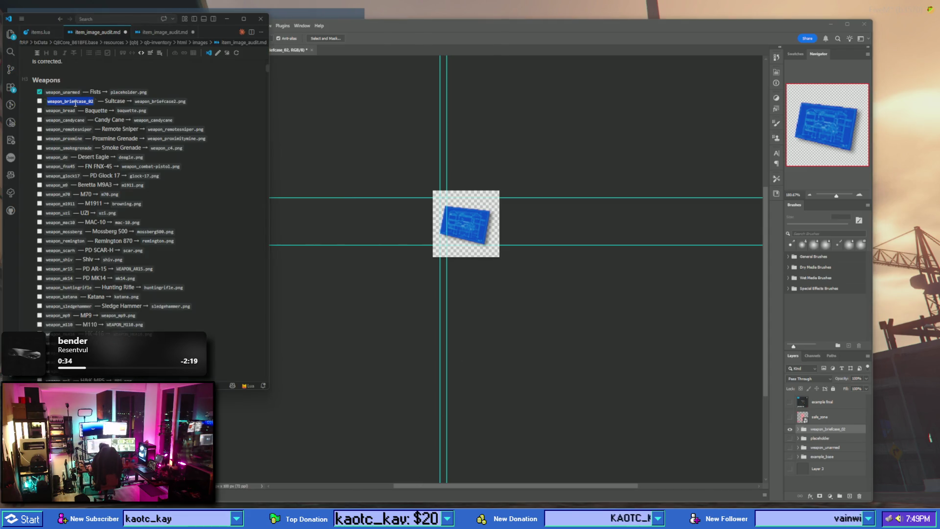
left_click(825, 431)
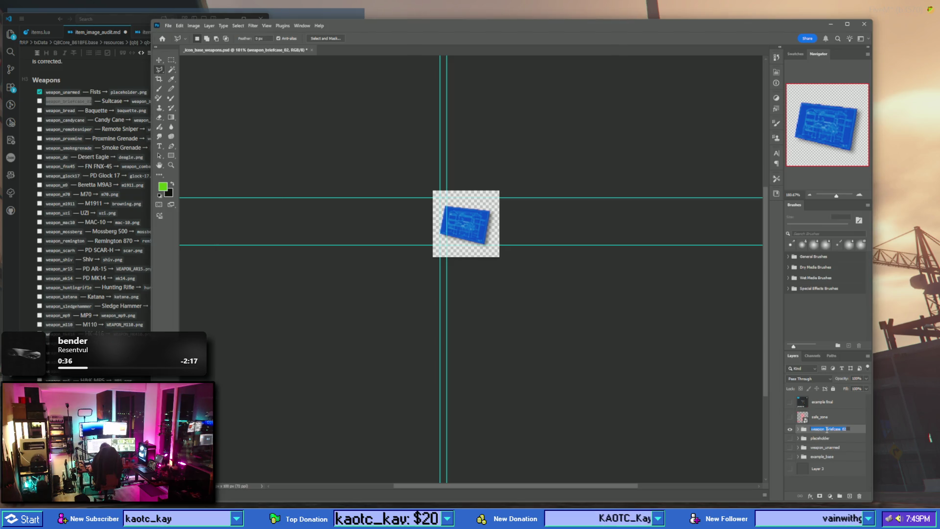
key("ctrl+v")
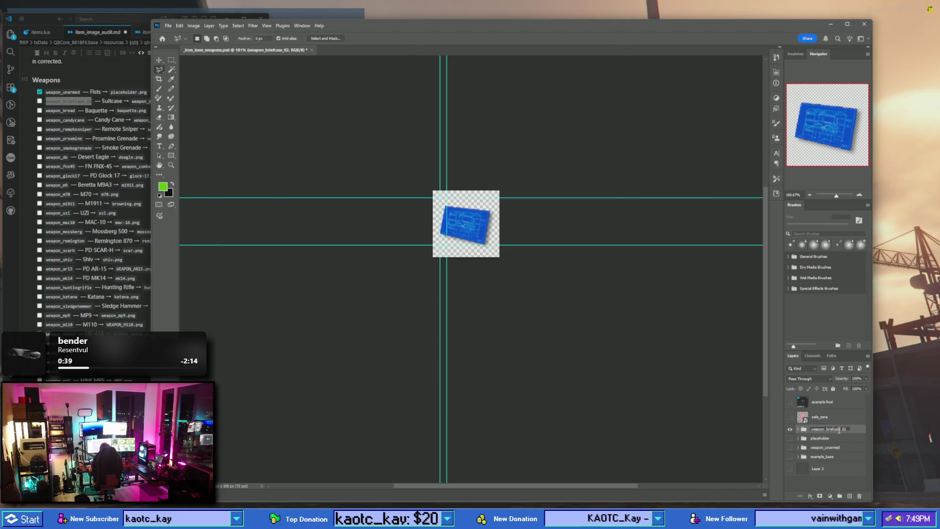
key("Return")
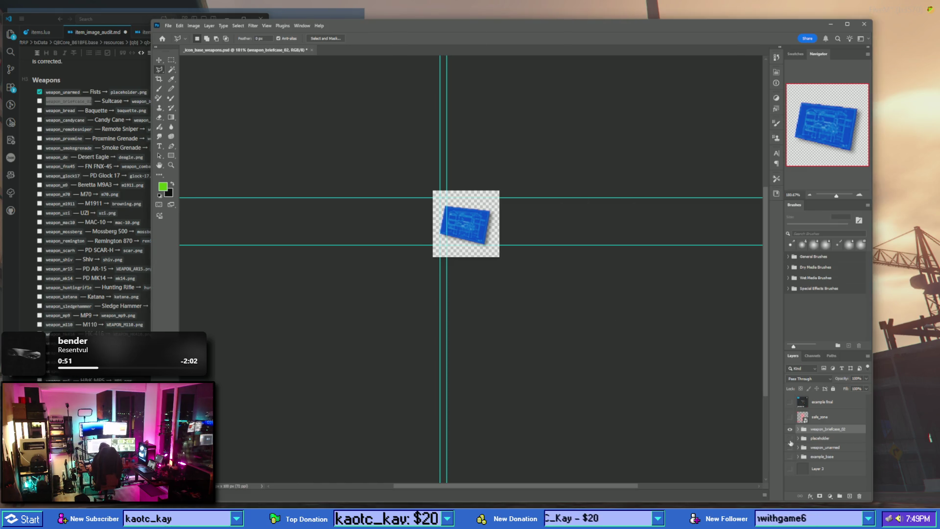
left_click(799, 429)
left_click(826, 442)
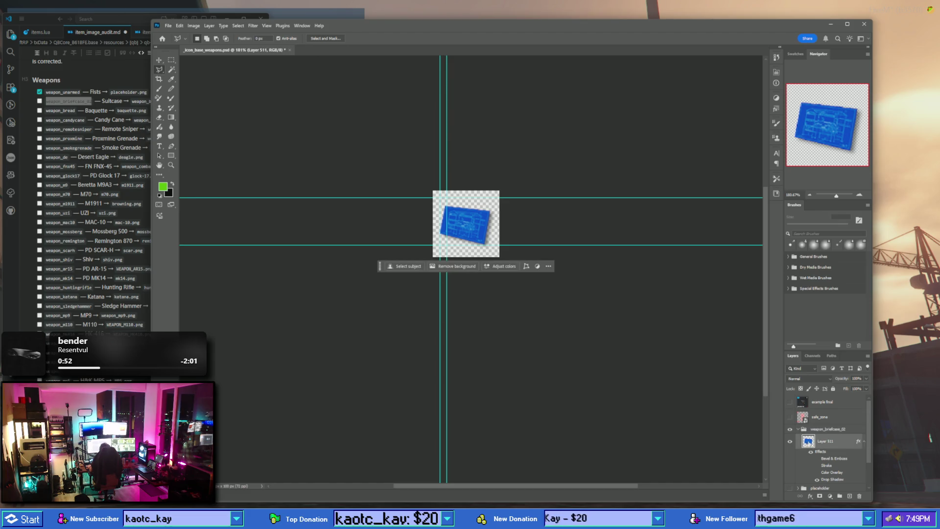
double_click(843, 441)
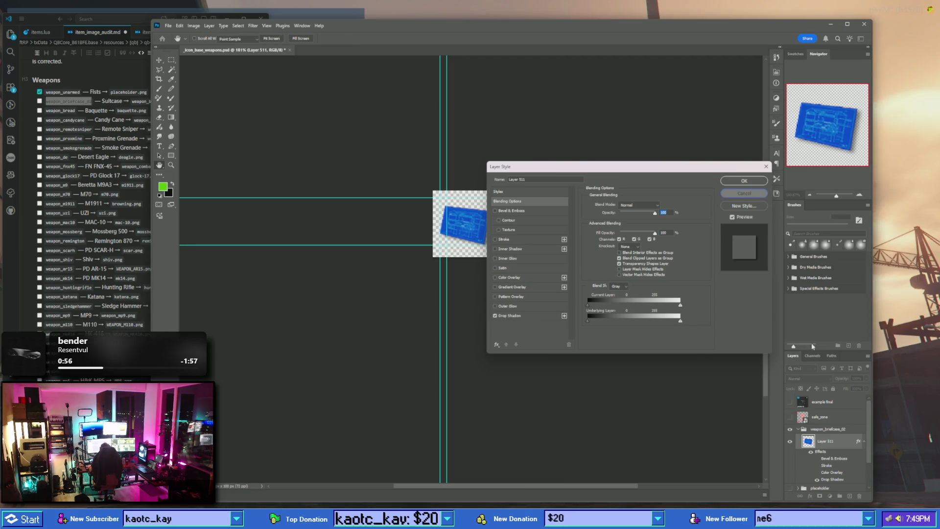
left_click(749, 195)
left_click(850, 496)
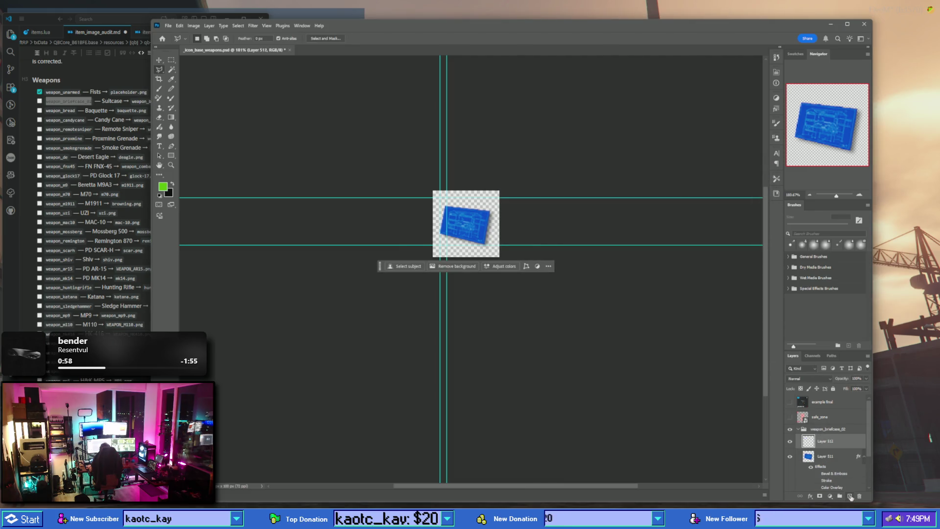
right_click(808, 441)
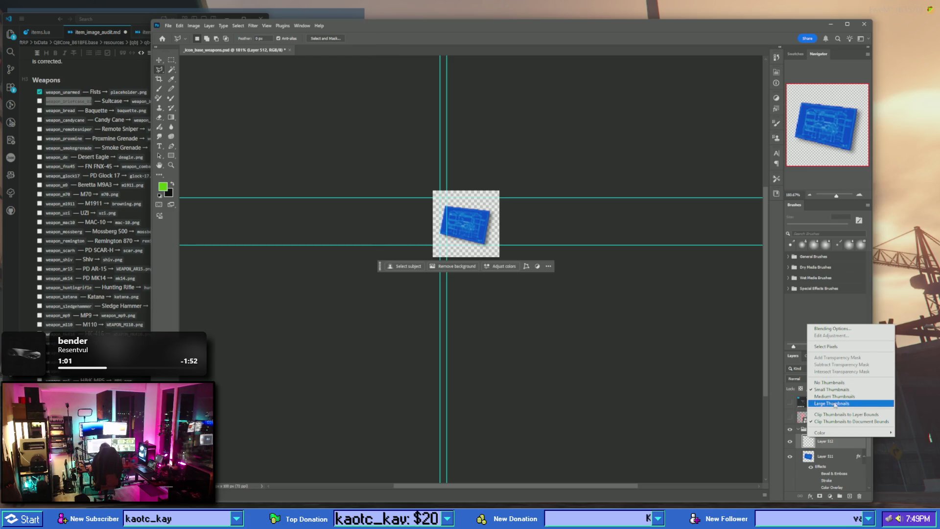
left_click(802, 444)
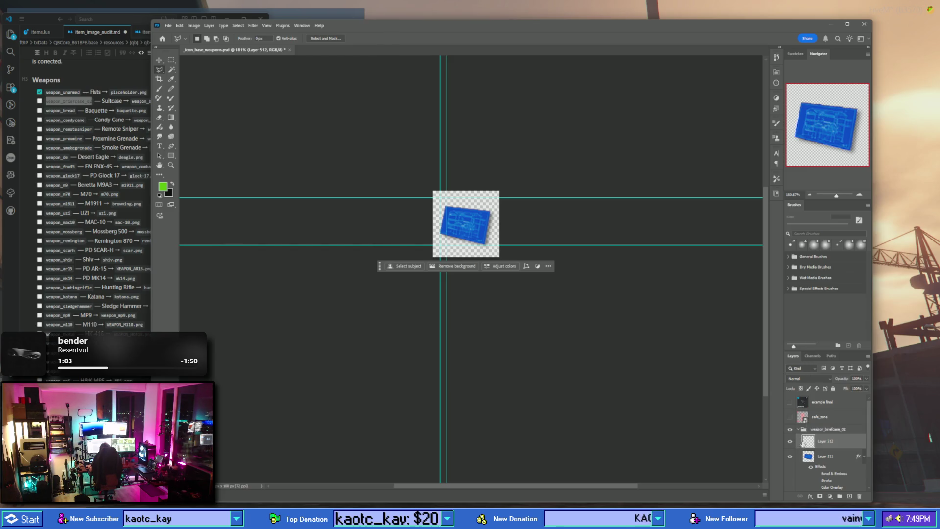
right_click(833, 443)
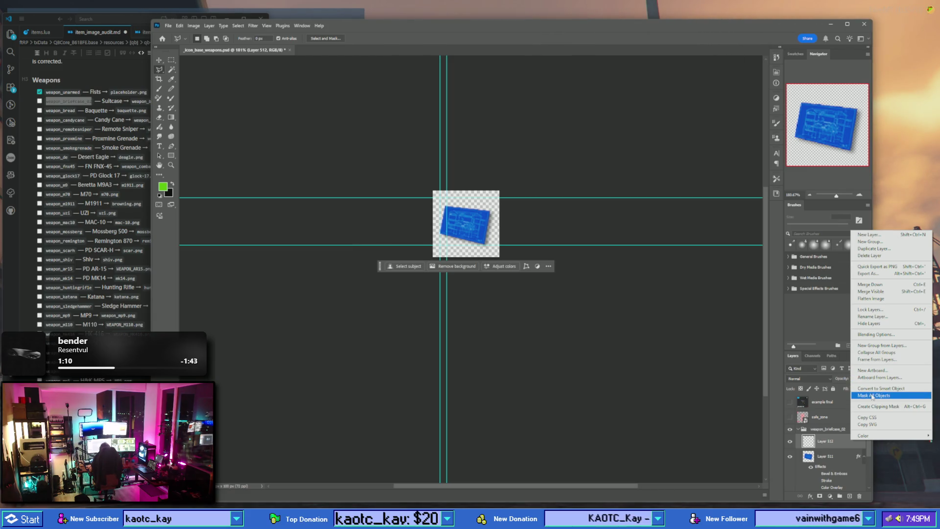
left_click(874, 389)
double_click(809, 442)
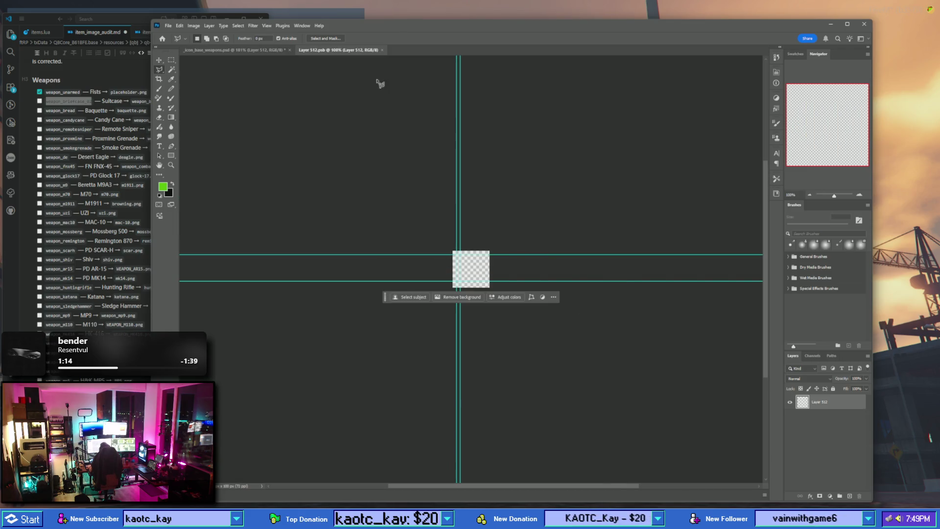
left_click(382, 49)
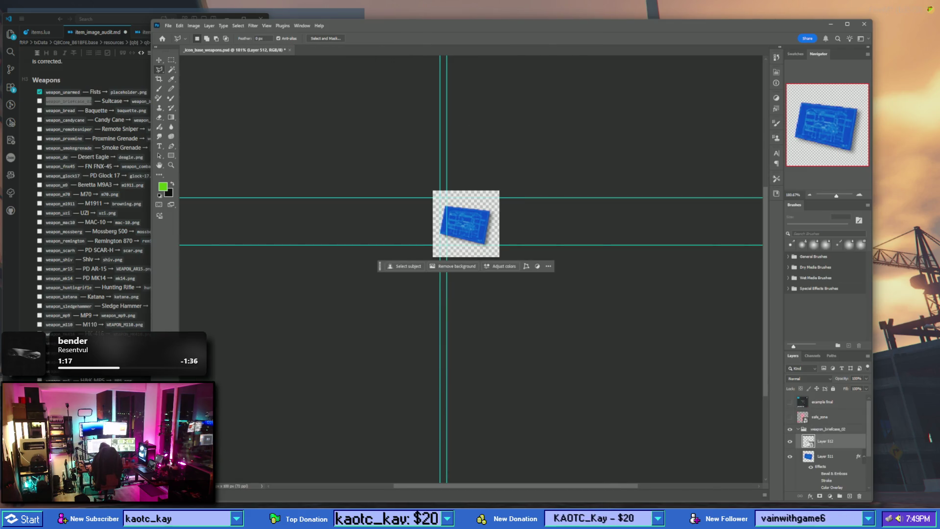
key("Delete")
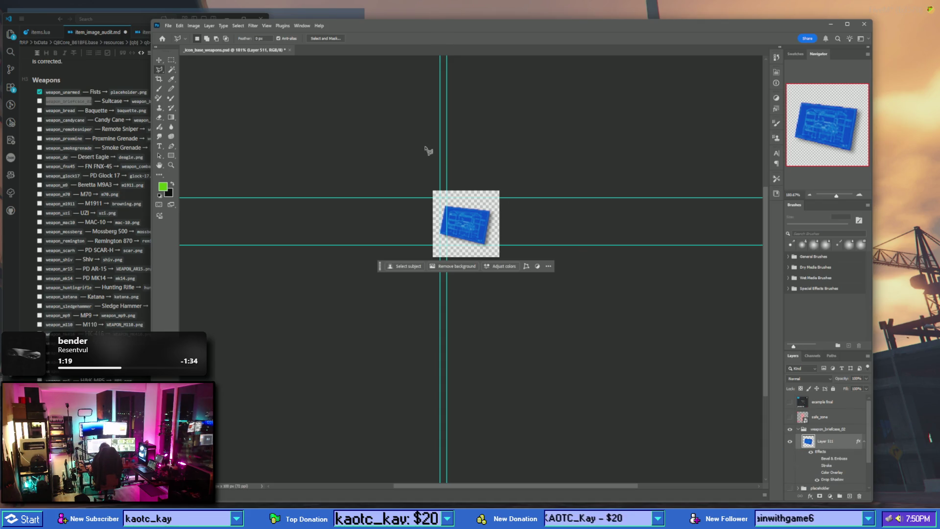
- Create a new 1000x1000 document, paste the briefcase photo and delete the Background layer
key("ctrl+n")
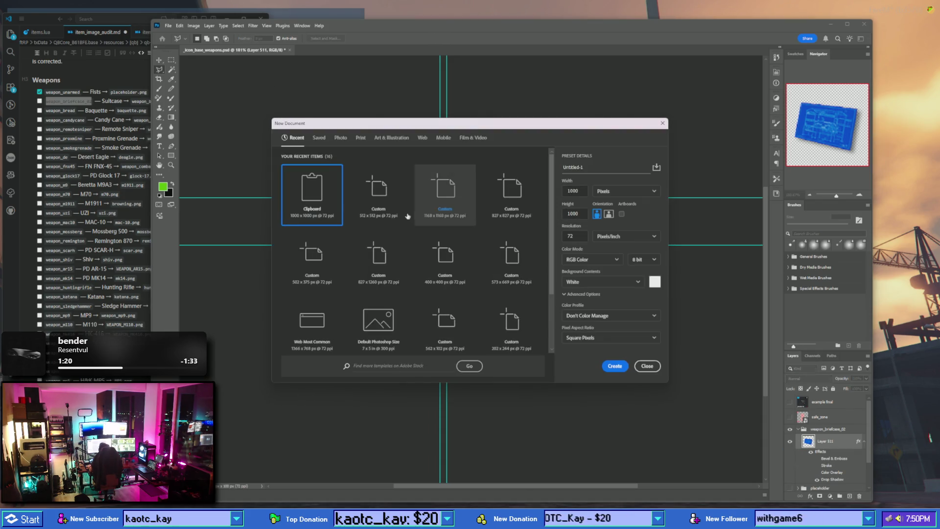
left_click(614, 367)
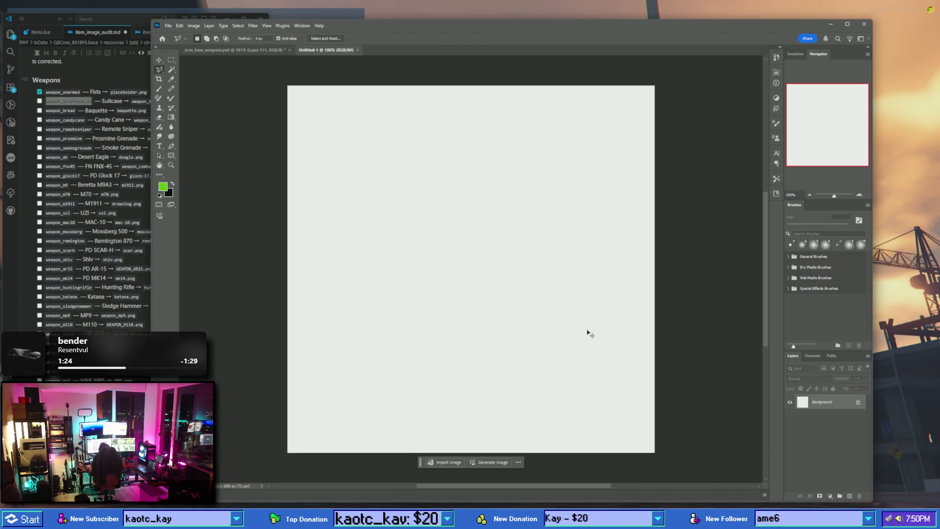
key("ctrl+v")
left_click(828, 421)
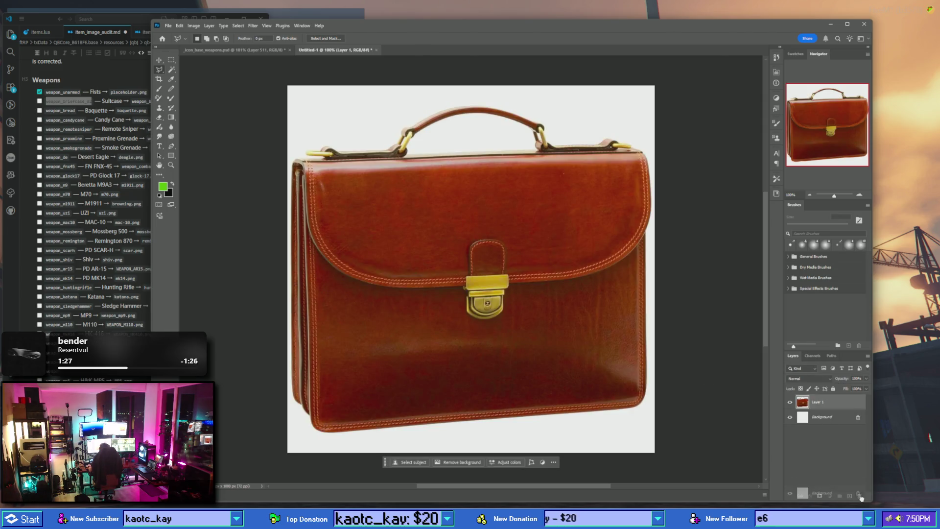
key("Delete")
- Delete the white background around the briefcase and inside its handle, then deselect
left_click(172, 70)
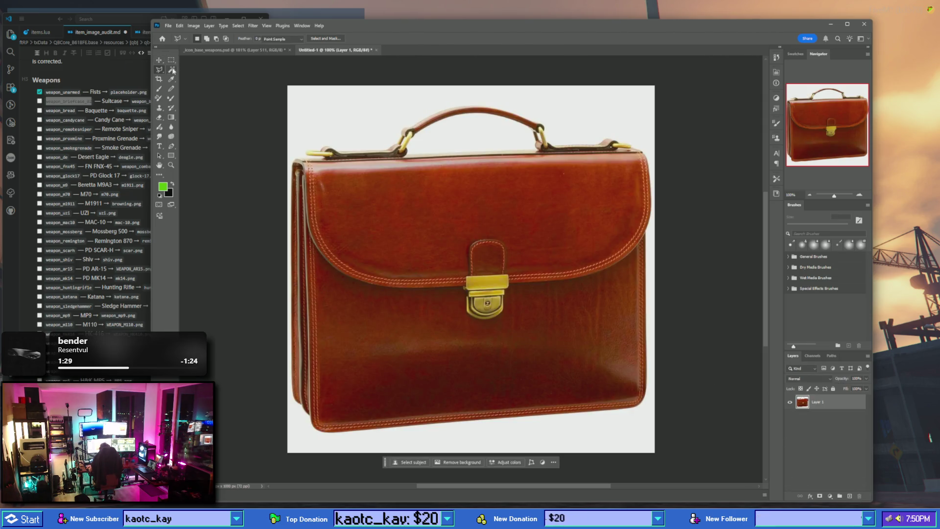
left_click(381, 119)
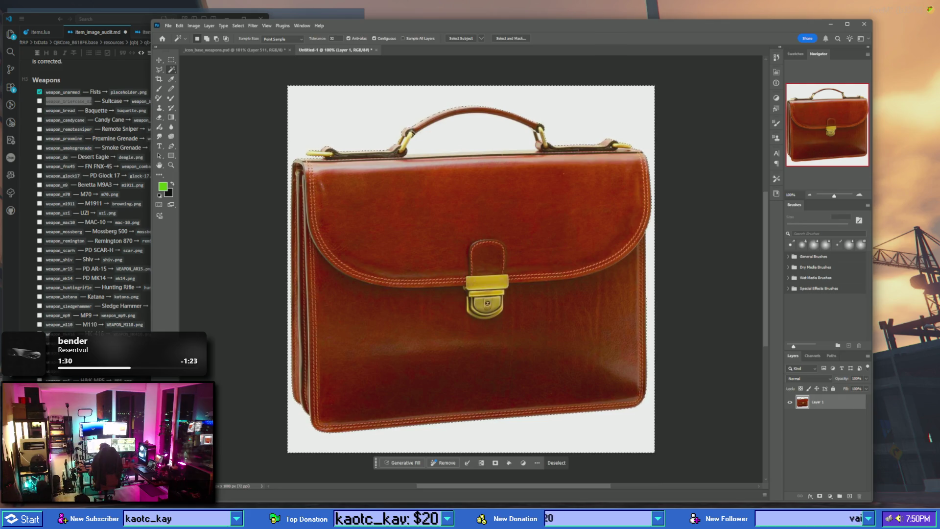
key("Delete")
left_click(456, 148)
key("Delete")
right_click(477, 128)
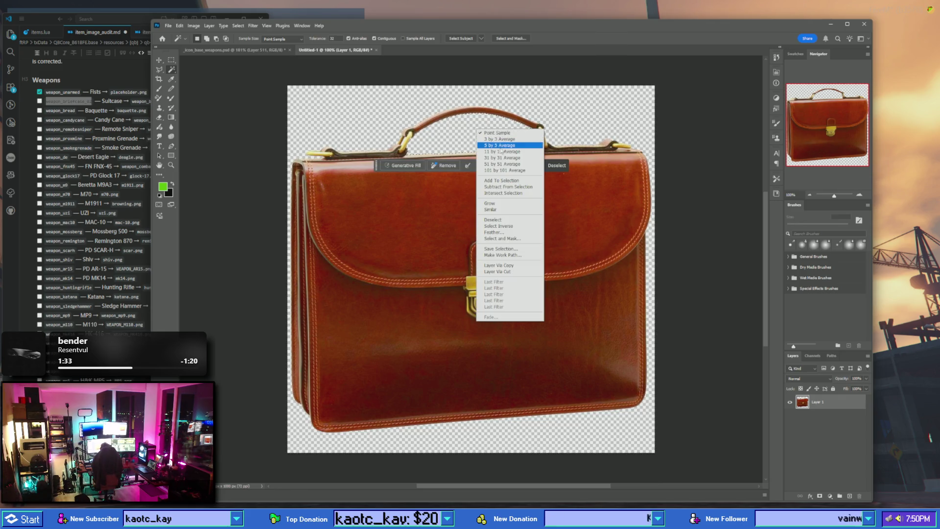
left_click(572, 146)
key("ctrl+d")
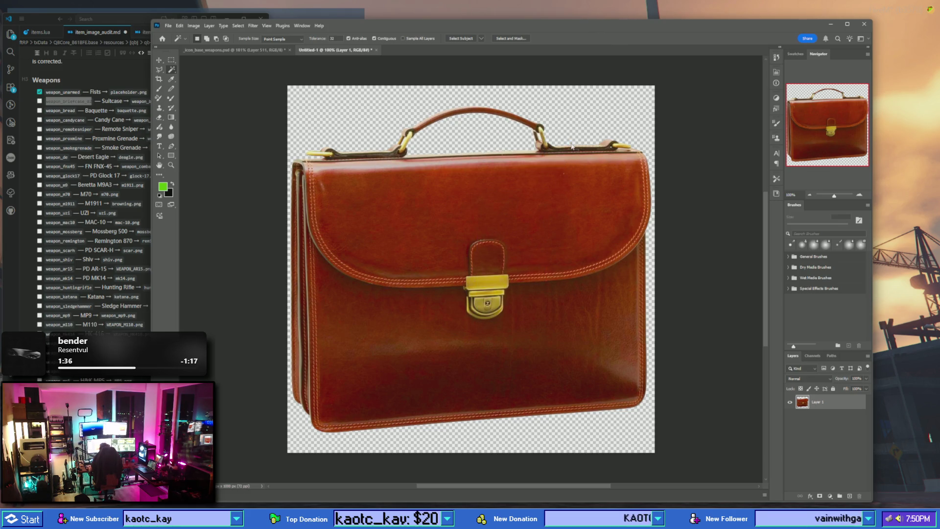
- Skip saving, select the whole briefcase canvas and return to icon_base_weapons.psd
key("ctrl+s")
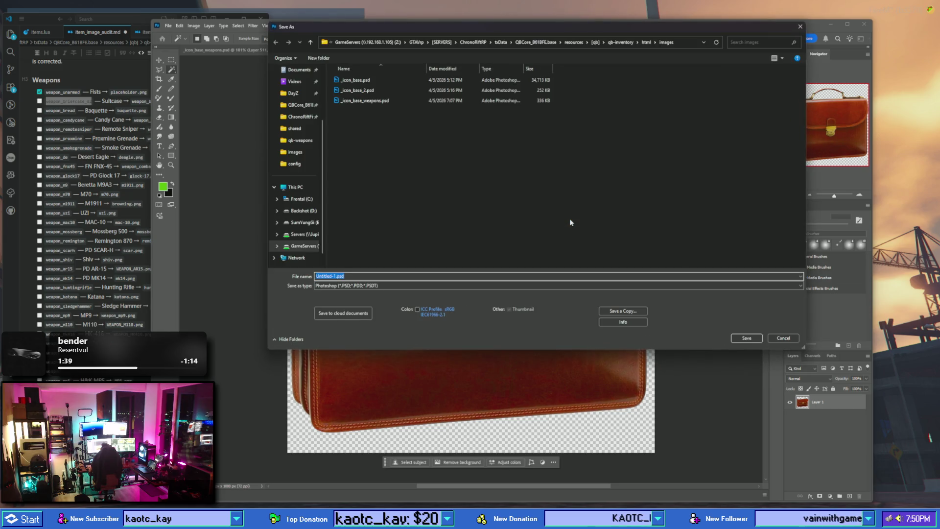
left_click(779, 339)
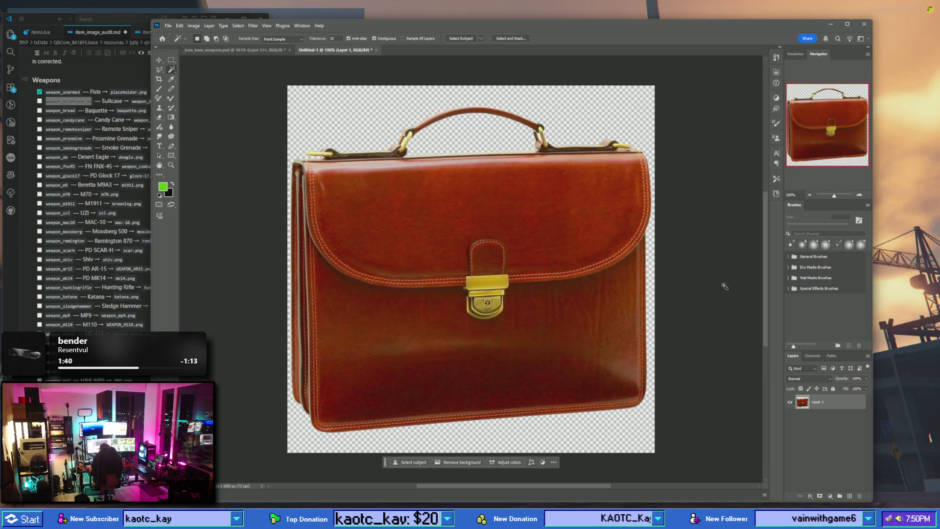
key("ctrl+a")
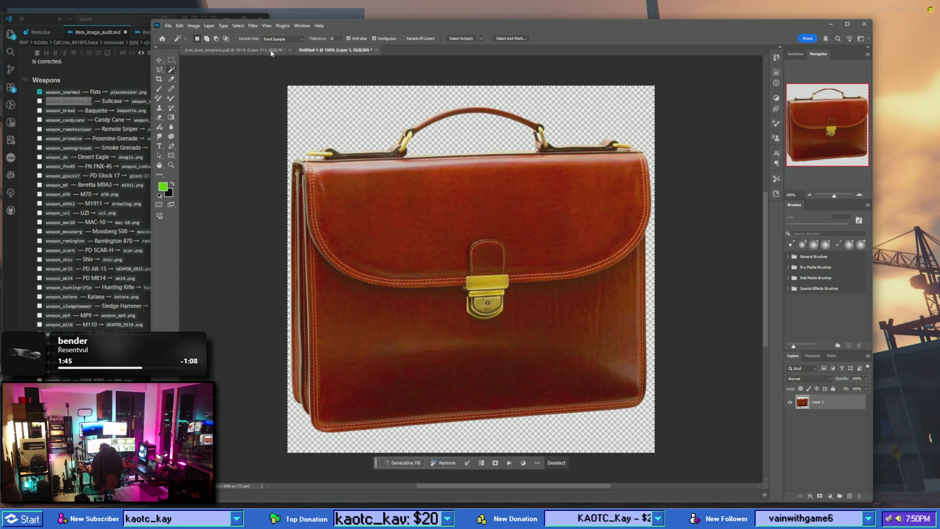
left_click(235, 50)
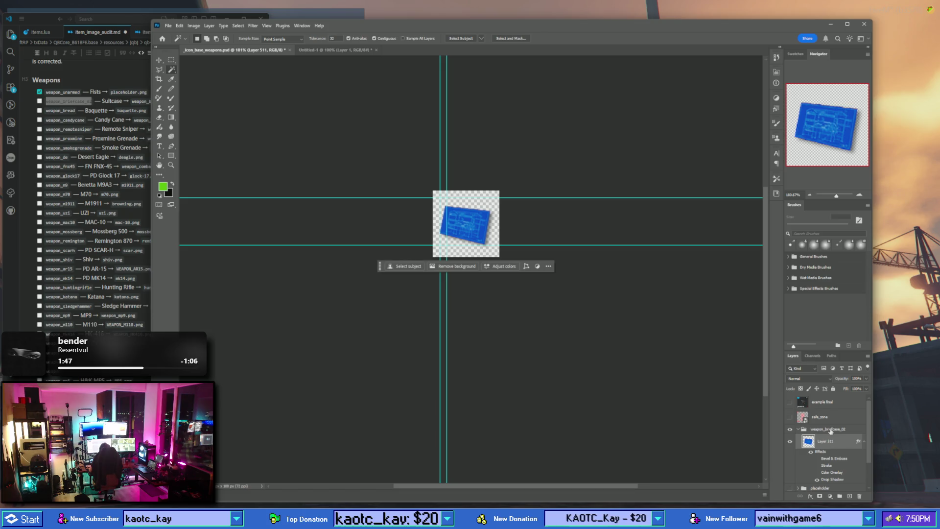
- Add a new layer in weapon_briefcase_02, convert it to a smart object and open it
left_click(830, 429)
left_click(849, 496)
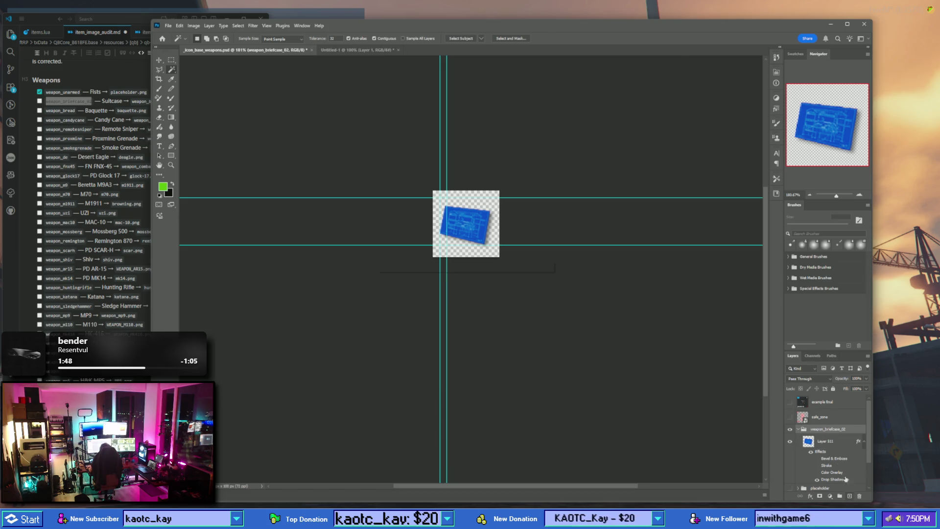
right_click(842, 443)
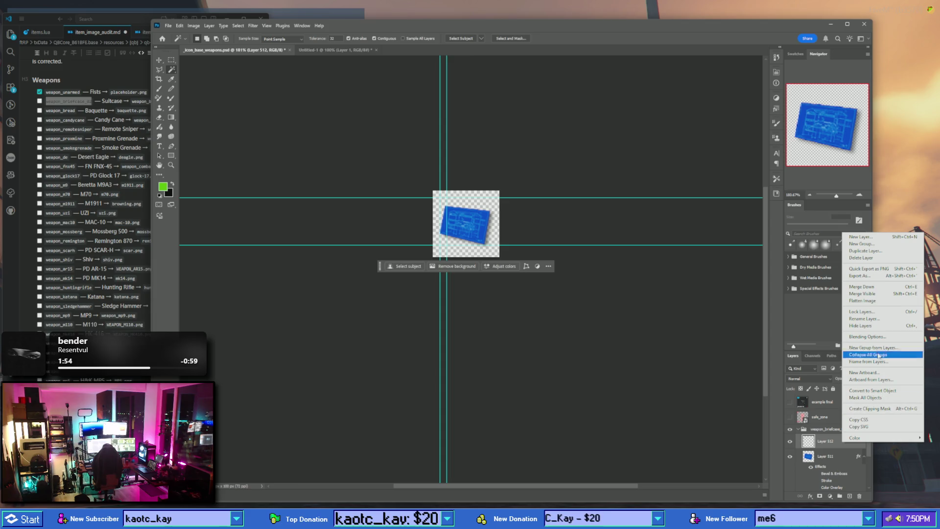
left_click(886, 391)
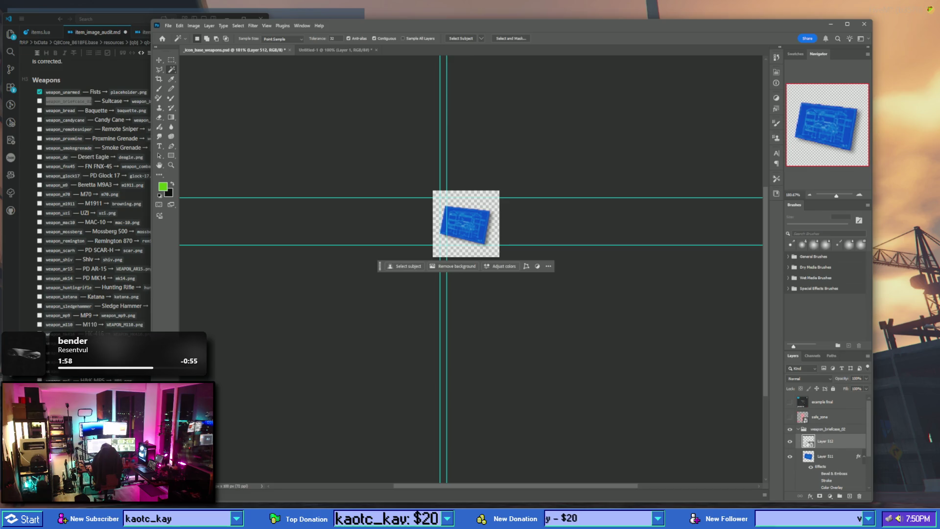
double_click(809, 442)
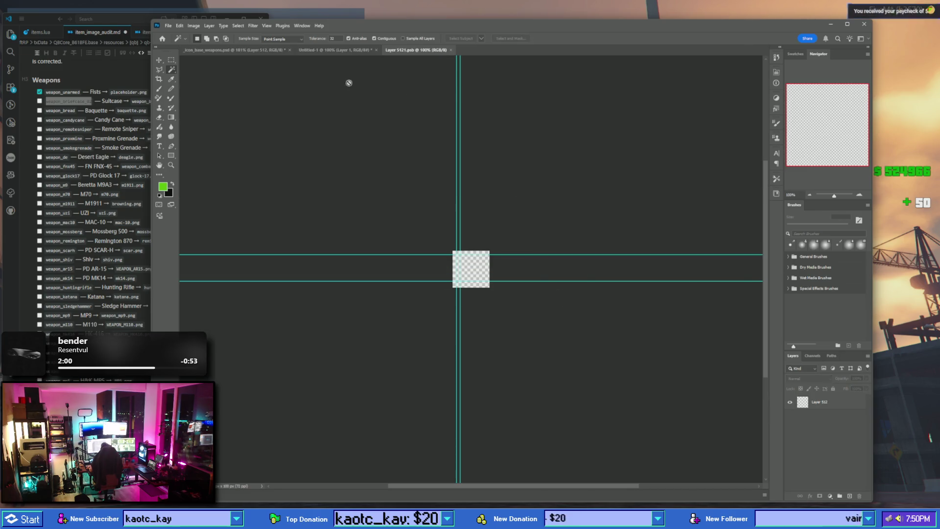
- Enlarge the smart object's canvas to 500 × 500 px
left_click(199, 25)
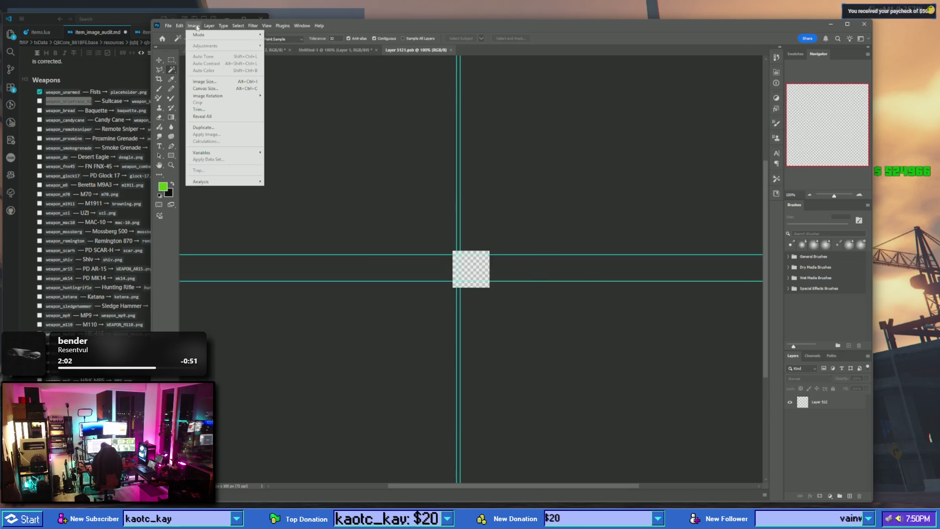
left_click(216, 86)
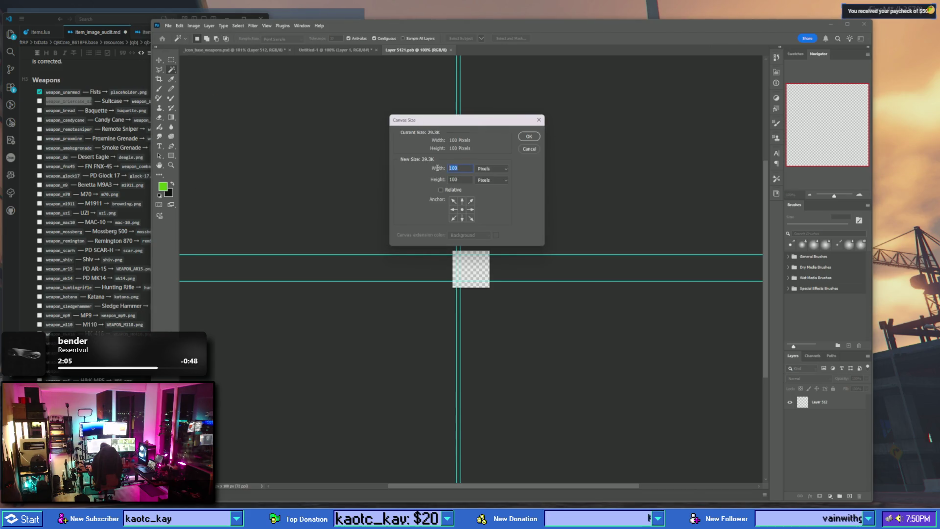
type("50")
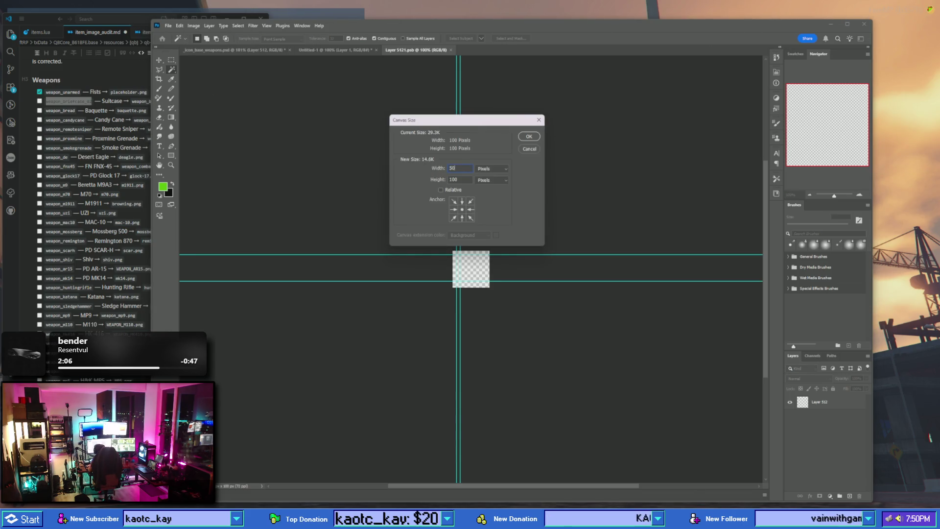
type("6")
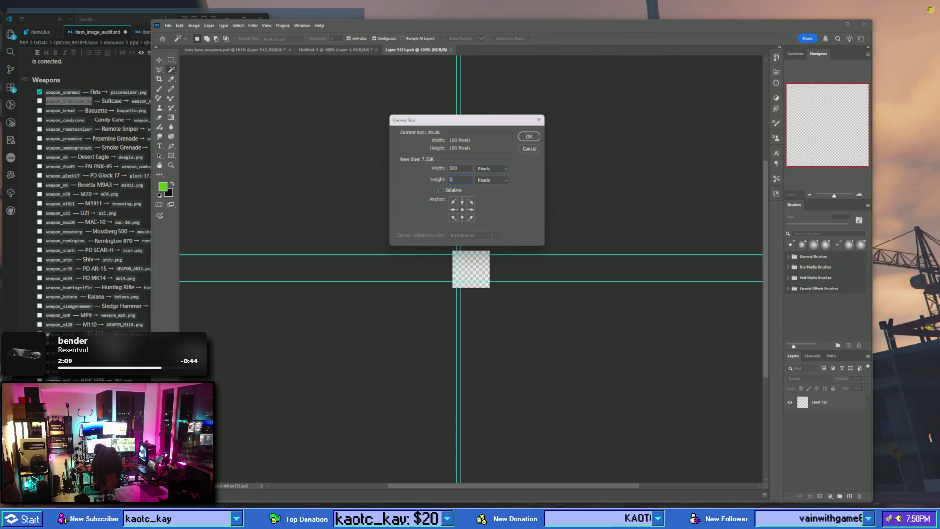
key("Return")
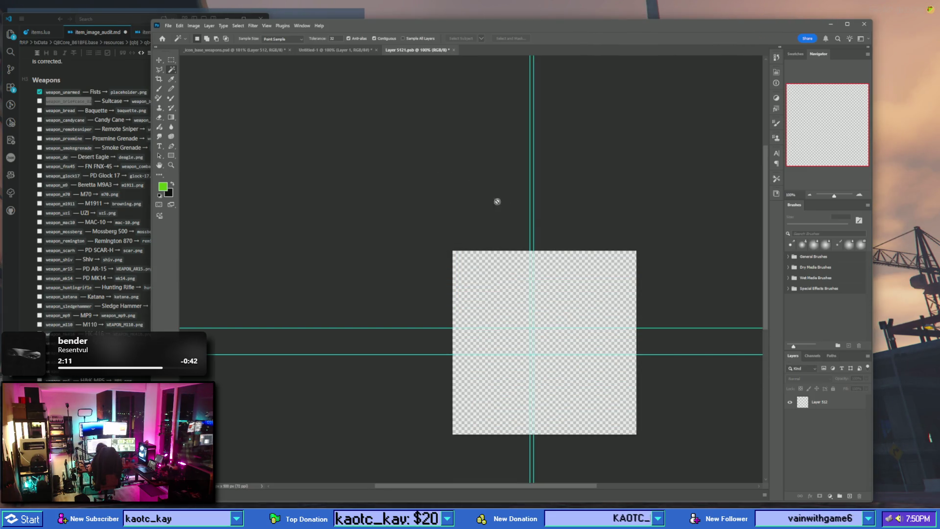
- Paste the briefcase photo and scale it up to fill the 500 × 500 canvas
key("ctrl+v")
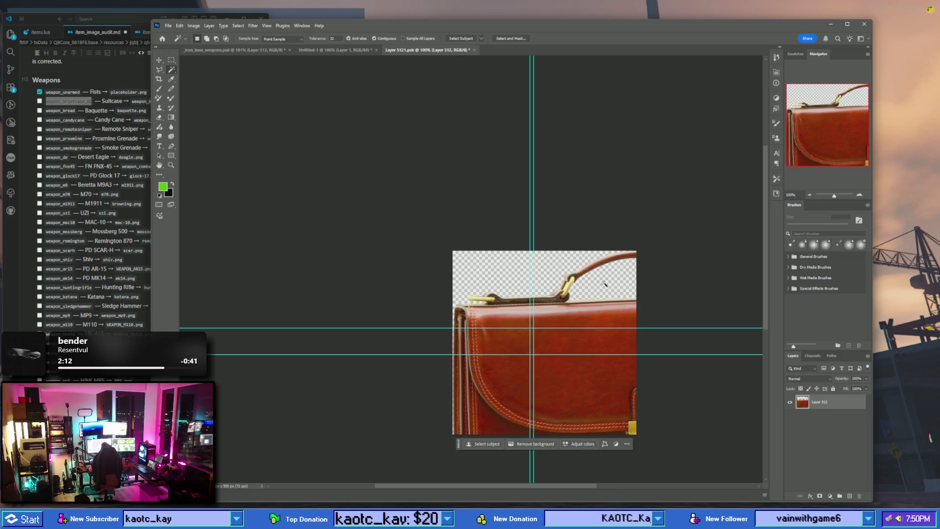
key("c")
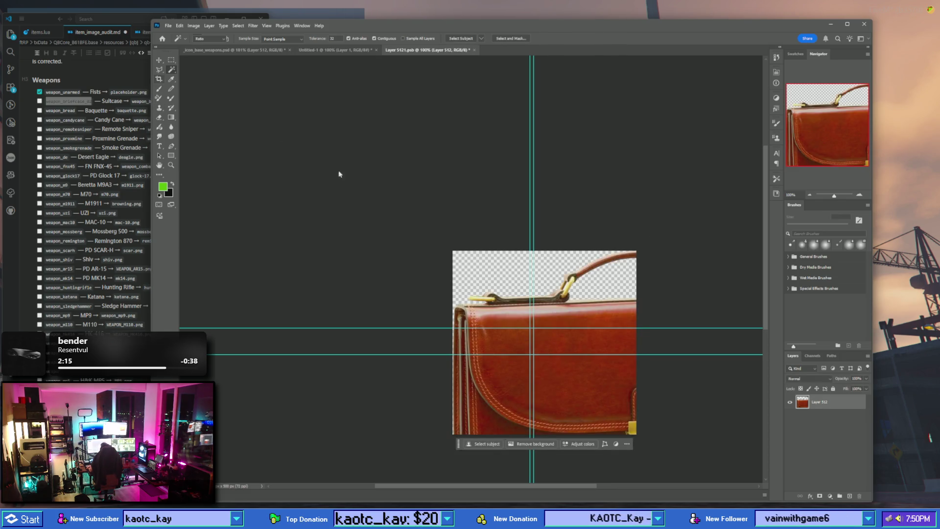
left_click(160, 70)
right_click(529, 315)
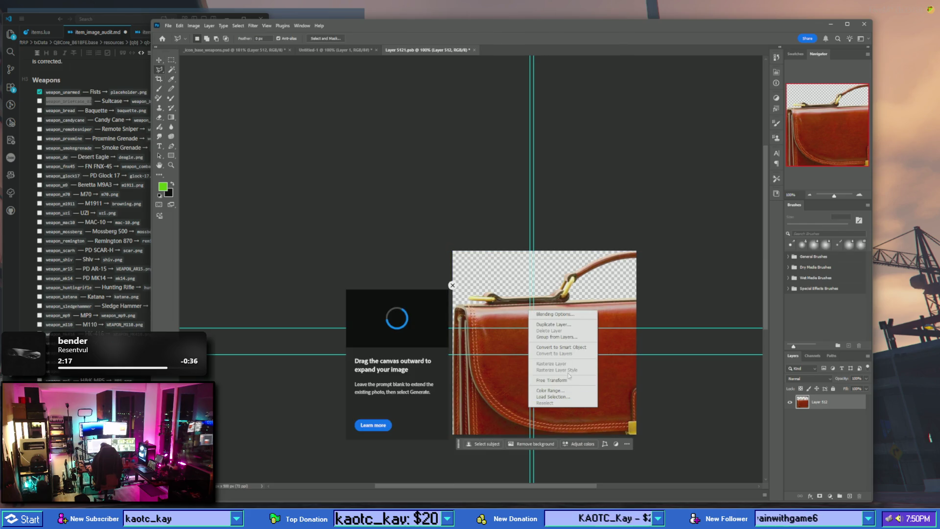
left_click(573, 381)
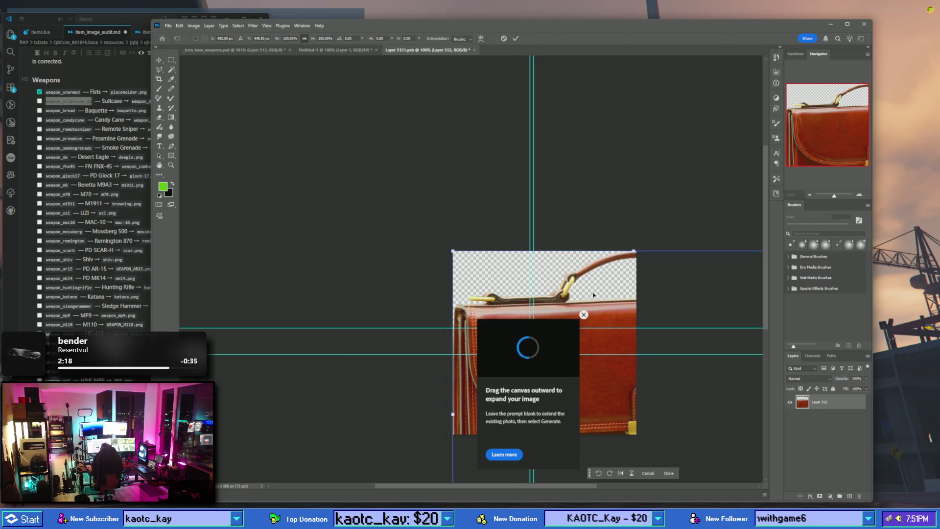
mouse_move(453, 251)
left_mouse_down()
mouse_move(368, 221)
mouse_move(451, 307)
mouse_move(493, 272)
left_mouse_up()
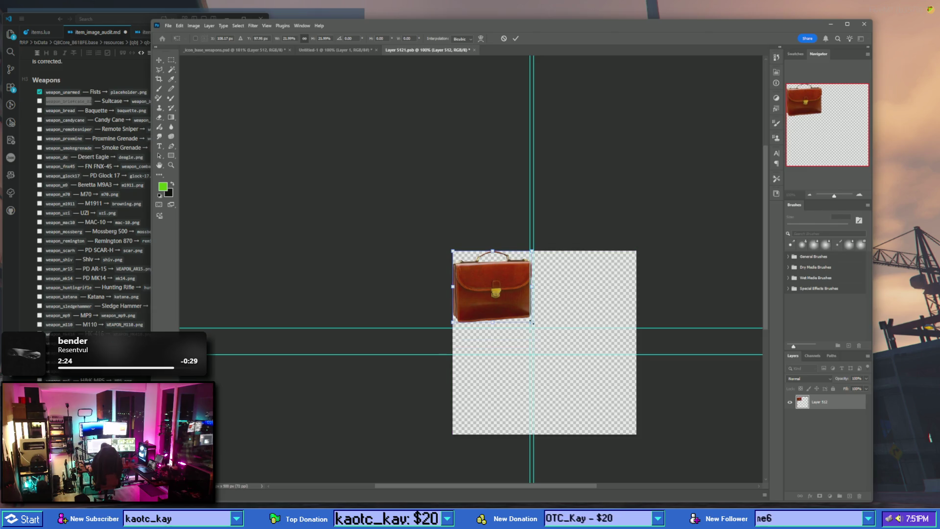
left_click_drag(533, 323, 636, 415)
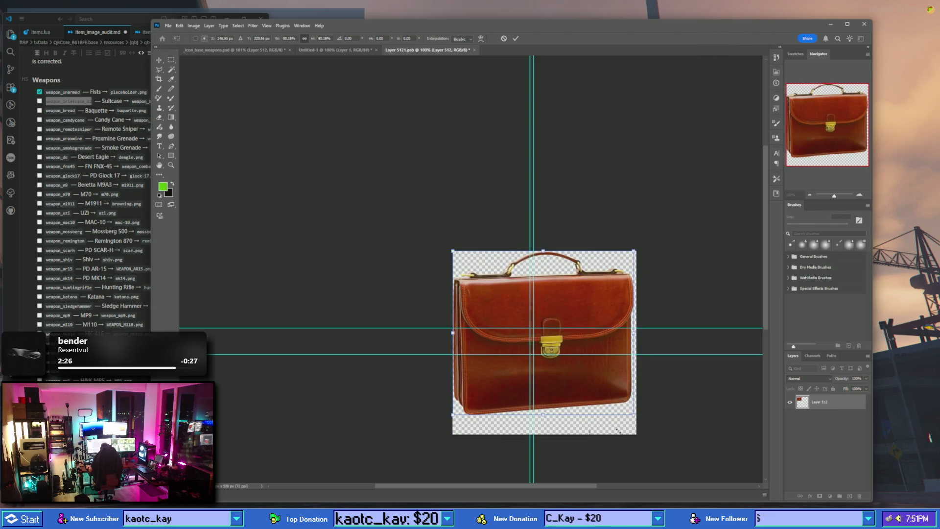
left_click_drag(585, 347, 587, 356)
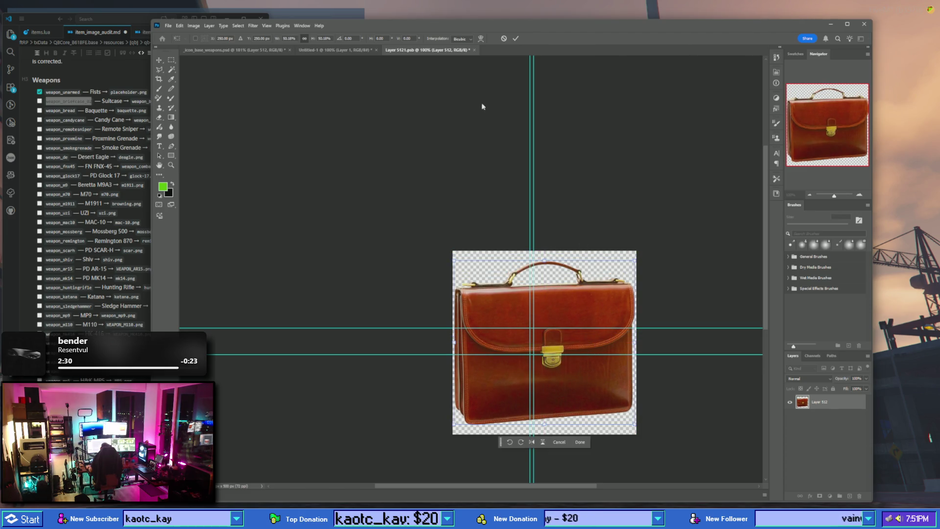
- Flip the briefcase horizontally, tilt and centre it, then commit and close the smart object
right_click(543, 202)
left_click(579, 342)
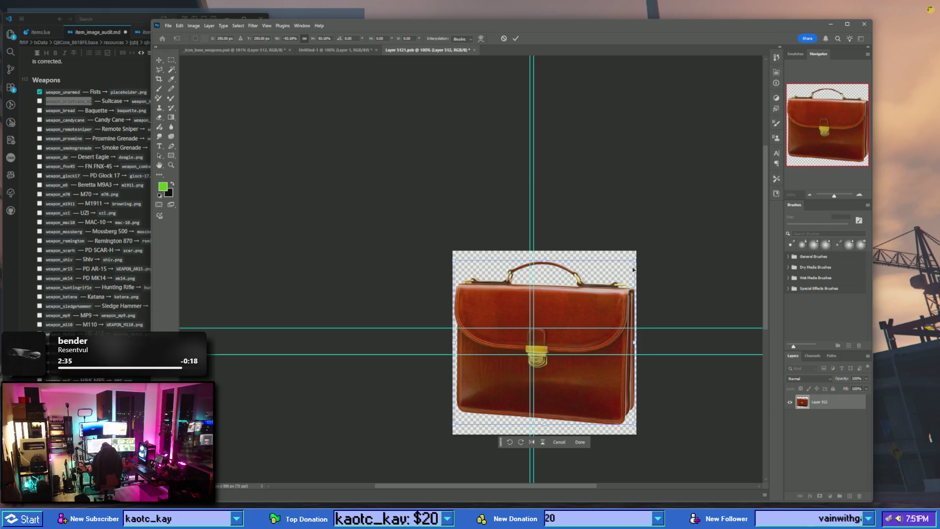
mouse_move(640, 258)
left_mouse_down()
mouse_move(621, 234)
mouse_move(596, 283)
left_mouse_up()
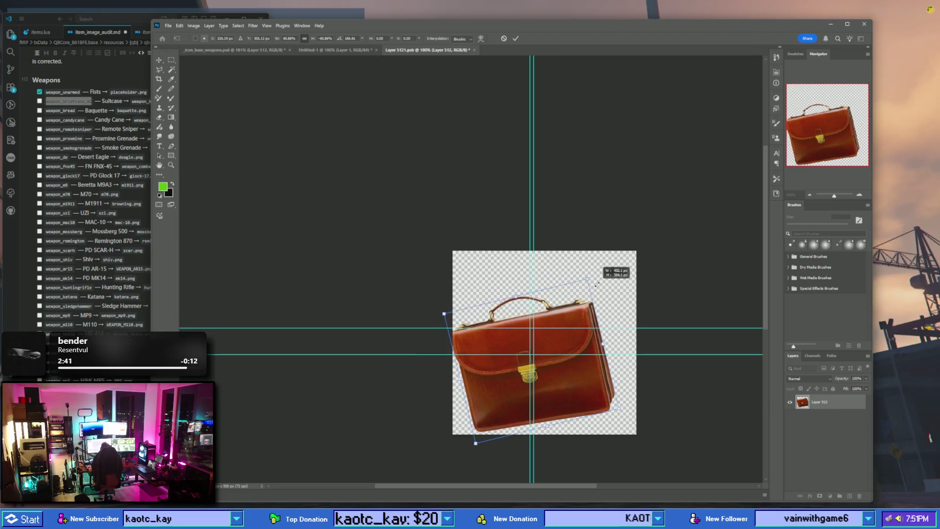
left_click_drag(563, 352, 576, 334)
mouse_move(622, 281)
left_mouse_down()
mouse_move(629, 296)
mouse_move(640, 288)
left_mouse_up()
left_click_drag(570, 346, 569, 346)
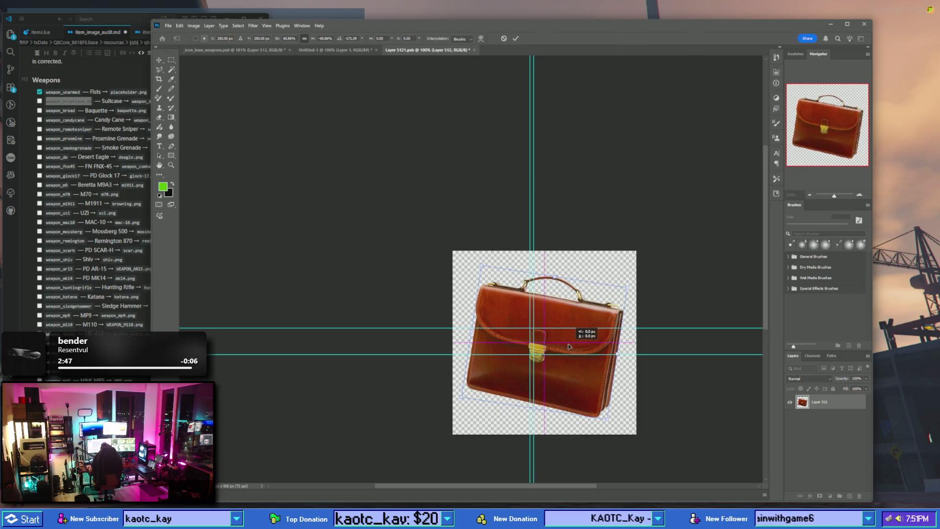
left_click_drag(570, 347, 570, 347)
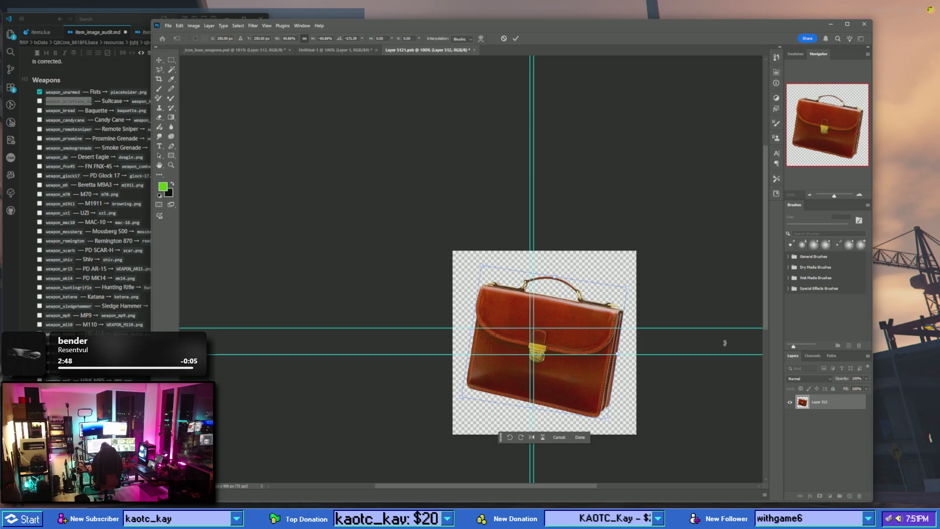
key("ctrl+s")
left_click(399, 183)
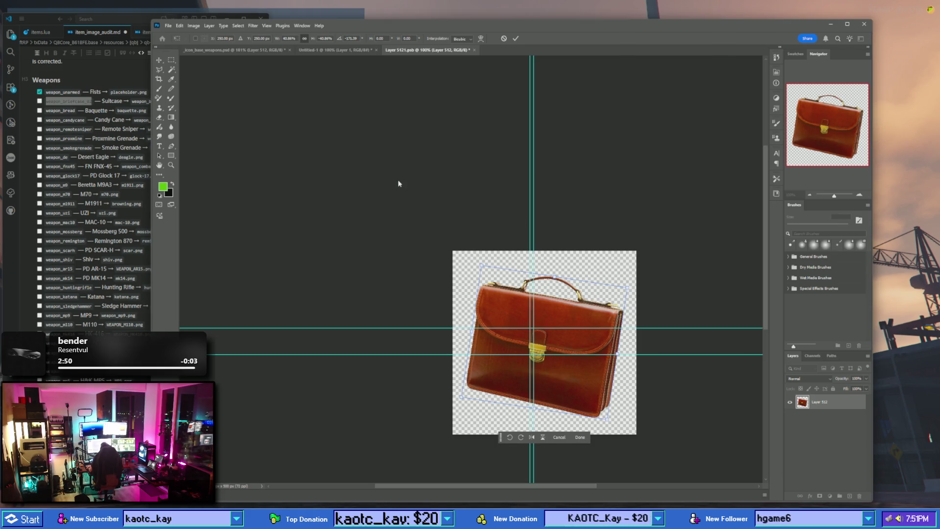
left_click(471, 50)
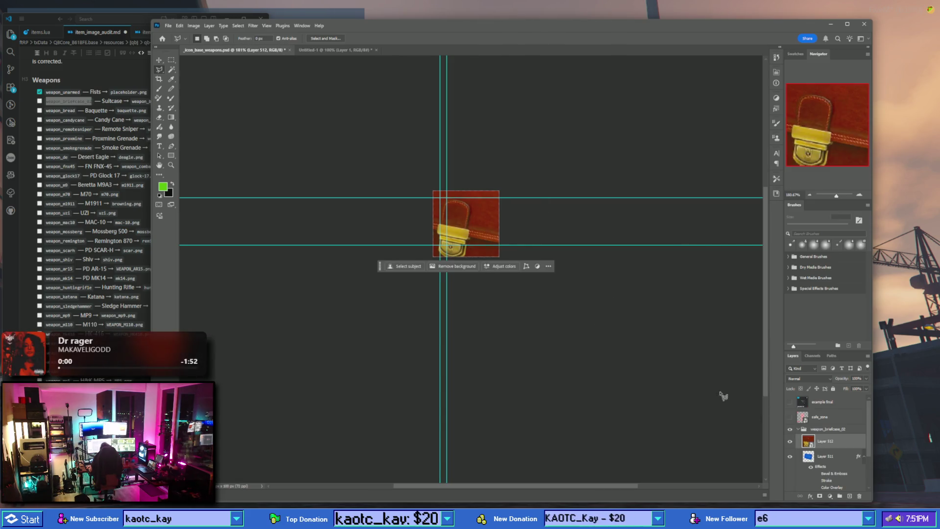
- Shrink the briefcase with Free Transform to fit the icon canvas
right_click(465, 228)
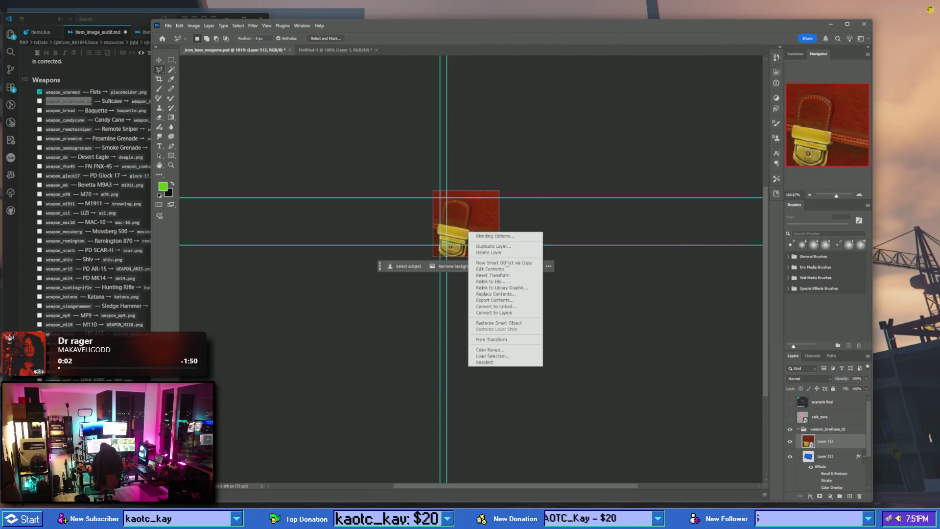
left_click(504, 339)
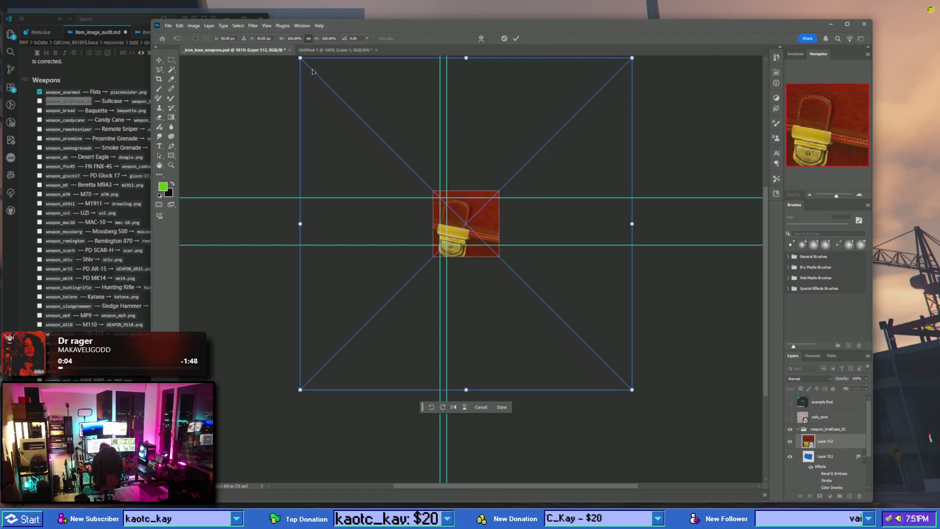
left_click_drag(300, 58, 433, 191)
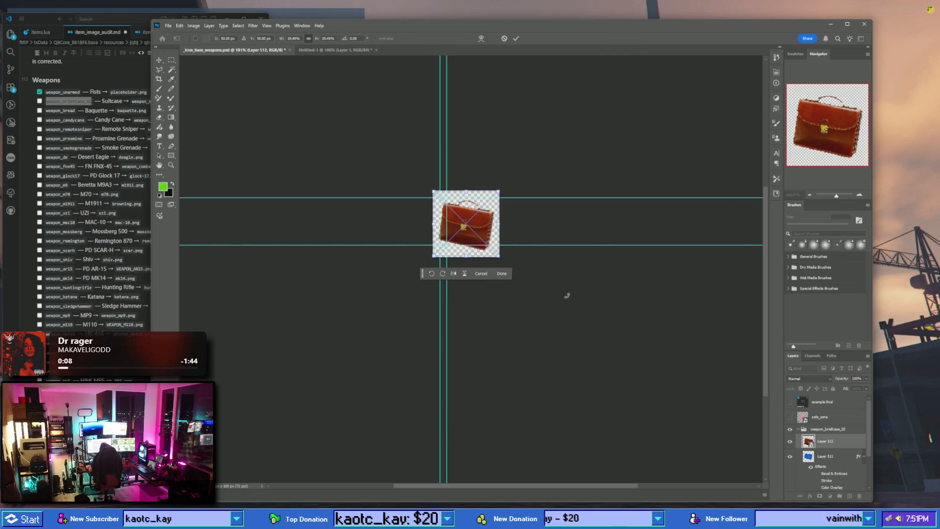
left_click_drag(501, 195, 497, 195)
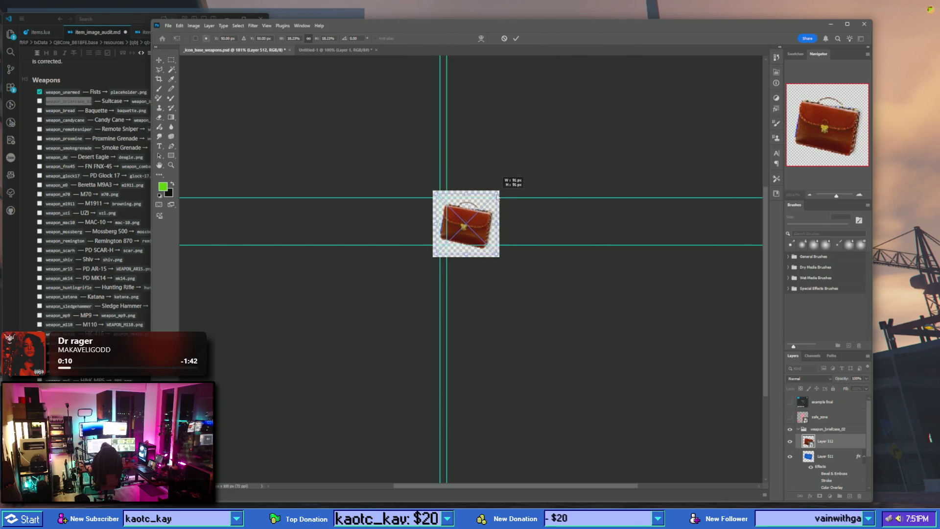
left_click_drag(497, 195, 497, 194)
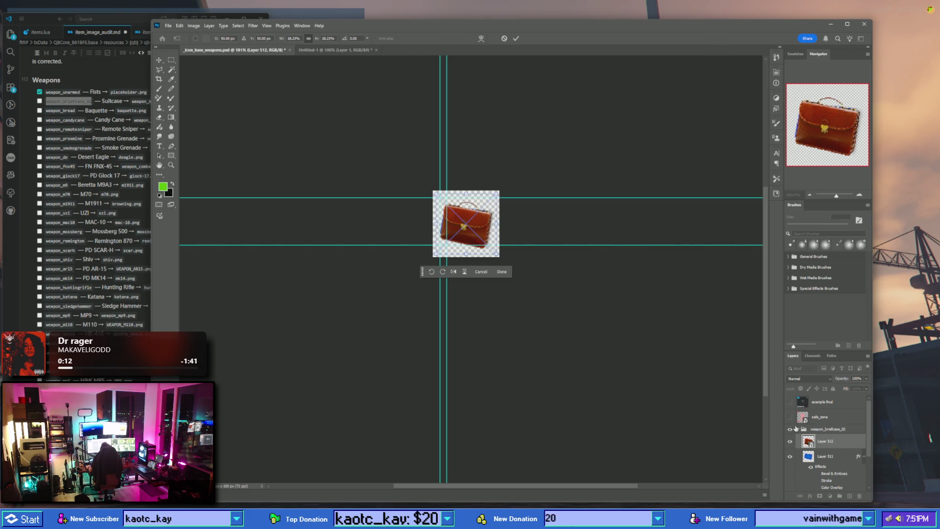
- Hide blueprint Layer 511, copy the icon effects onto Layer 512 and collapse the group
left_click(790, 418)
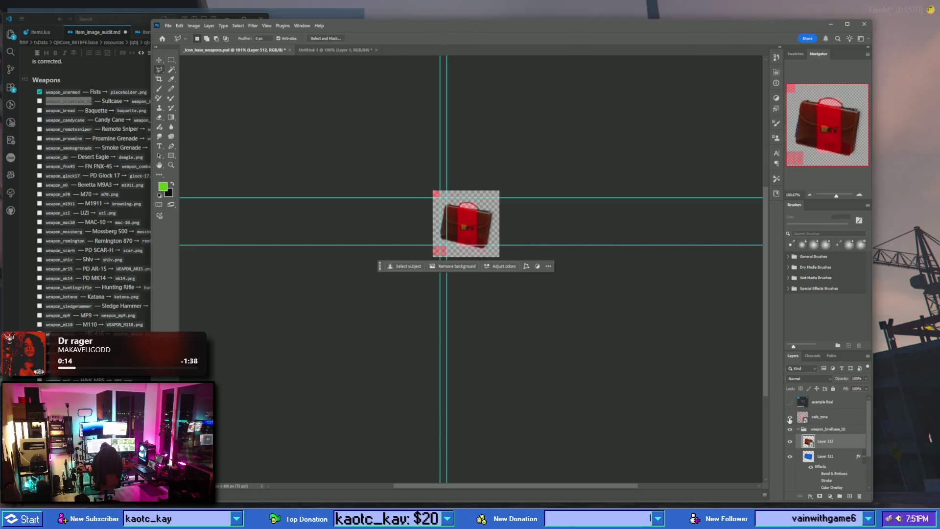
left_click(790, 417)
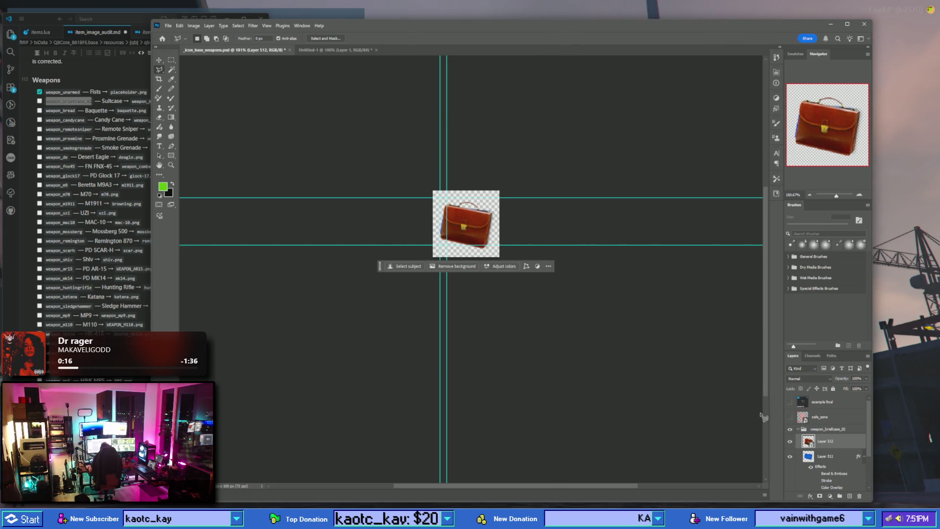
left_click(791, 457)
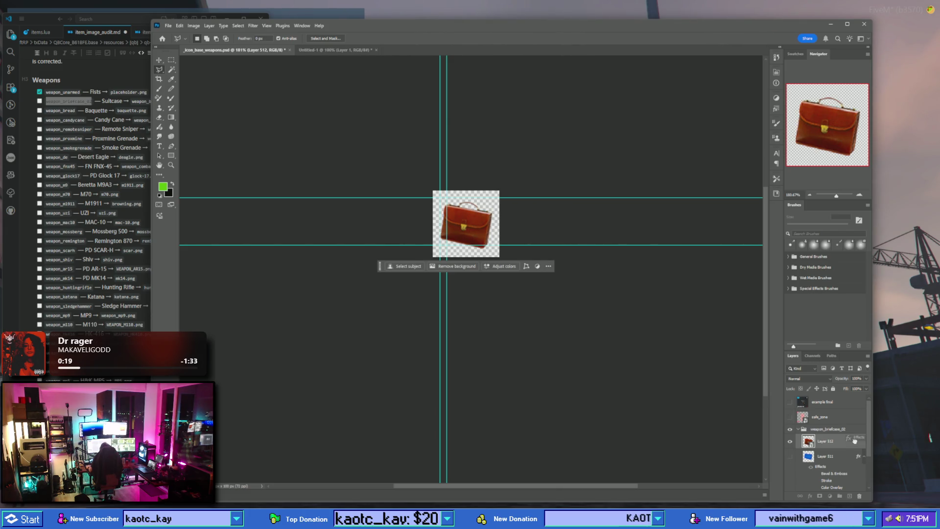
left_click_drag(857, 456, 858, 442)
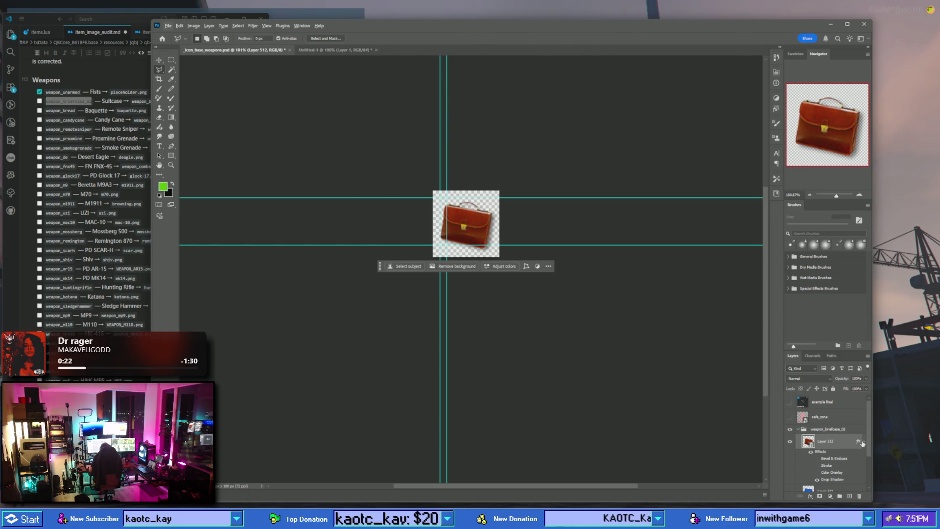
left_click(798, 429)
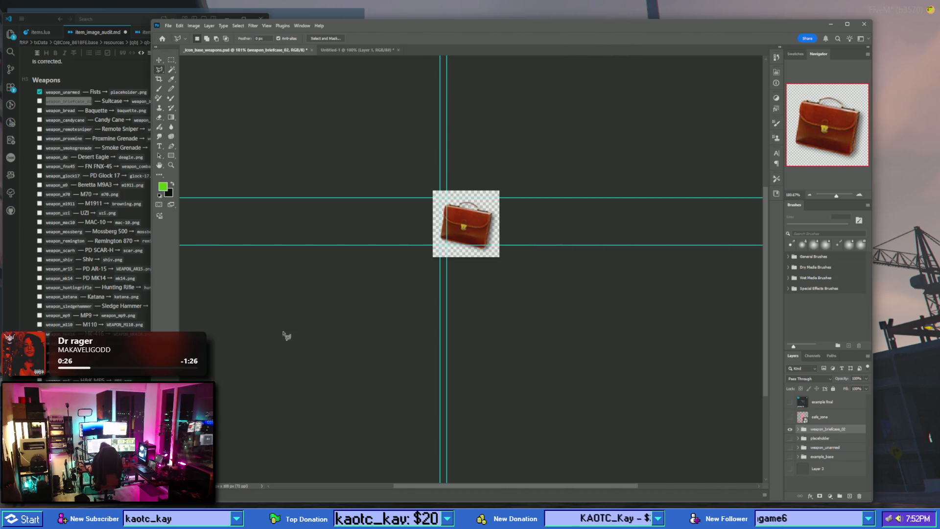
- In items.lua, change weapon_briefcase2.png to weapon_briefcase_02.png and save
left_click(34, 114)
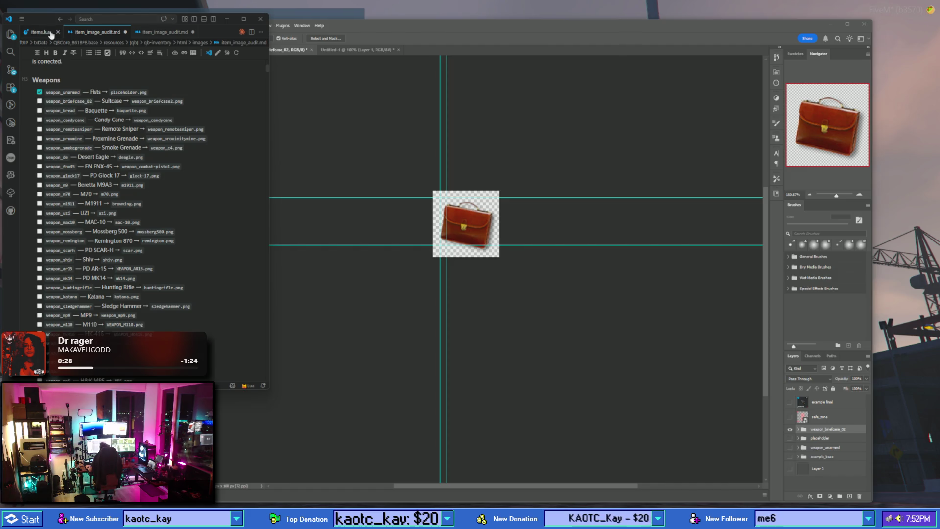
double_click(70, 101)
key("ctrl+c")
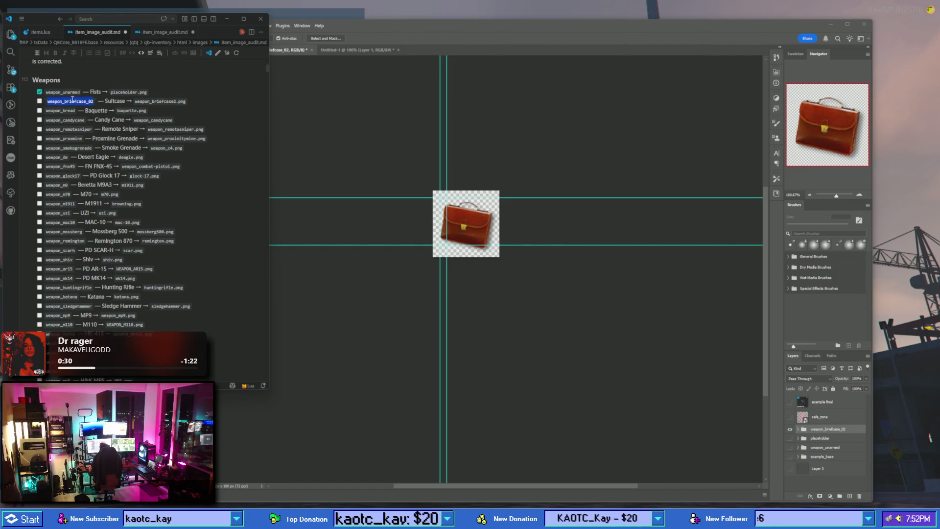
left_click(40, 32)
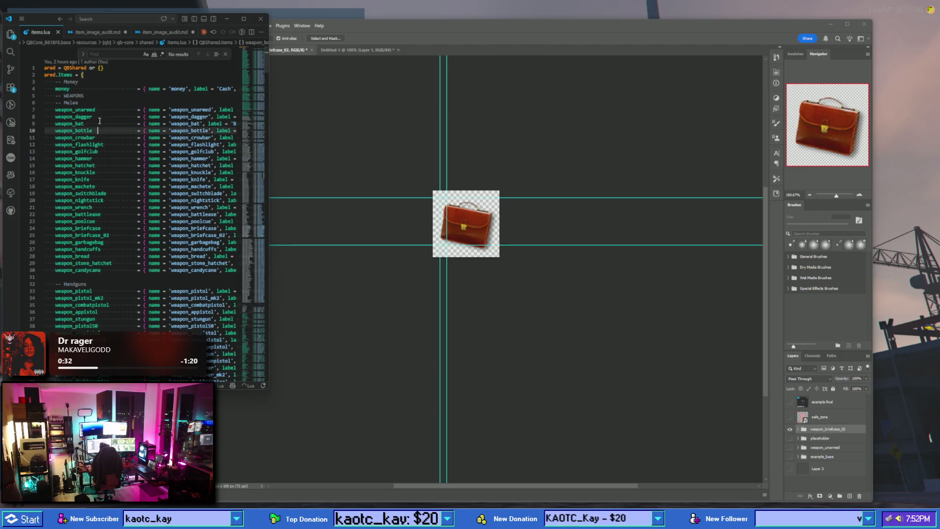
key("ctrl+v")
scroll(194, 217, "right", 10)
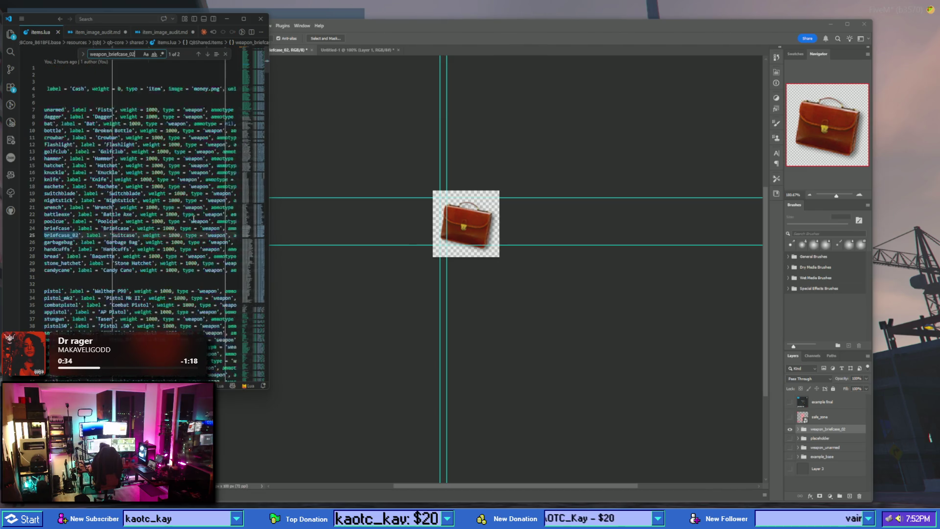
scroll(194, 217, "right", 2)
left_click(182, 235)
type("_02.png', unique =")
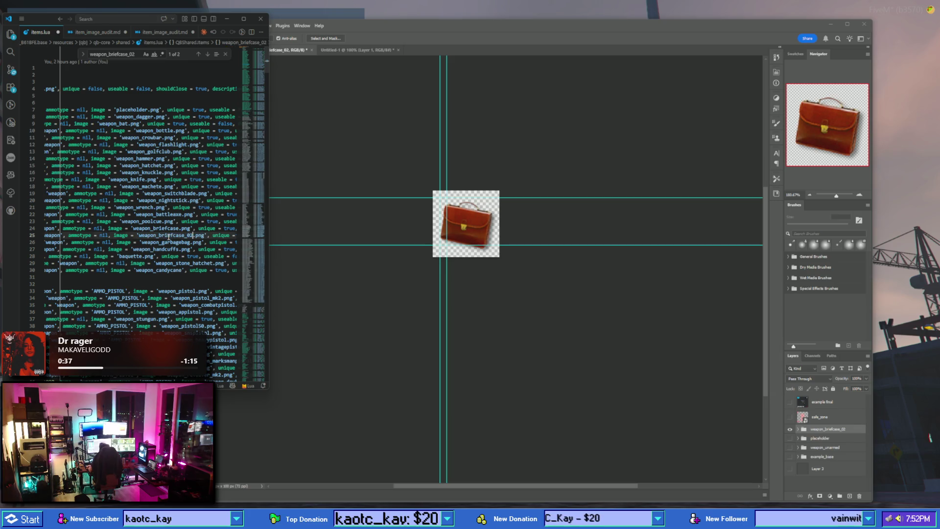
key("ctrl+s")
scroll(168, 237, "left", 10)
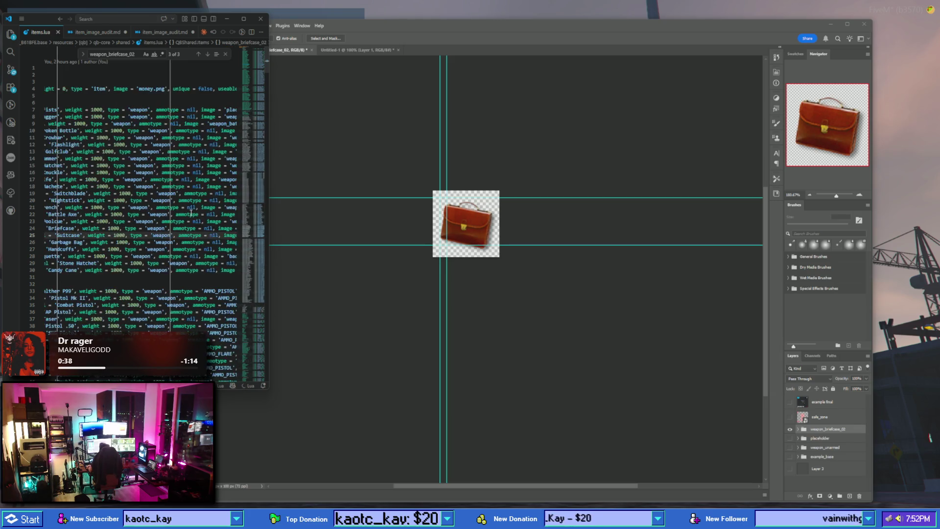
- Tick weapon_briefcase_02 off in item_image_audit.md and return to Photoshop
left_click(98, 32)
double_click(53, 101)
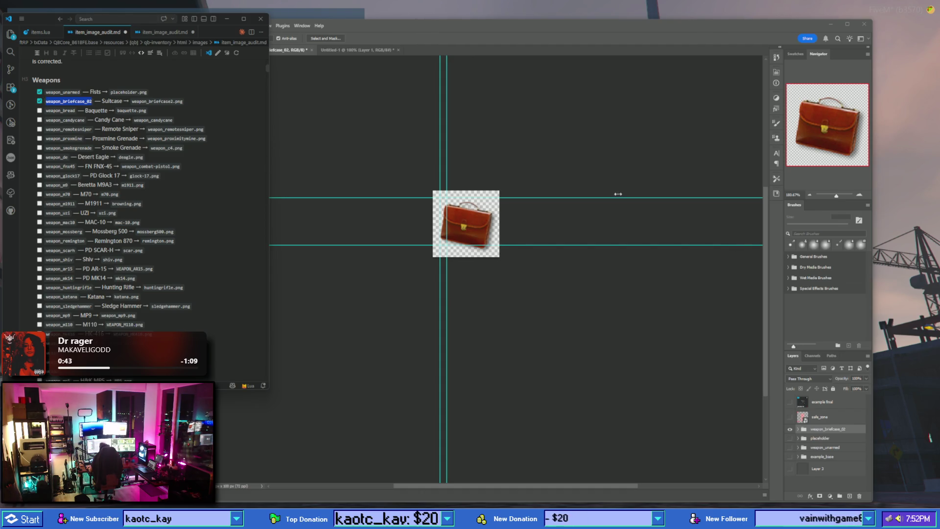
left_click(93, 112)
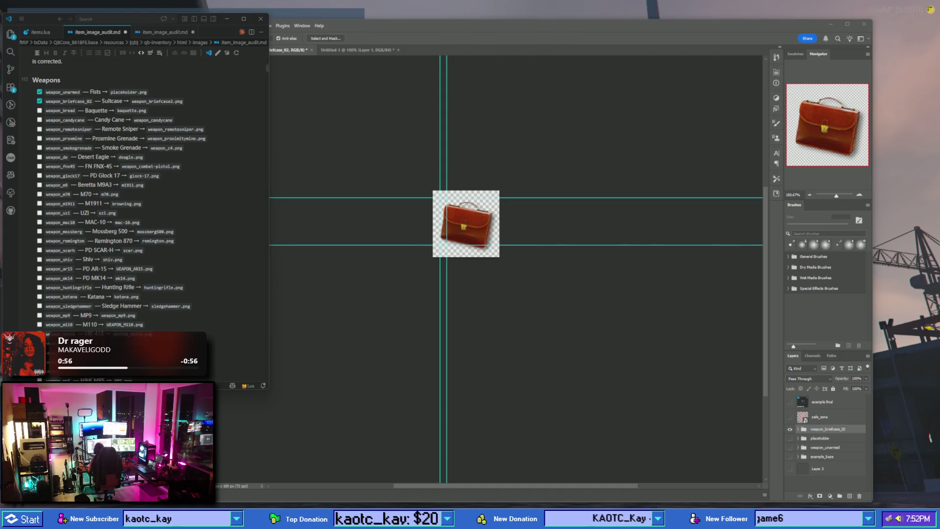
left_click(683, 307)
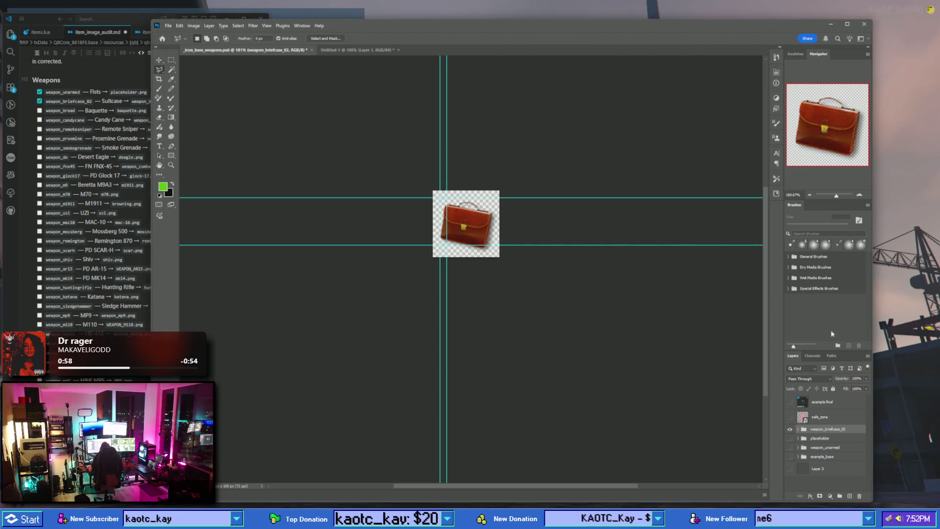
- Copy weapon_briefcase_02 into a group named weapon_bread, hide the original, and expand the copy
left_click_drag(830, 432, 850, 496)
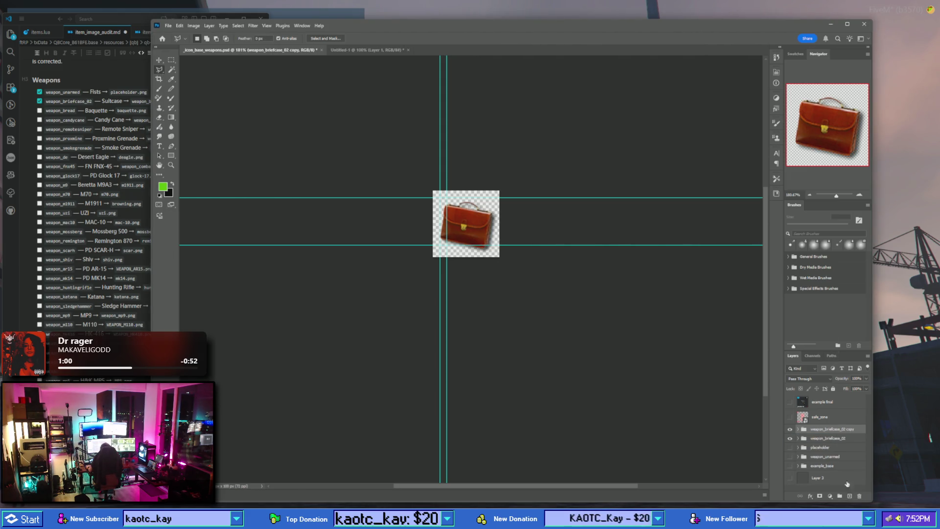
left_click(790, 439)
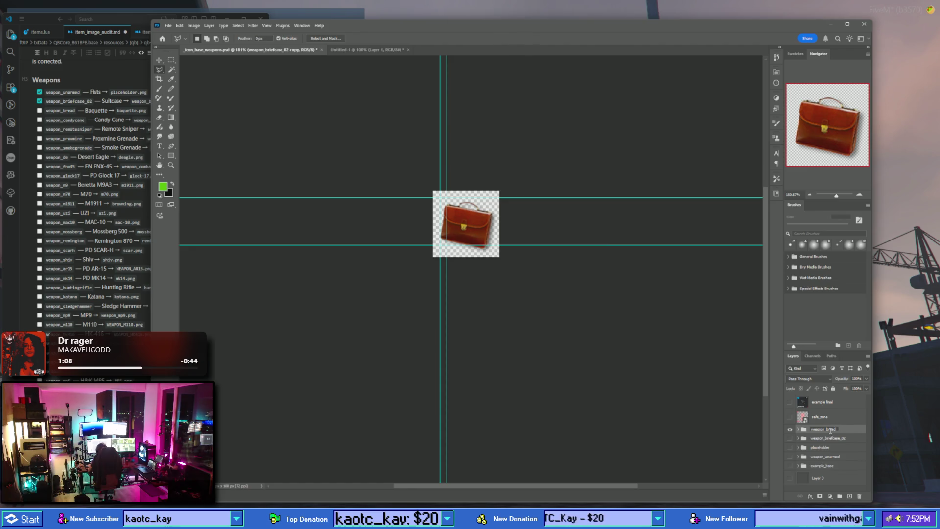
type("ead")
key("Return")
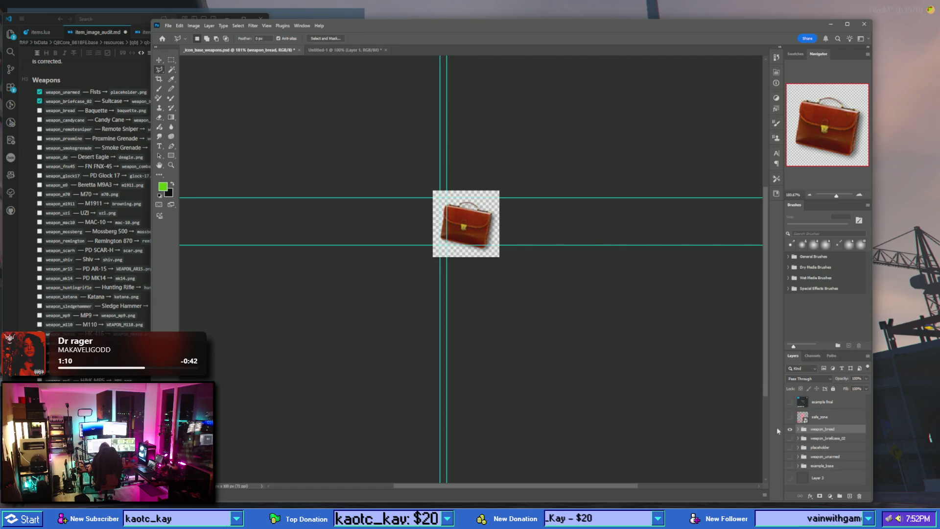
left_click(799, 429)
scroll(837, 466, "down", 1)
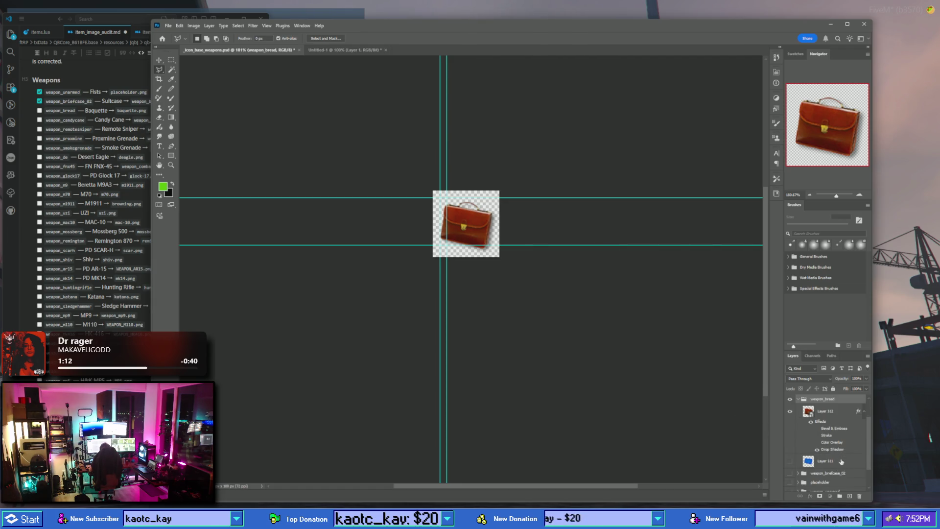
scroll(841, 462, "up", 2)
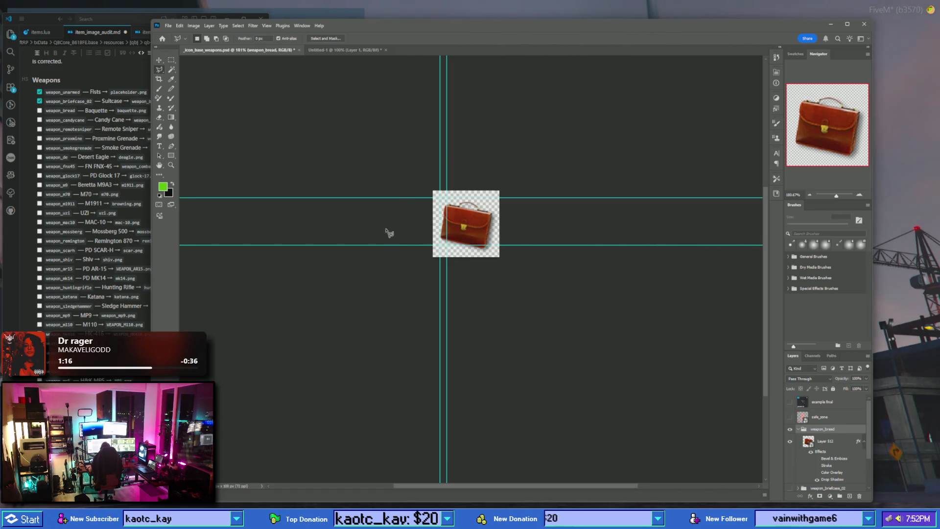
- Scroll the qb-inventory images folder to check for weapon_briefcase_02.png, then return to Photoshop
mouse_move(398, 519)
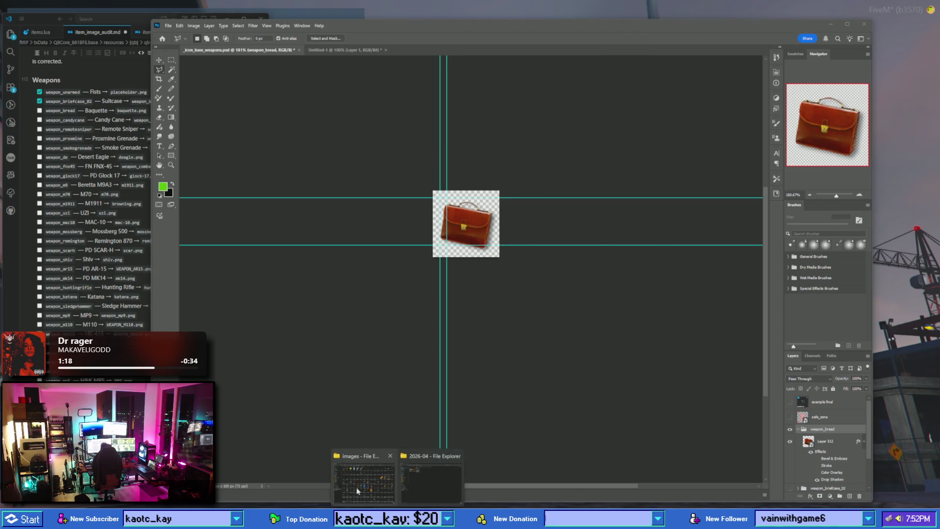
left_click(363, 487)
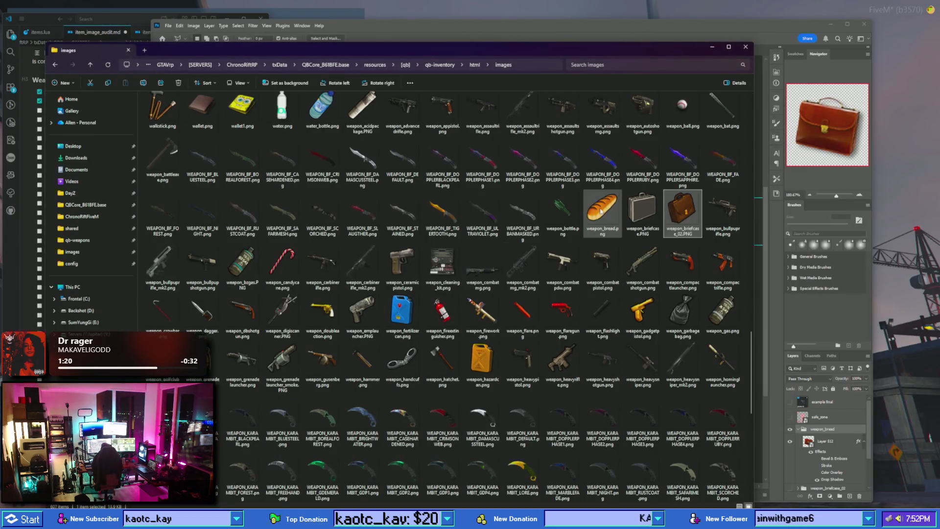
scroll(575, 257, "down", 3)
scroll(574, 257, "down", 3)
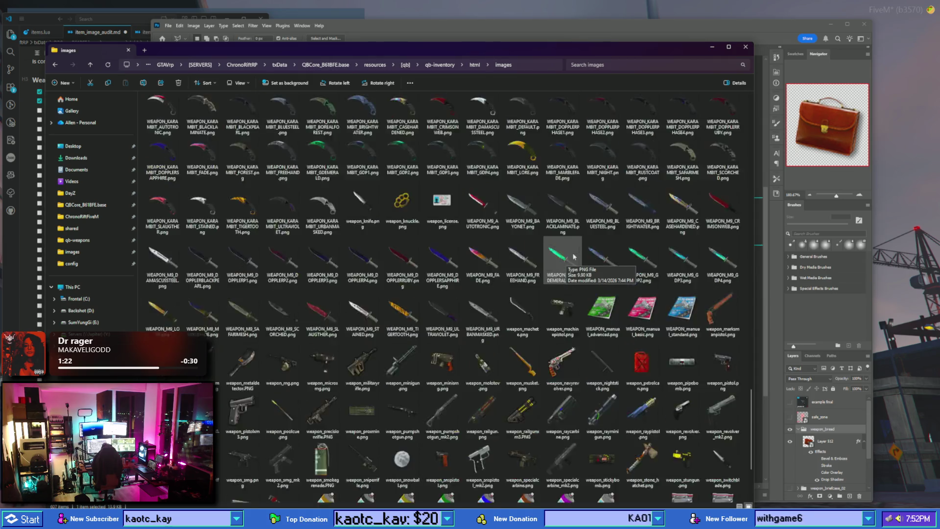
scroll(574, 257, "up", 10)
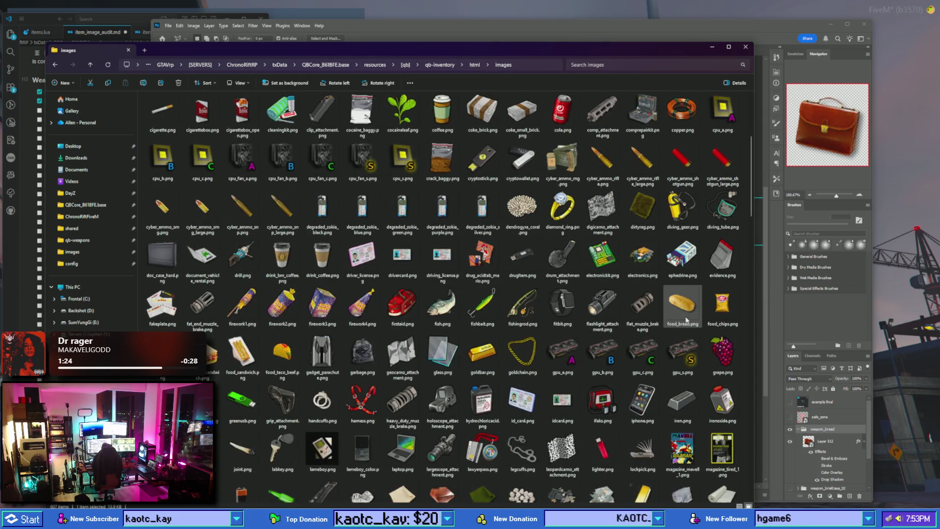
scroll(687, 319, "down", 10)
scroll(687, 319, "down", 10)
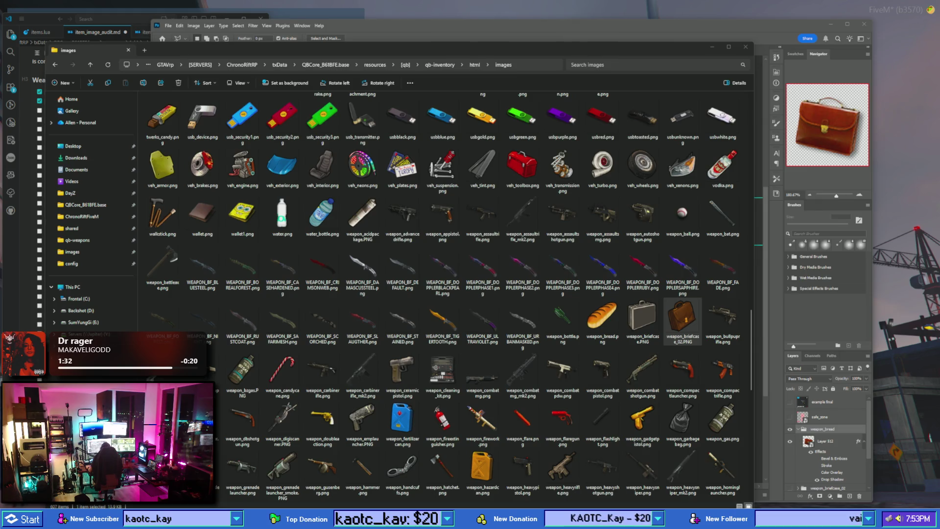
left_click(435, 37)
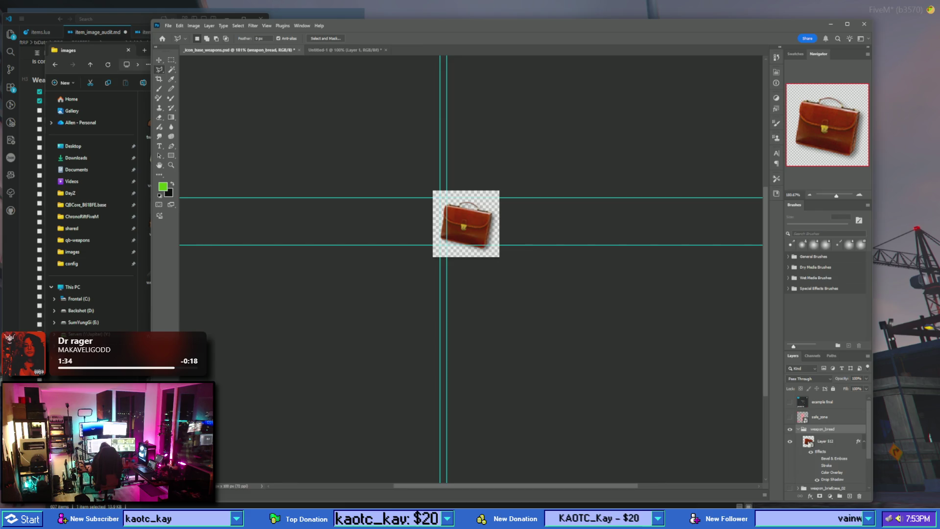
- Open the icon's smart object, paste in the baguette image and delete the old briefcase layer
double_click(809, 442)
key("ctrl+v")
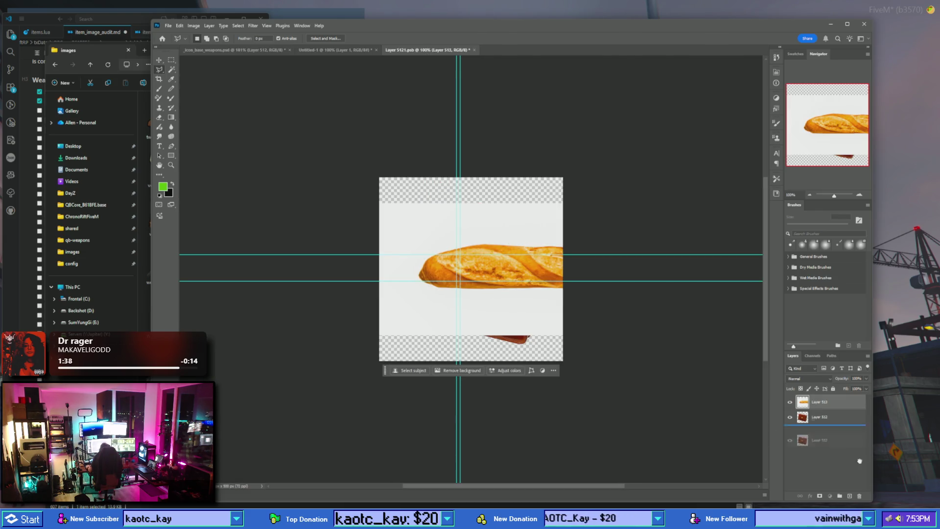
left_click_drag(818, 417, 859, 495)
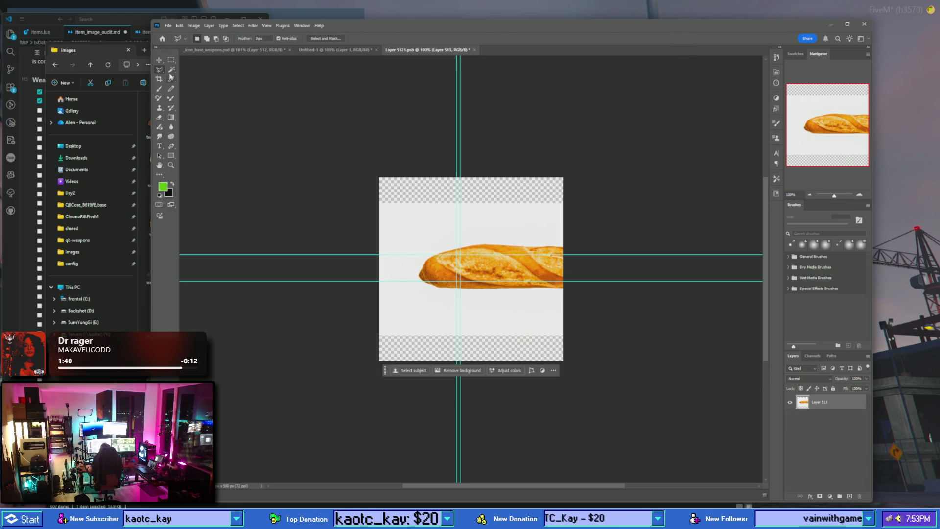
- Free-transform the baguette to about a third size, centred and tilted about -26.5°
right_click(487, 239)
left_click(504, 306)
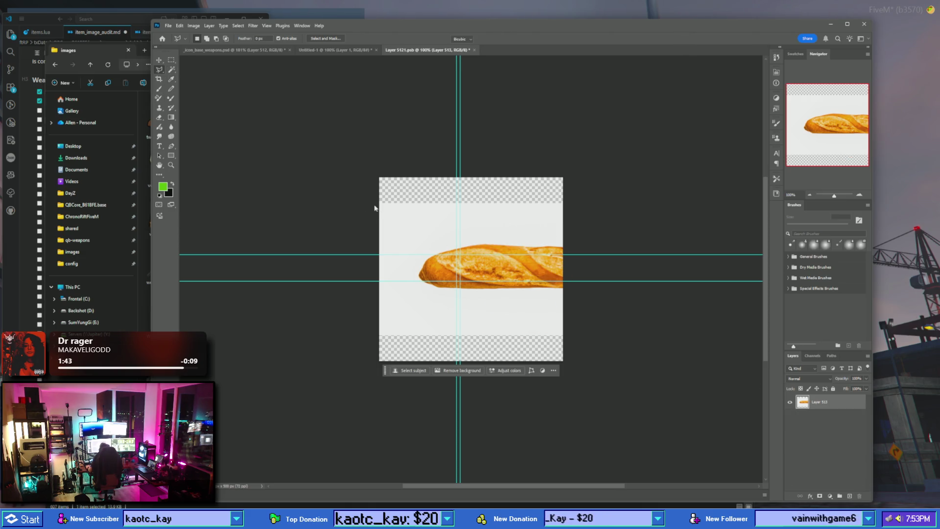
left_click_drag(377, 200, 514, 245)
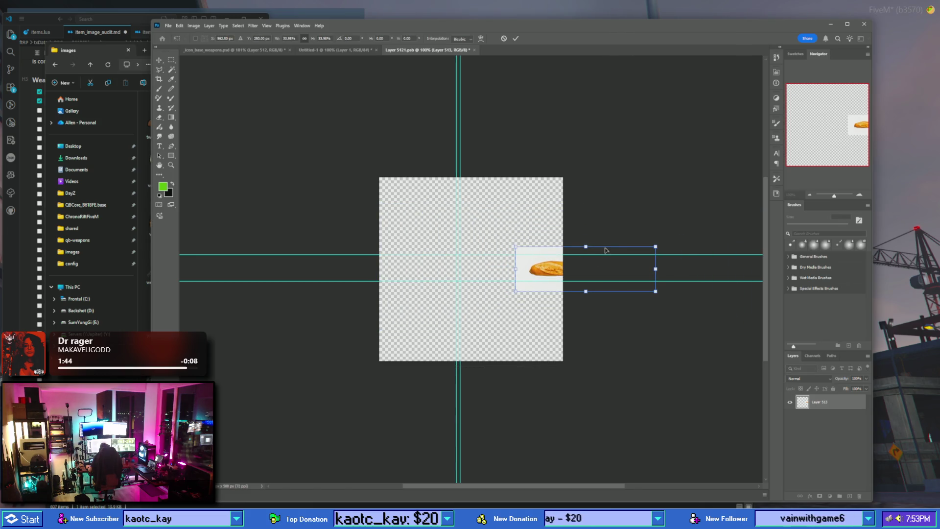
mouse_move(623, 251)
left_mouse_down()
mouse_move(513, 249)
mouse_move(524, 210)
left_mouse_up()
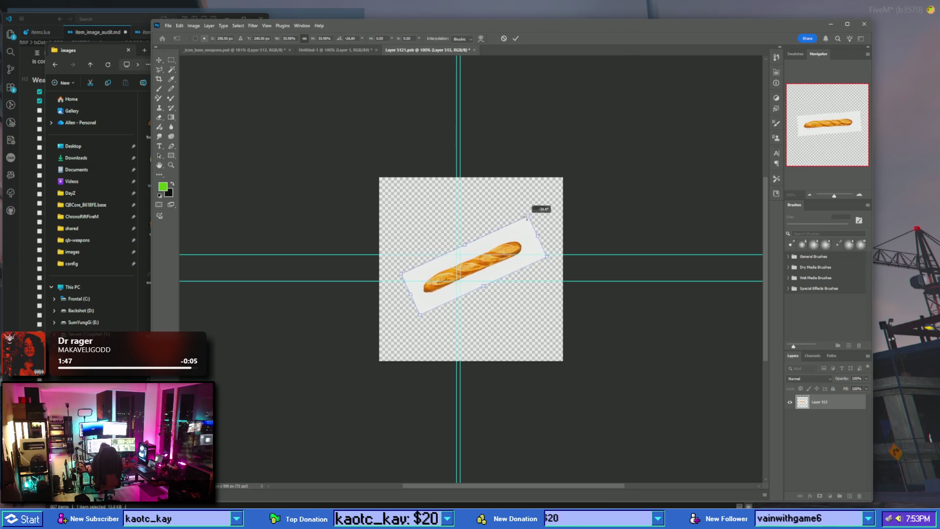
left_click_drag(523, 210, 527, 216)
mouse_move(484, 286)
left_mouse_down()
mouse_move(500, 316)
mouse_move(499, 270)
left_mouse_up()
key("ctrl+z")
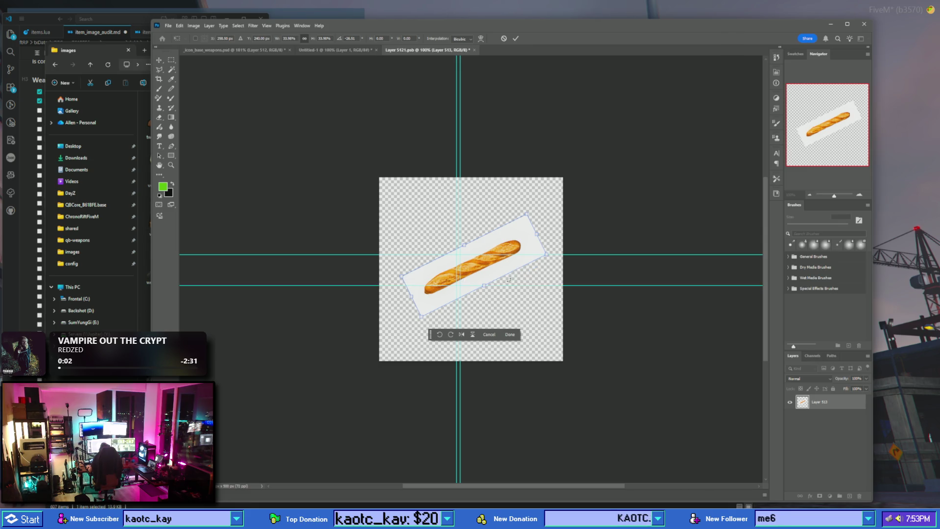
- Shift the baguette up-right, widen it to about 41%, stretch it taller and turn it upright
left_click_drag(510, 287, 519, 280)
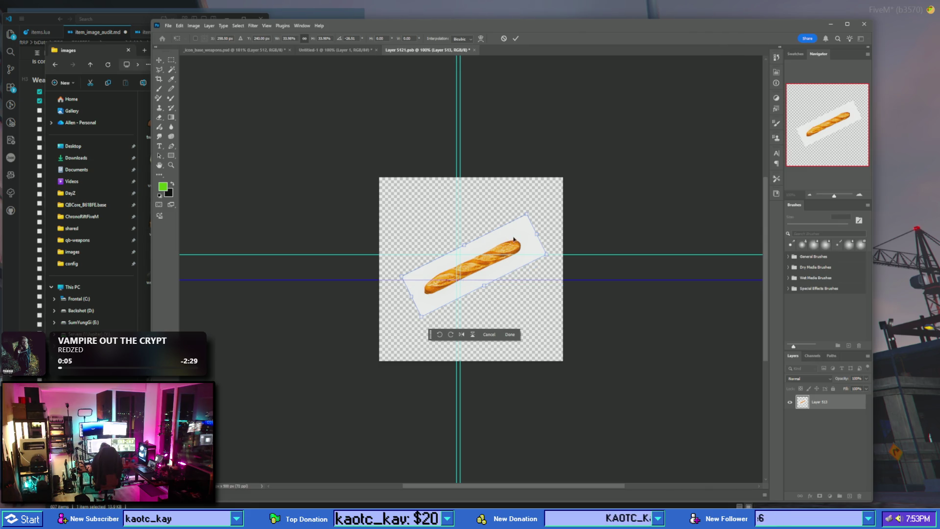
left_click_drag(514, 238, 517, 232)
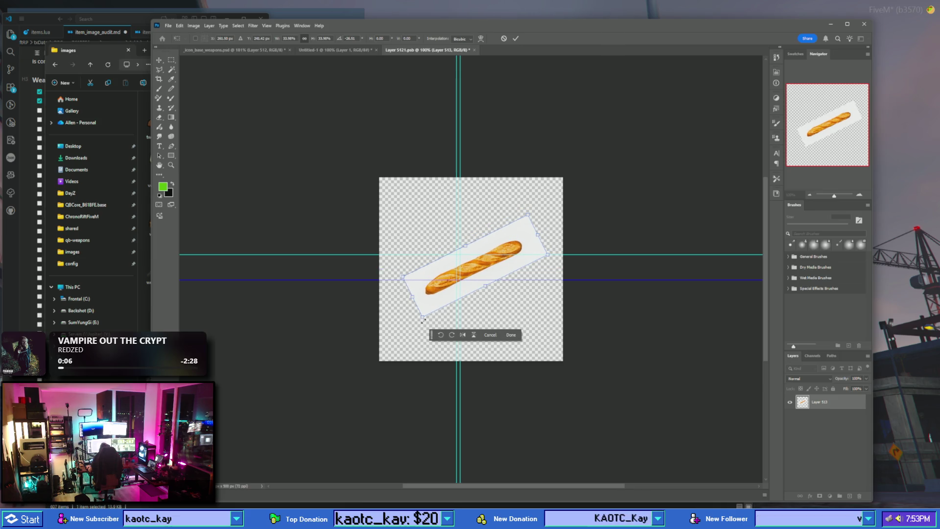
left_click_drag(424, 308, 410, 347)
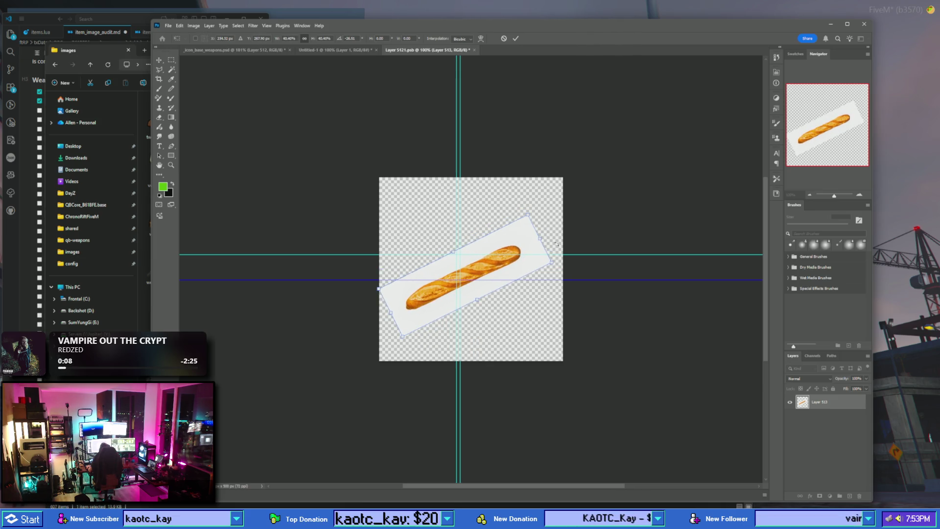
left_click_drag(541, 256, 566, 263)
mouse_move(460, 250)
left_mouse_down()
mouse_move(456, 240)
mouse_move(511, 243)
left_mouse_up()
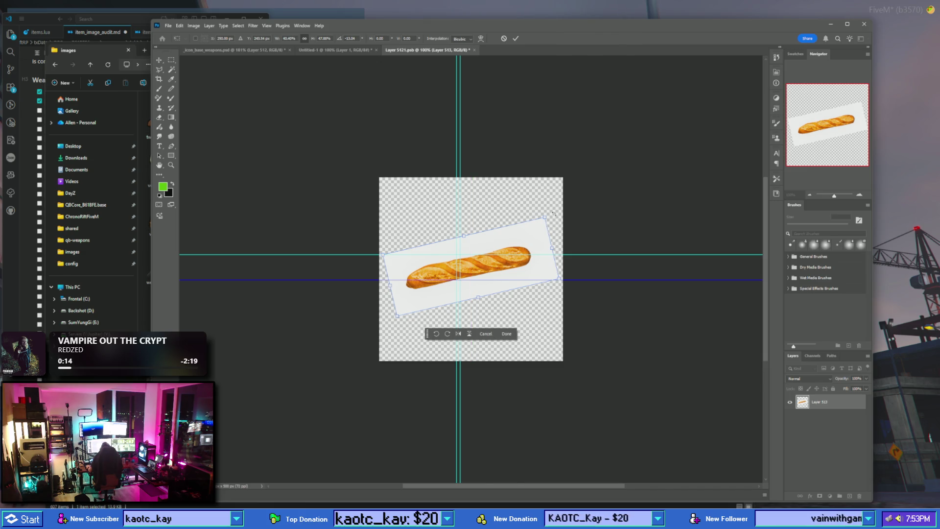
mouse_move(550, 213)
left_mouse_down()
mouse_move(495, 354)
mouse_move(519, 321)
mouse_move(505, 317)
left_mouse_up()
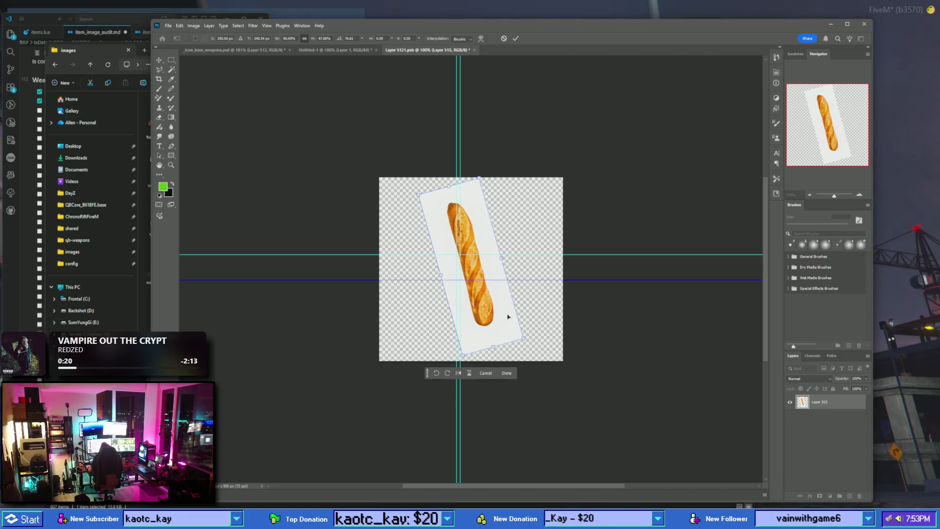
- Mirror the baguette horizontally with Flip Horizontal
right_click(508, 316)
left_click(543, 460)
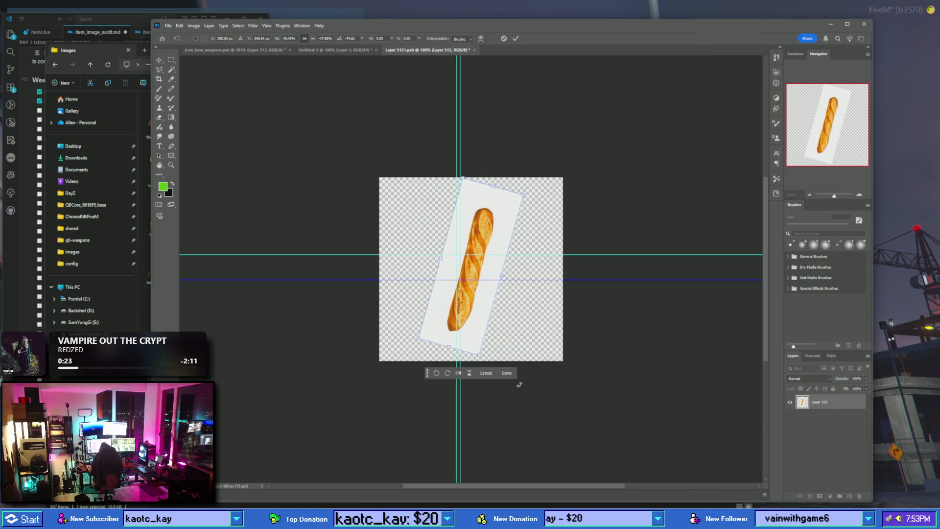
right_click(482, 314)
left_click(509, 458)
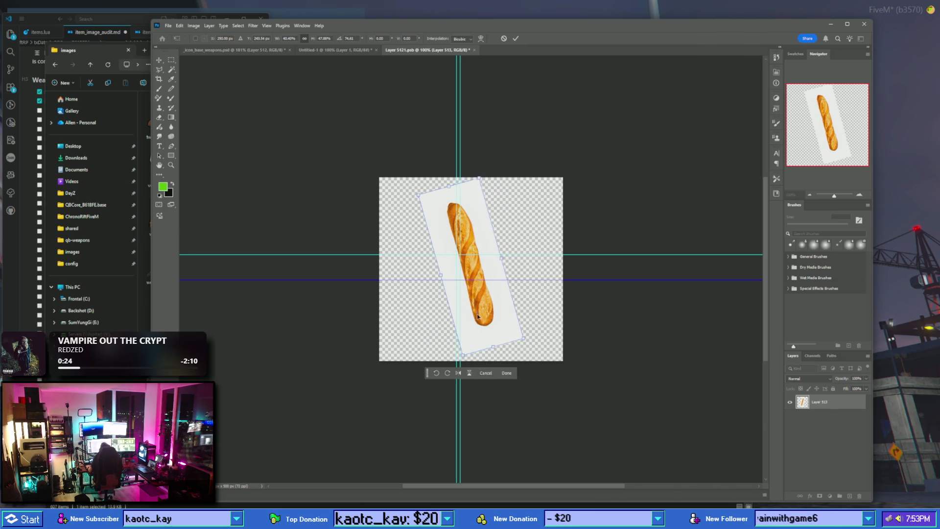
right_click(479, 313)
left_click(509, 458)
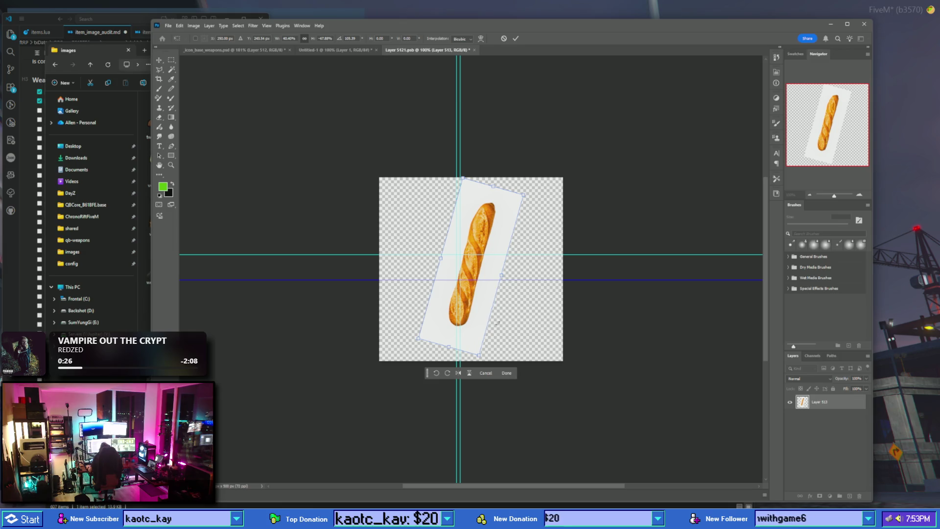
- Rotate the baguette to about 136° diagonal, enlarge it slightly and commit the transform
mouse_move(497, 323)
left_mouse_down()
mouse_move(487, 333)
mouse_move(512, 320)
mouse_move(470, 318)
left_mouse_up()
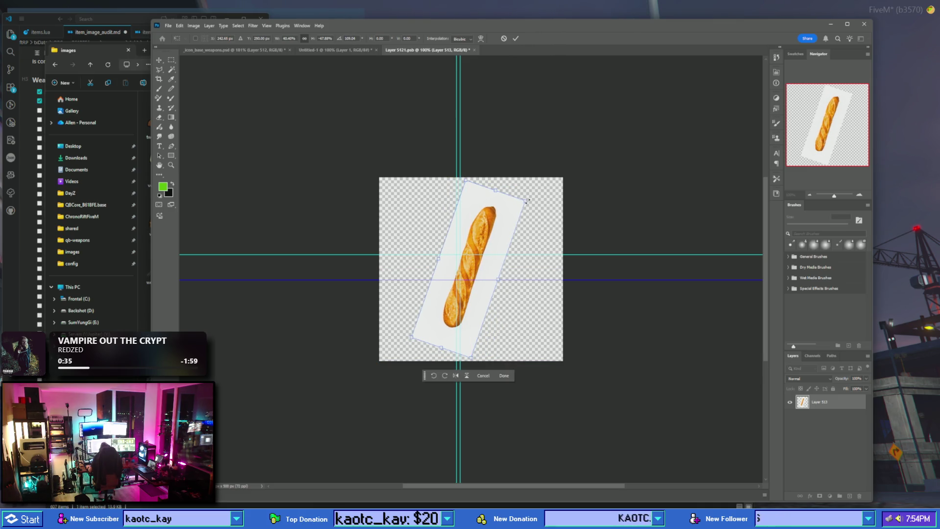
mouse_move(528, 201)
left_mouse_down()
mouse_move(539, 195)
mouse_move(501, 216)
left_mouse_up()
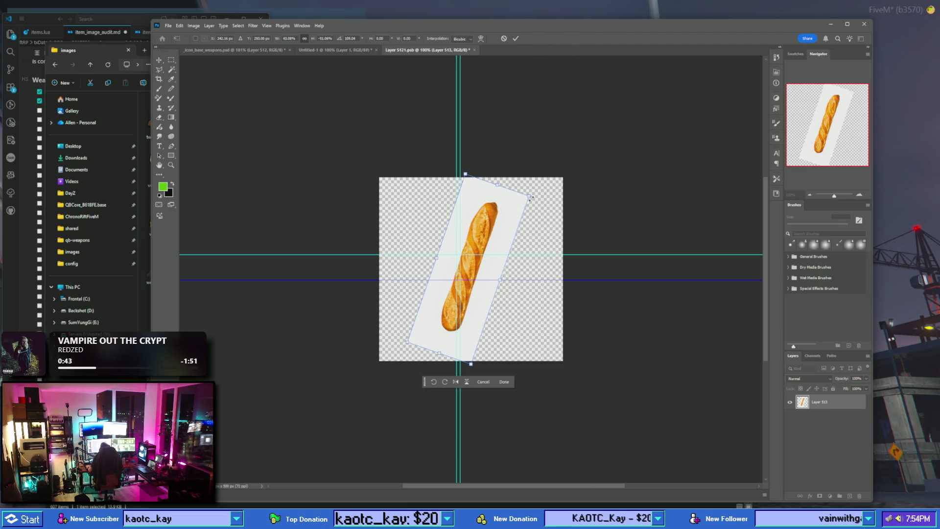
left_click_drag(483, 167, 529, 184)
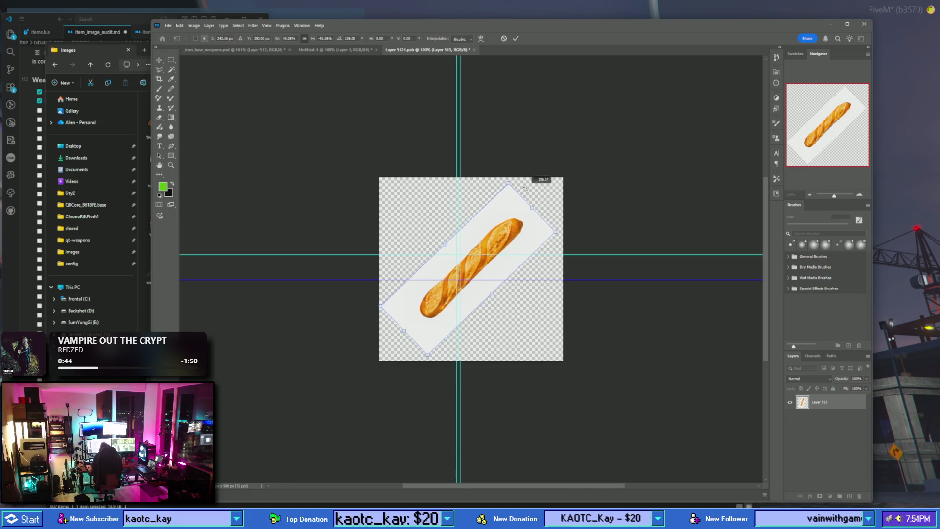
key("Return")
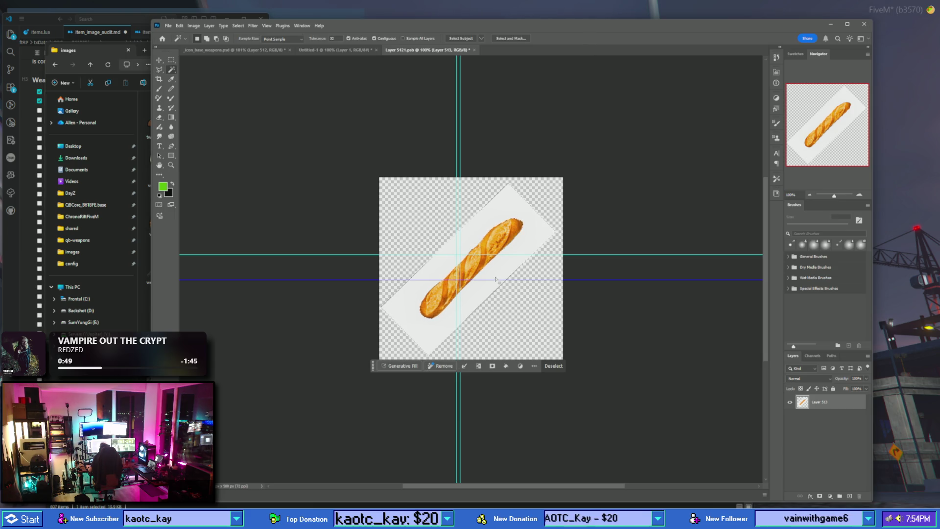
- Select and delete the white backing around the baguette, then deselect
key("ctrl+d")
left_click(506, 210)
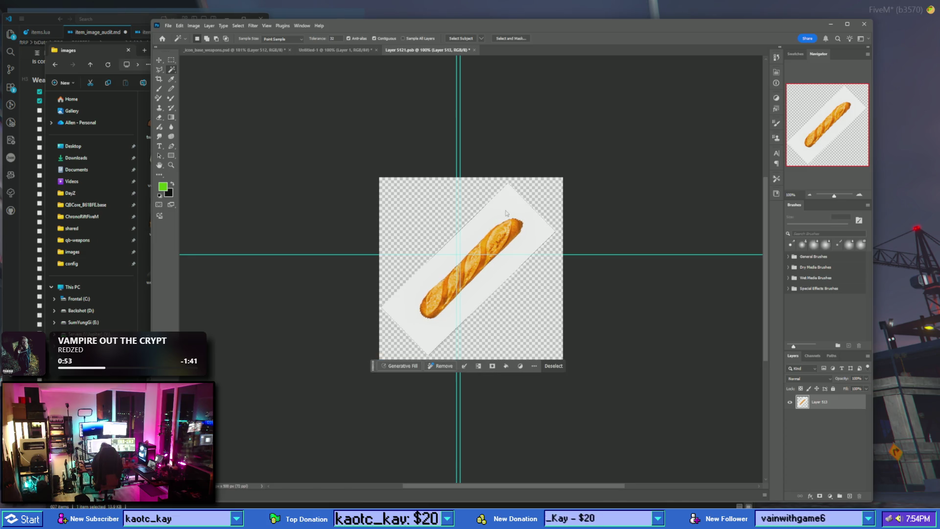
key("Delete")
right_click(507, 212)
left_click(538, 303)
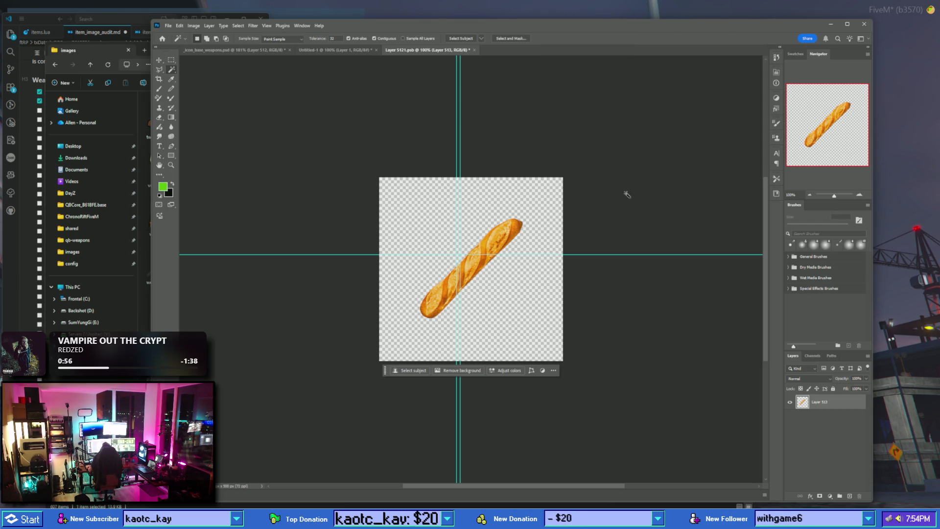
- Scale the baguette up to fill the canvas, commit, and save the .psb smart object
left_click(159, 70)
right_click(476, 295)
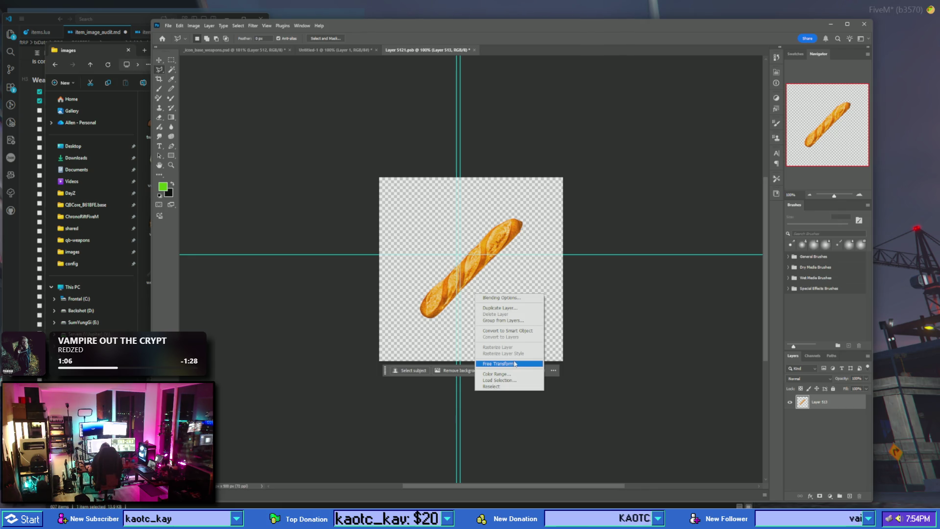
left_click(515, 367)
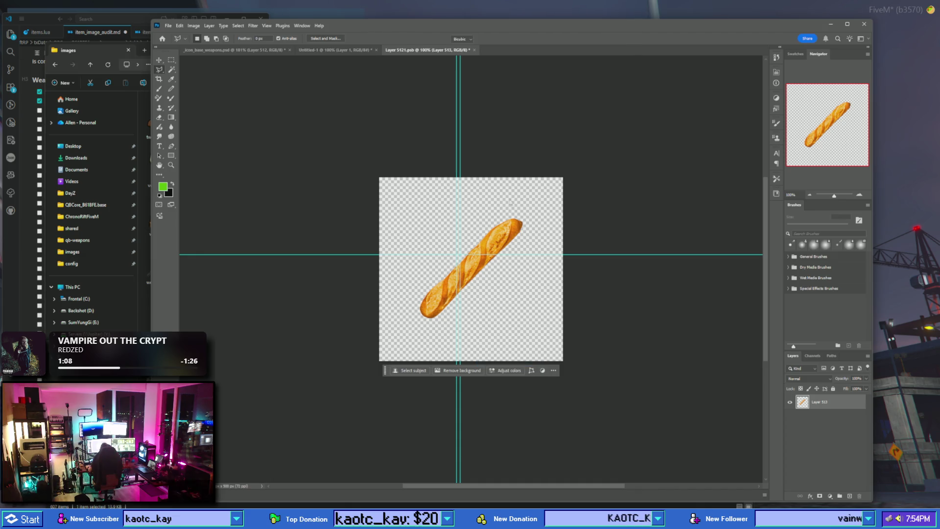
mouse_move(523, 217)
left_mouse_down()
mouse_move(543, 199)
mouse_move(515, 220)
left_mouse_up()
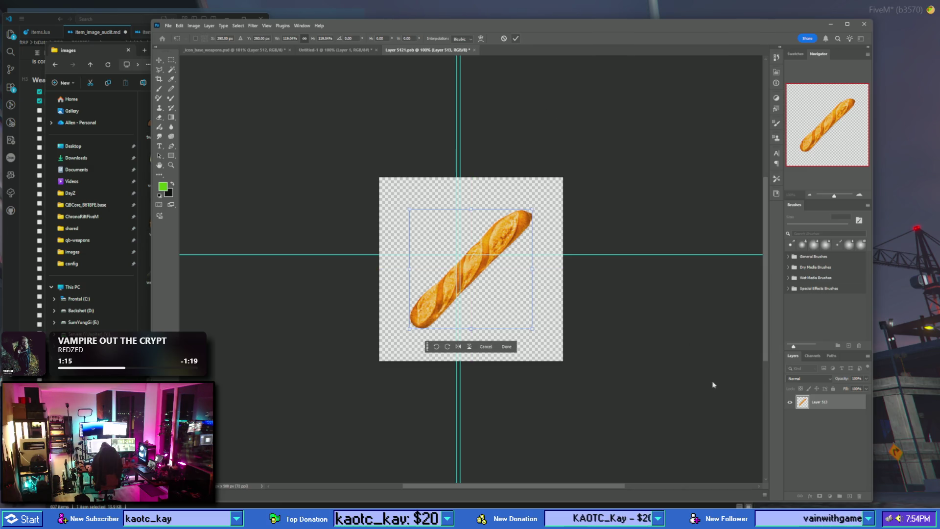
key("Return")
key("ctrl+a")
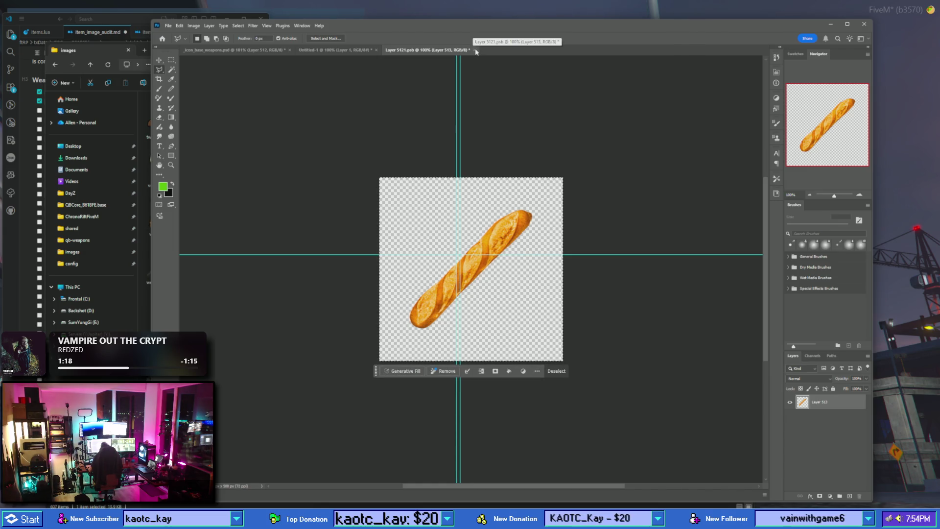
key("ctrl+s")
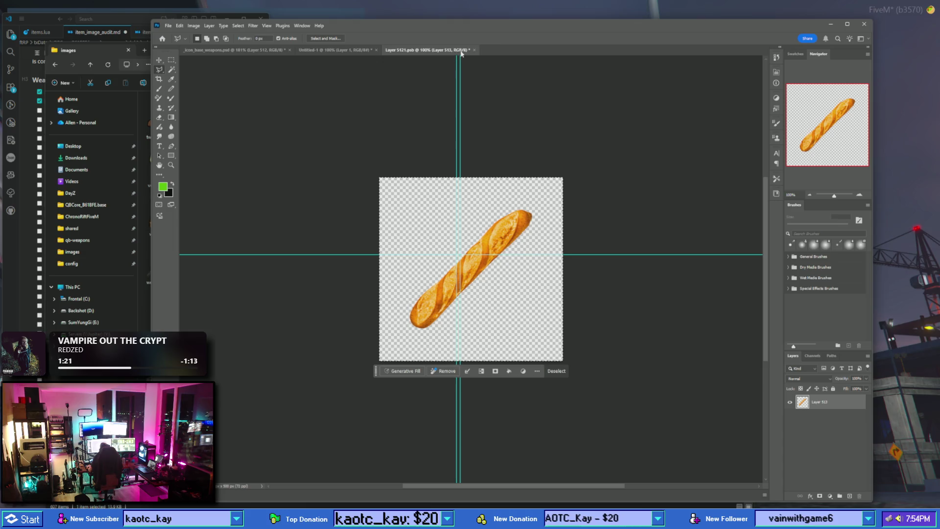
- Back in the icon file, check the weapon_briefcase_02 group and inspect the bread smart object
left_click(471, 50)
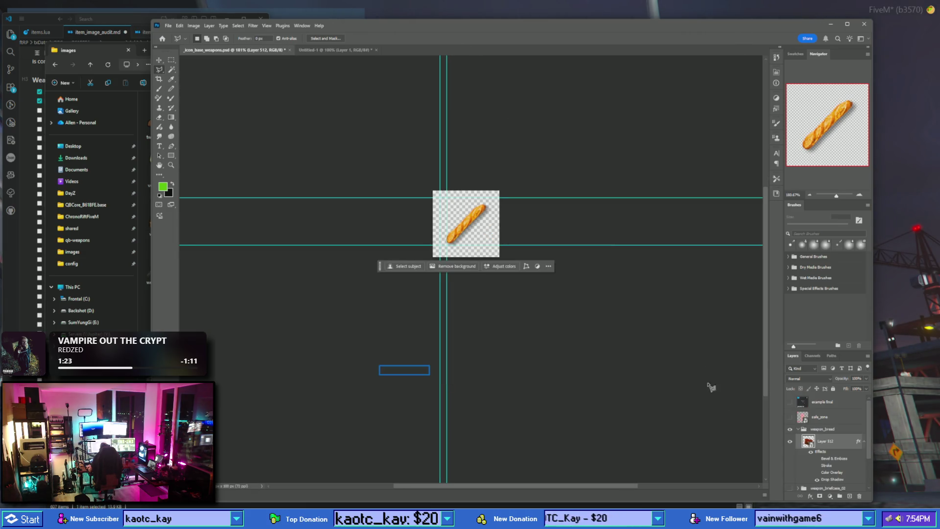
scroll(790, 448, "down", 2)
left_click(790, 459)
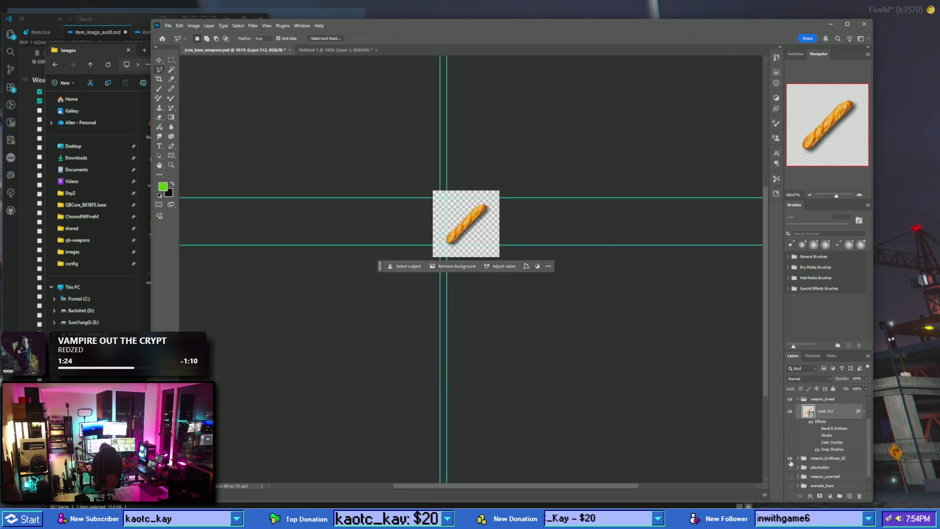
left_click(791, 459)
left_click(791, 459)
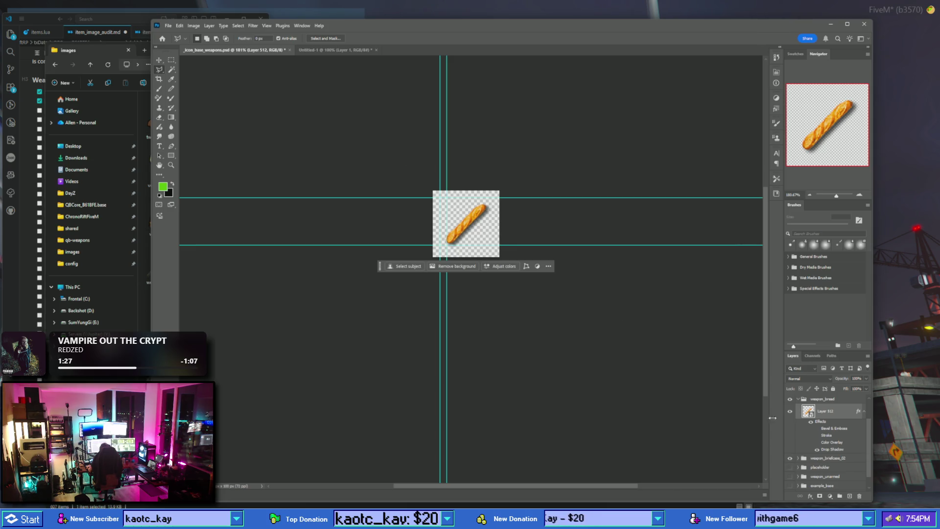
double_click(809, 411)
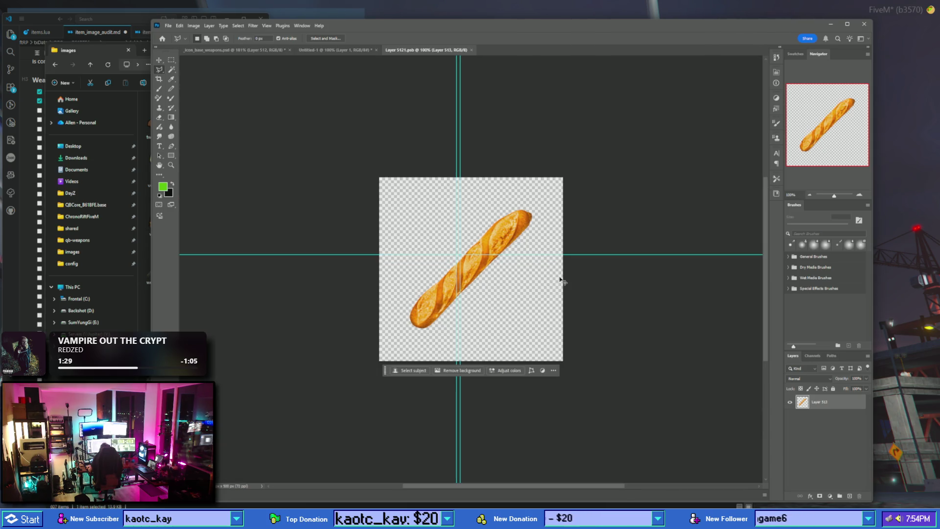
left_click(472, 50)
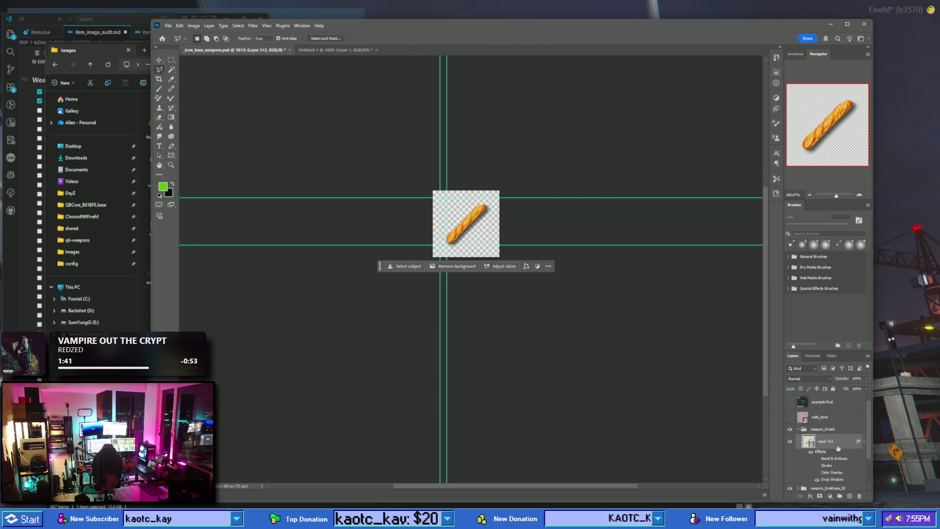
- Copy Layer 512 into the weapon_briefcase_02 group, expand it and open the copy's contents
mouse_move(838, 448)
left_mouse_down()
mouse_move(851, 485)
mouse_move(836, 469)
left_mouse_up()
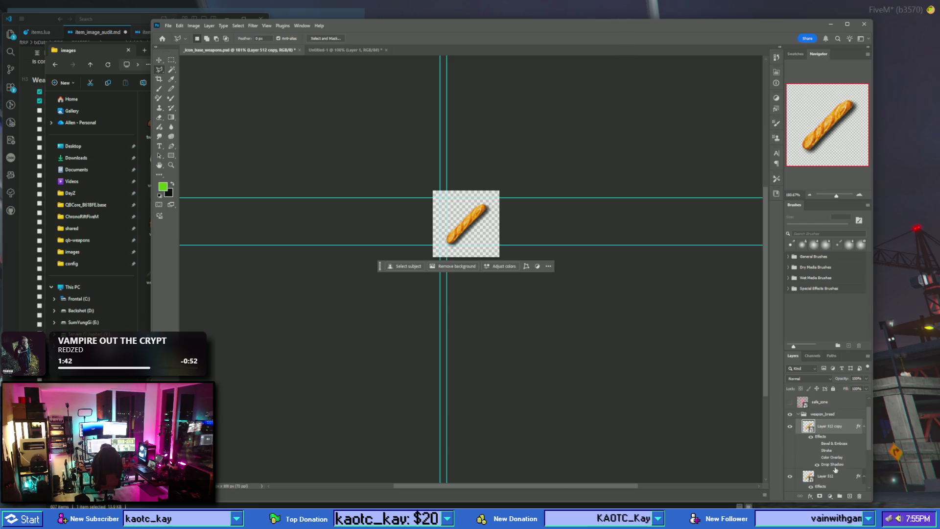
scroll(832, 460, "down", 3)
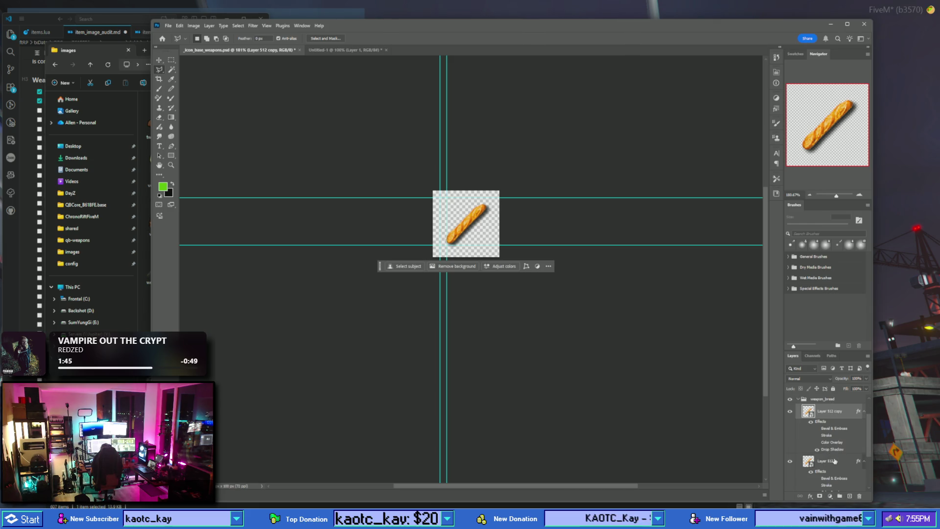
key("Delete")
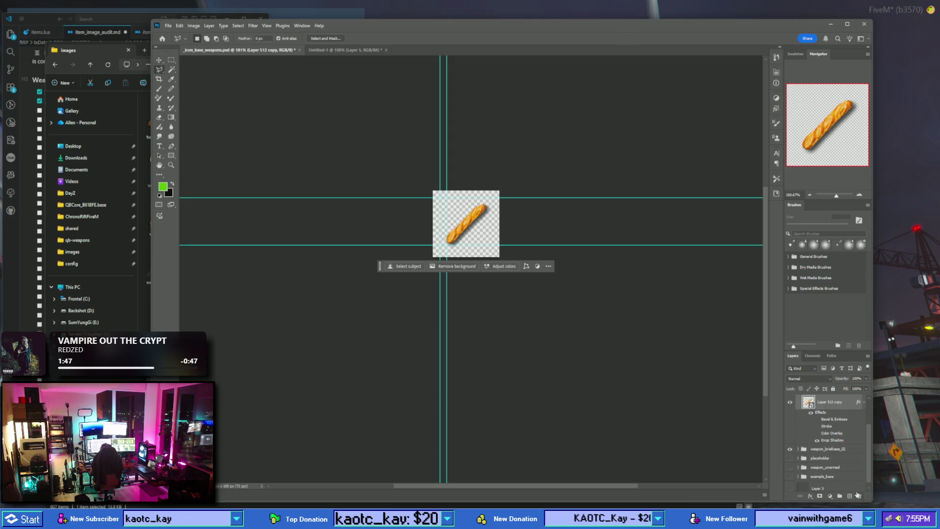
left_click(797, 451)
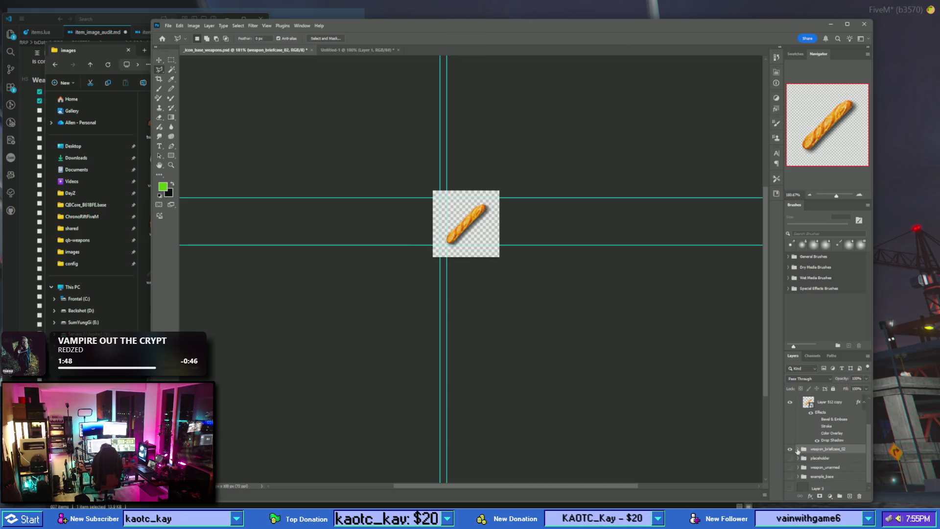
left_click(797, 449)
scroll(829, 431, "down", 2)
double_click(808, 431)
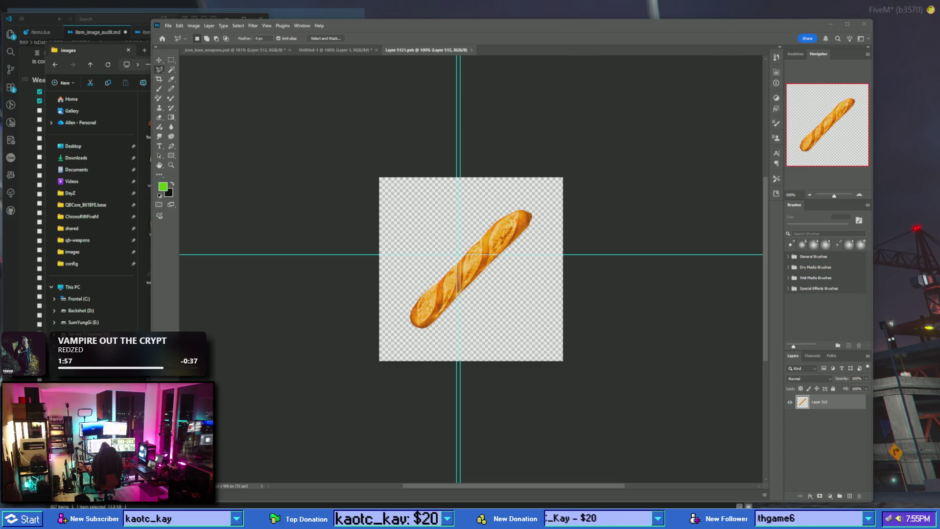
left_click(459, 298)
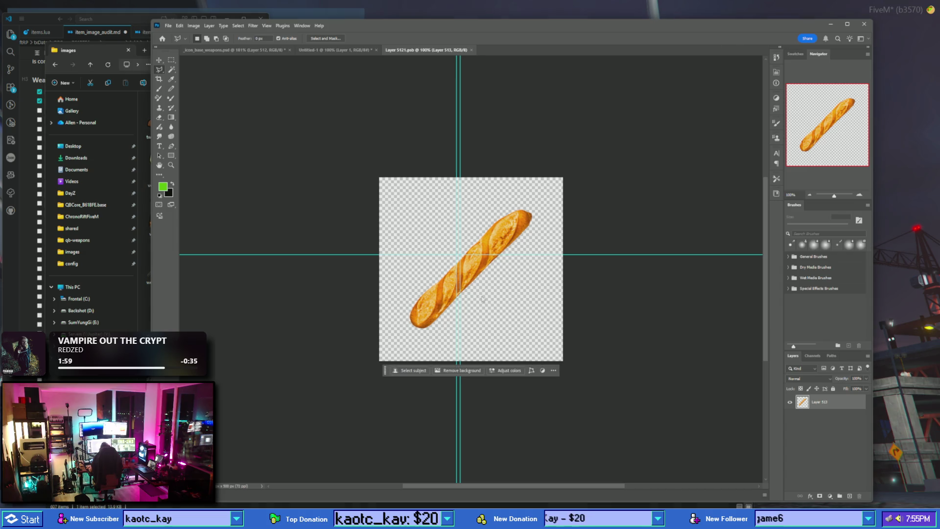
- Paste the briefcase photo, delete the old baguette layer, and scale the briefcase to about 47.6%
key("ctrl+v")
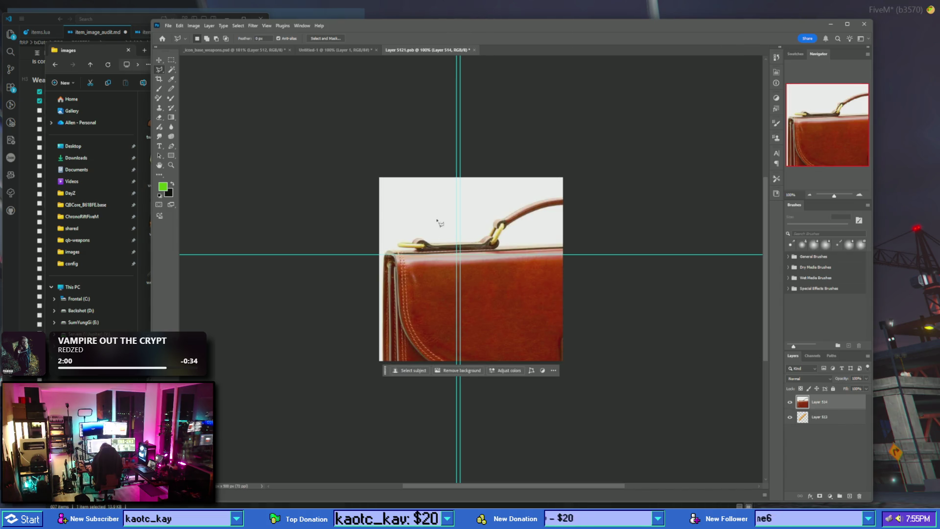
left_click_drag(836, 418, 860, 498)
right_click(425, 215)
left_click(461, 286)
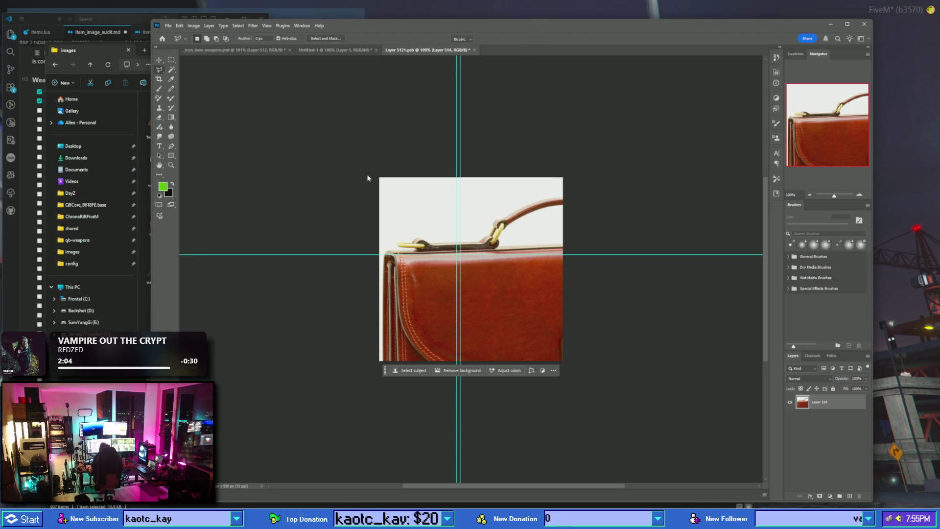
mouse_move(376, 176)
left_mouse_down()
mouse_move(509, 309)
mouse_move(406, 196)
left_mouse_up()
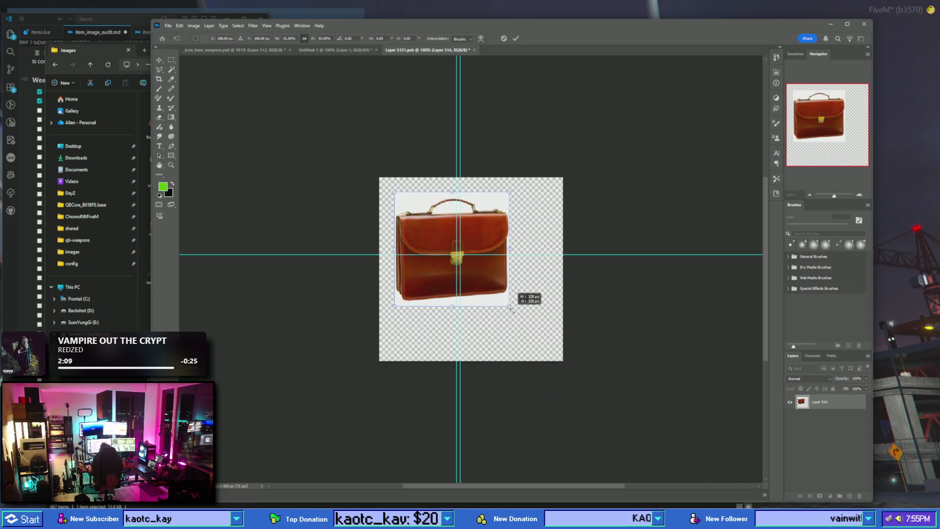
left_click_drag(529, 300, 511, 305)
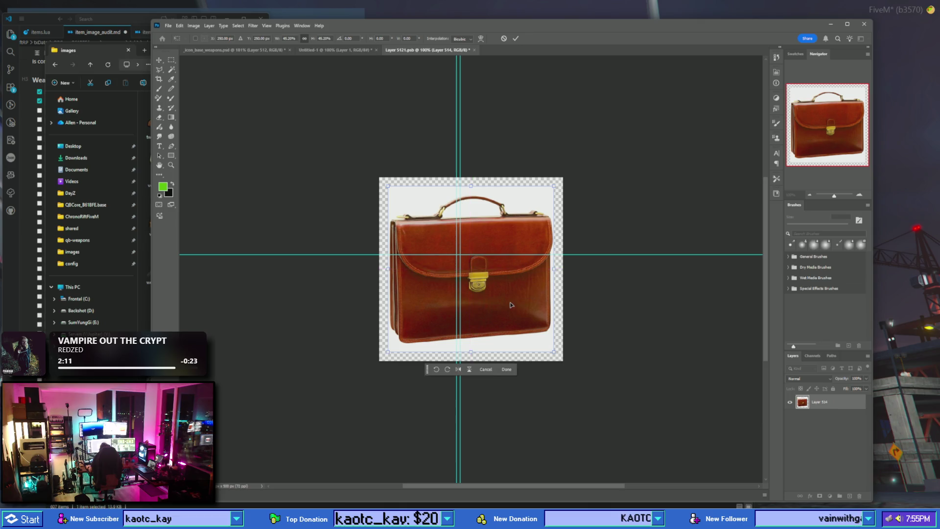
left_click_drag(388, 190, 384, 180)
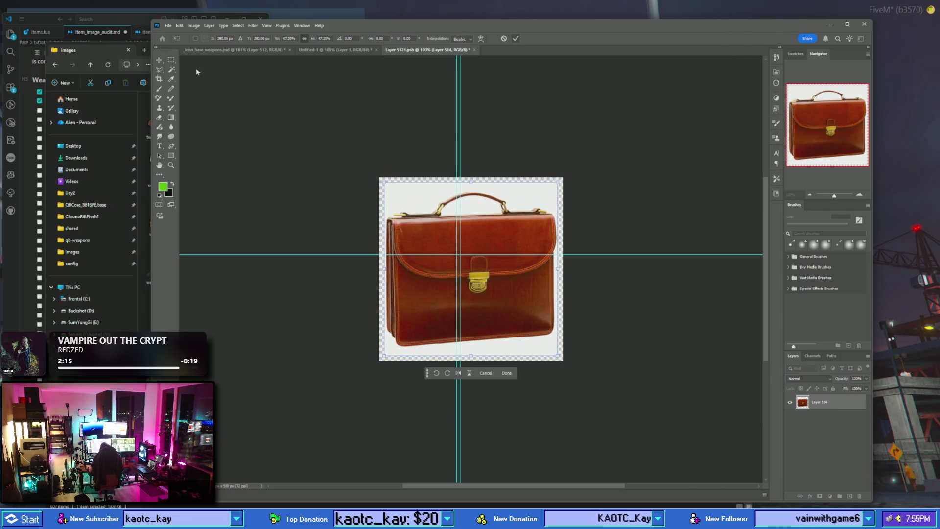
key("Return")
- Magic Wand-delete the white background and the white inside the handle, then invert the selection
key("w")
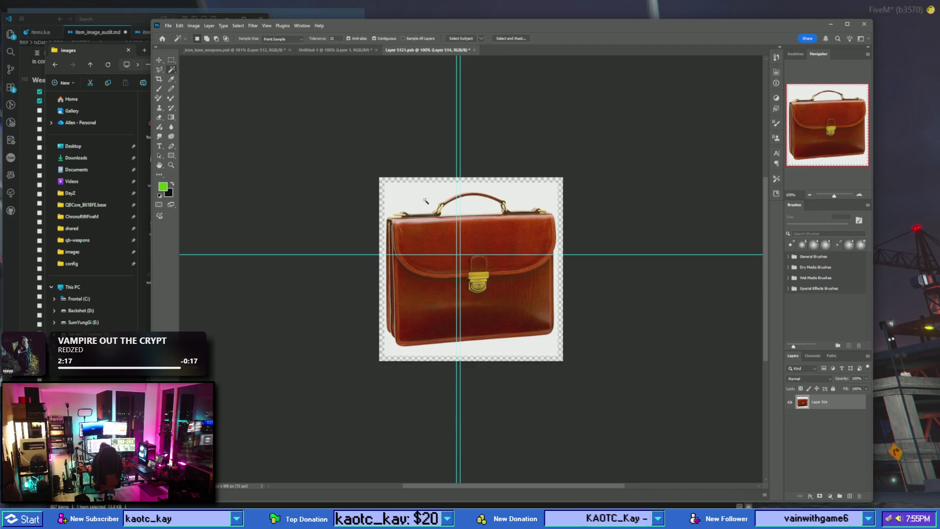
left_click(426, 204)
key("Delete")
left_click(482, 208)
key("Delete")
right_click(492, 262)
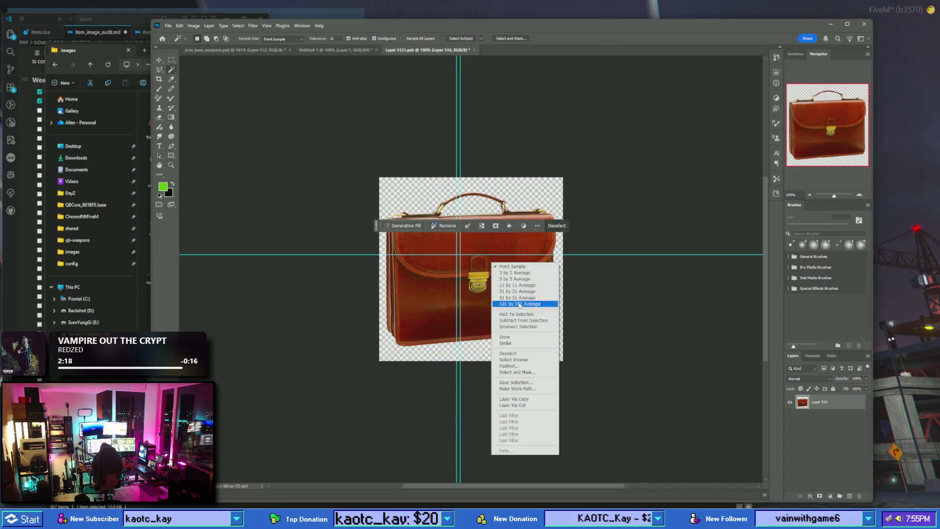
left_click(525, 361)
- Deselect, then free-transform the briefcase and flip it horizontally
key("l")
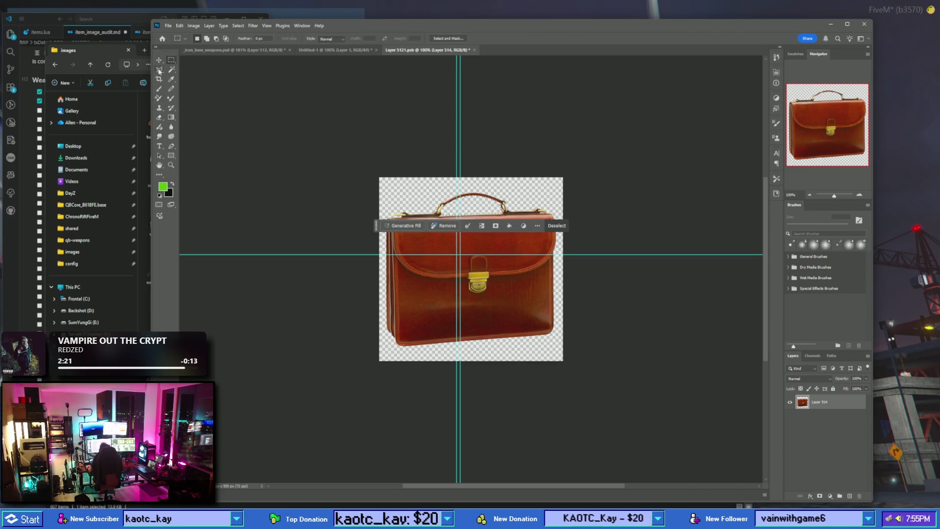
right_click(514, 279)
left_click(545, 352)
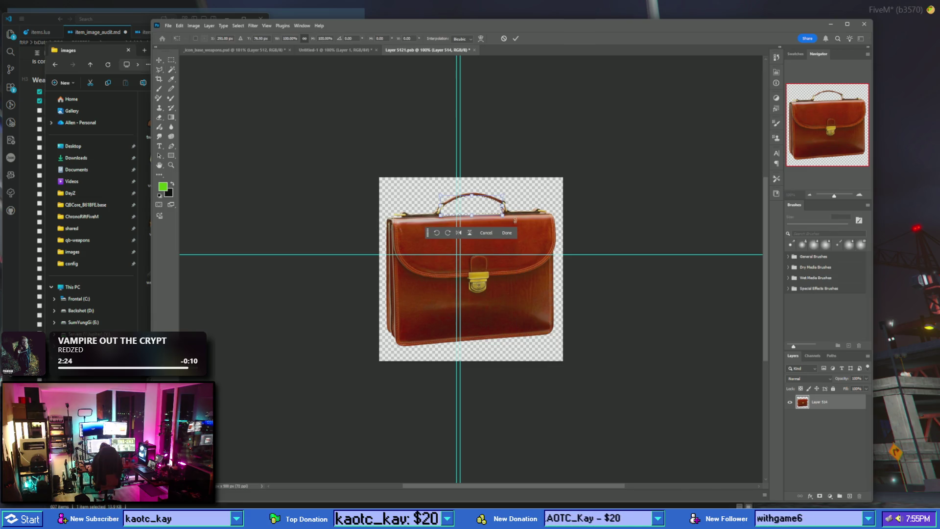
left_click(507, 233)
key("ctrl+d")
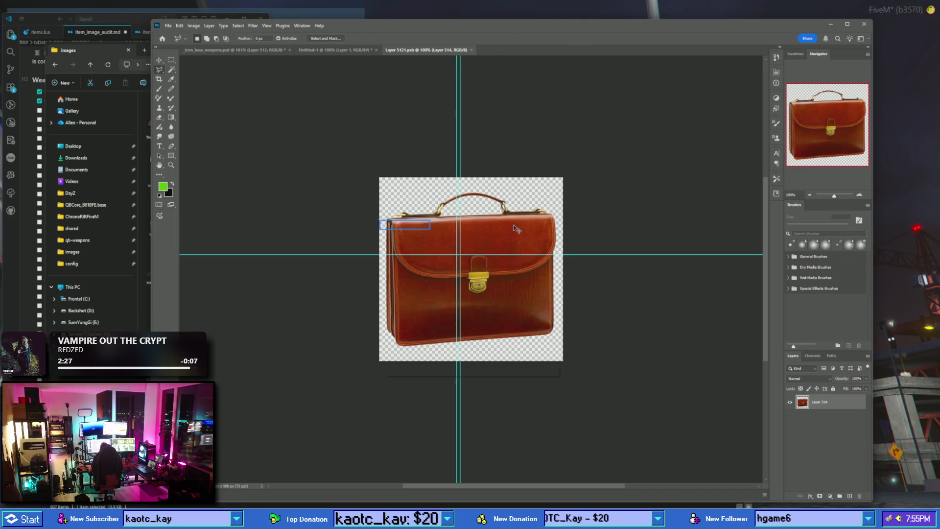
right_click(515, 230)
left_click(537, 299)
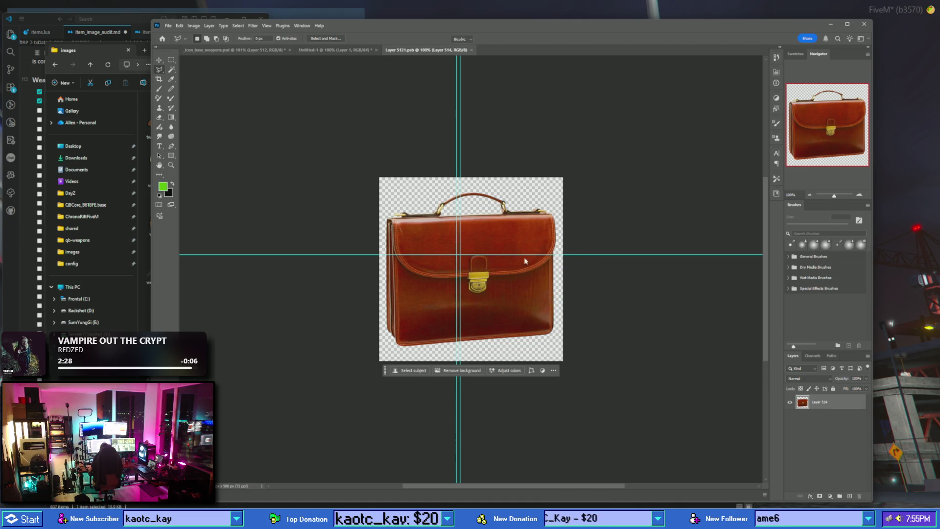
right_click(513, 270)
left_click(534, 414)
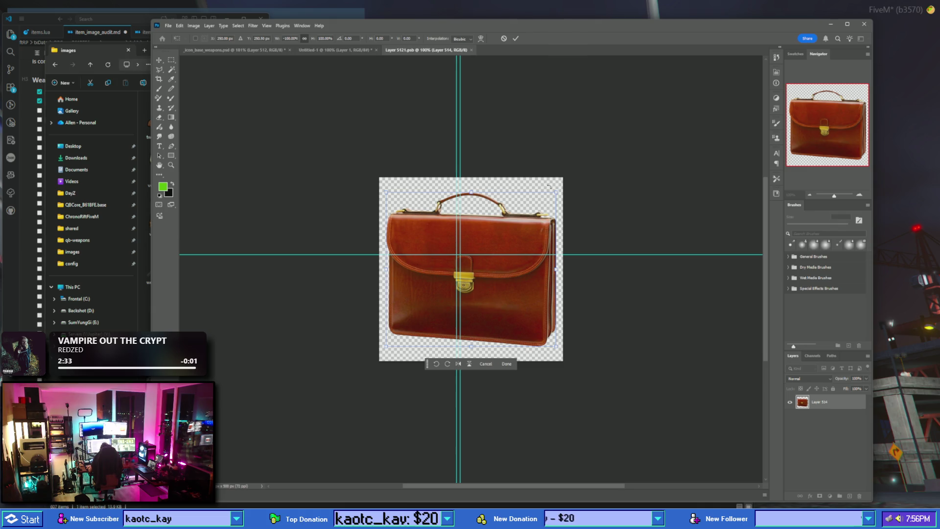
- Rotate the briefcase about 6°, shrink it to about 87%, nudge it down 4 px and close Layer 5121.psb
mouse_move(549, 186)
left_mouse_down()
mouse_move(564, 202)
mouse_move(544, 196)
left_mouse_up()
left_click_drag(492, 245, 505, 255)
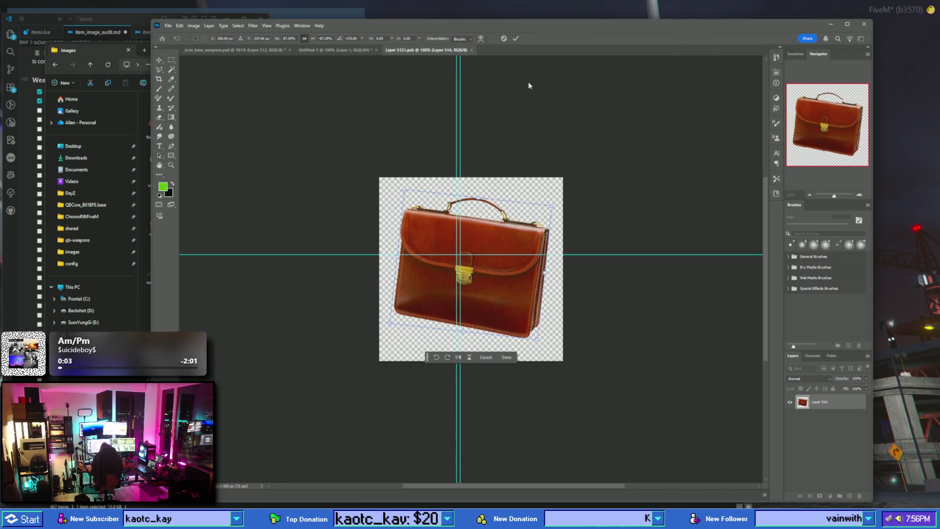
key("Return")
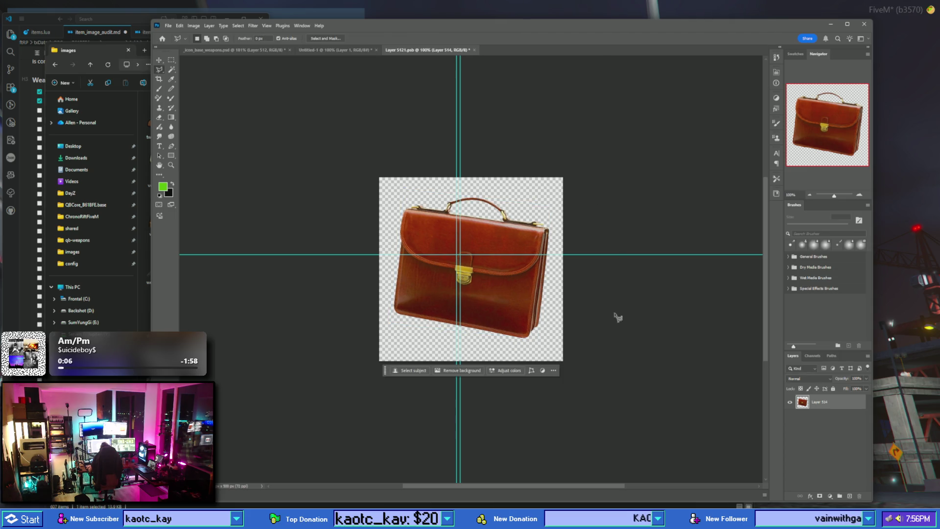
key("v")
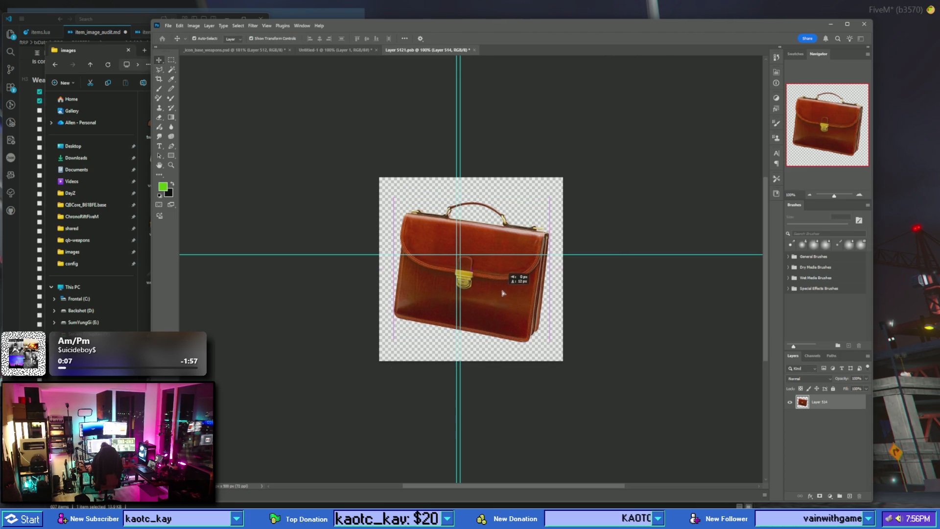
left_click_drag(503, 289, 503, 290)
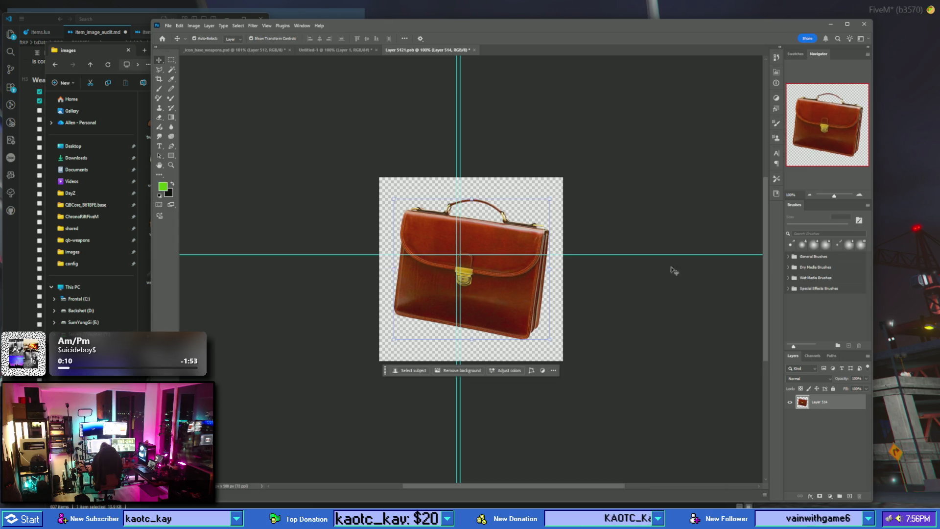
left_click(472, 50)
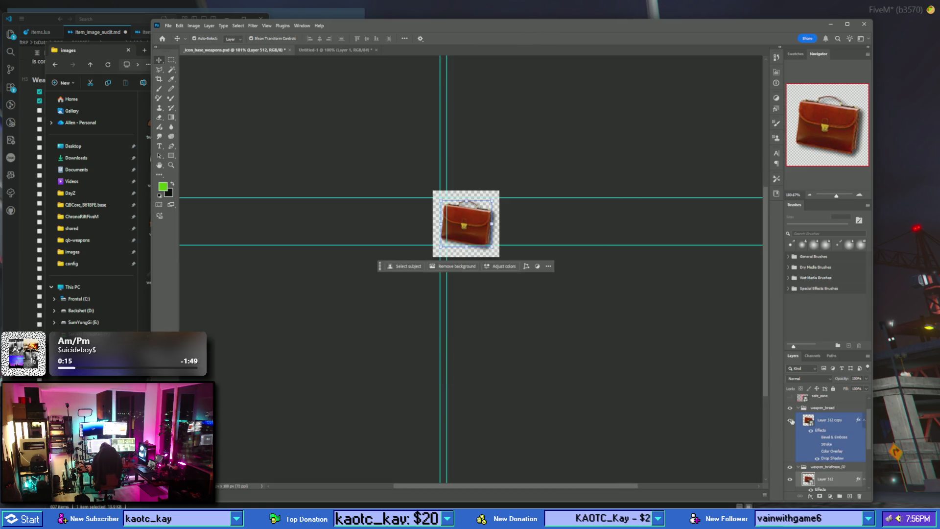
- Deselect all layers, check the safe_zone overlay, then select and hide Layer 512 copy
scroll(569, 277, "down", 1)
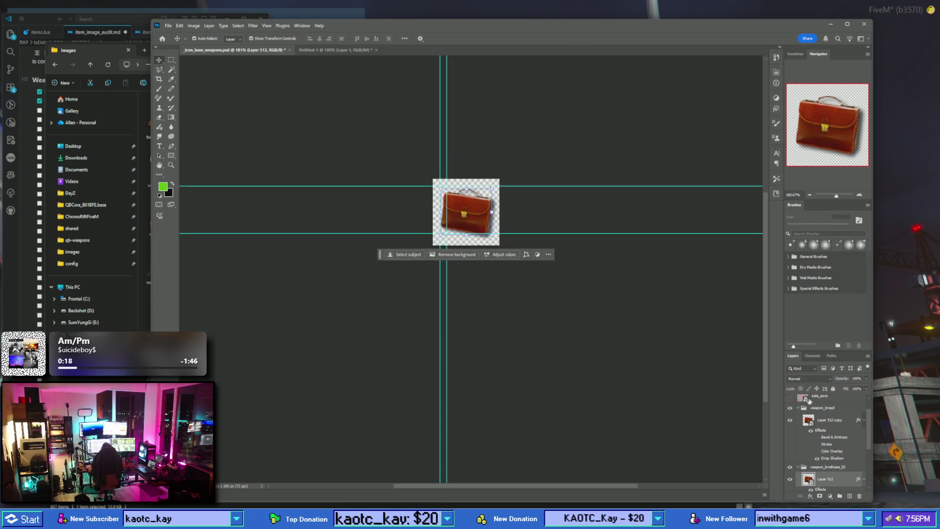
scroll(810, 430, "down", 2)
left_click(558, 276)
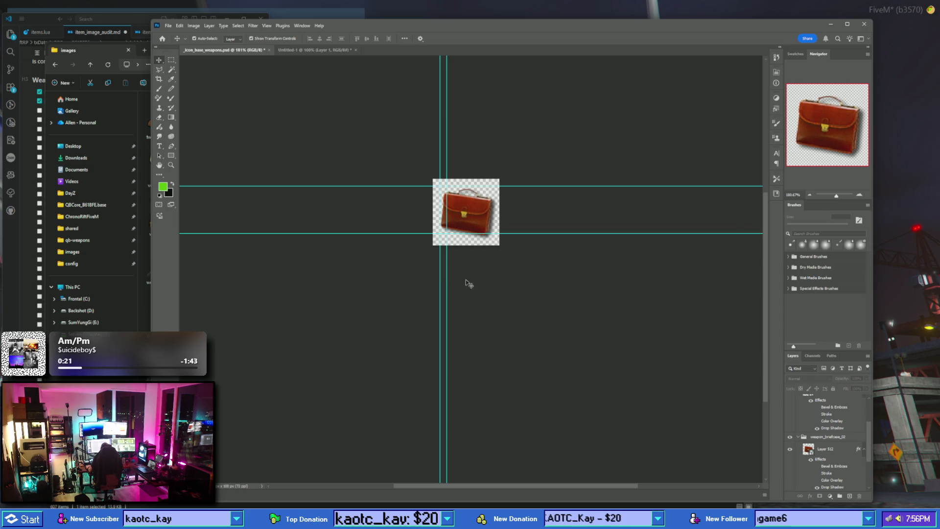
scroll(803, 426, "up", 2)
left_click(790, 419)
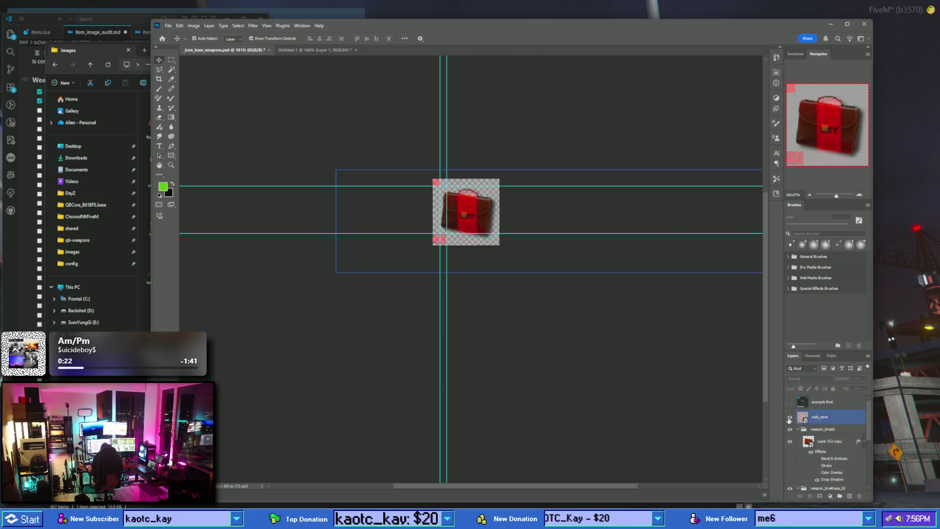
left_click(790, 418)
scroll(725, 411, "down", 2)
scroll(814, 427, "down", 1)
left_click(814, 427)
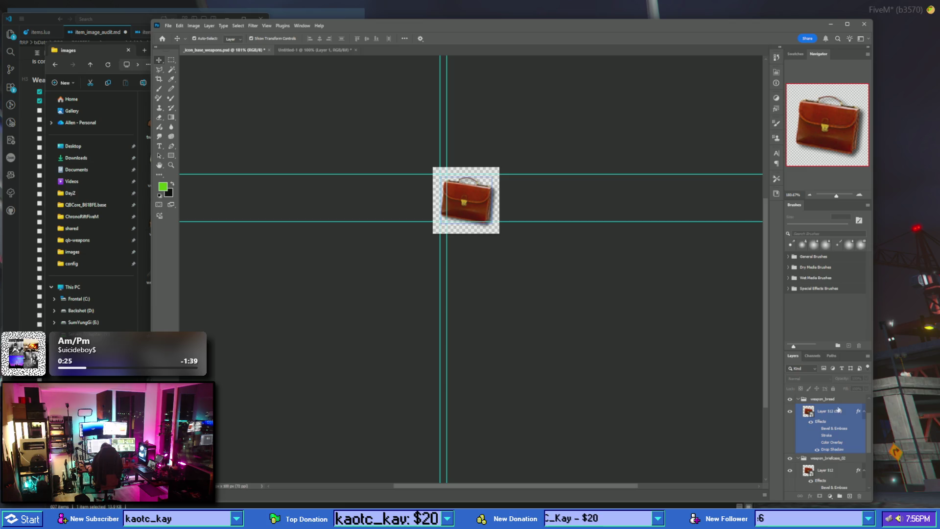
left_click(790, 412)
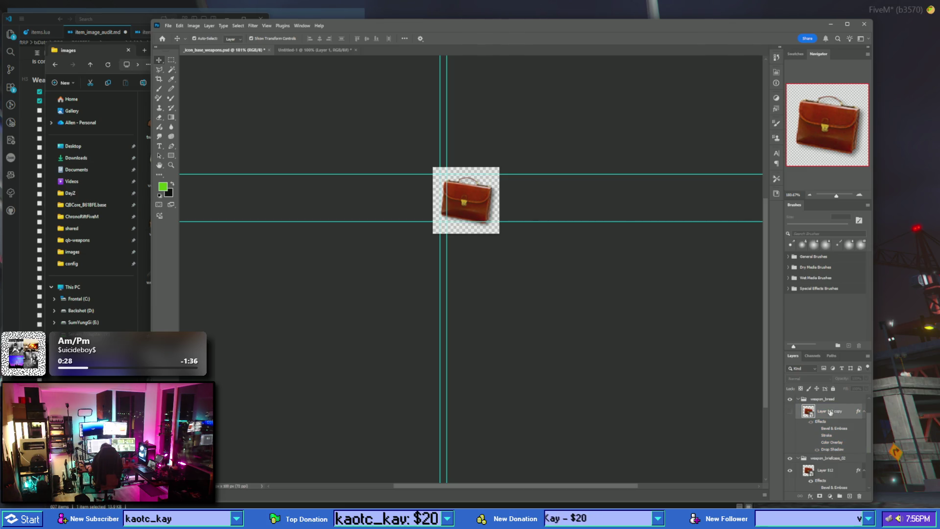
- Add empty Layer 513, move the effects onto it, delete Layer 512 copy and hide weapon_briefcase_02
left_click(850, 497)
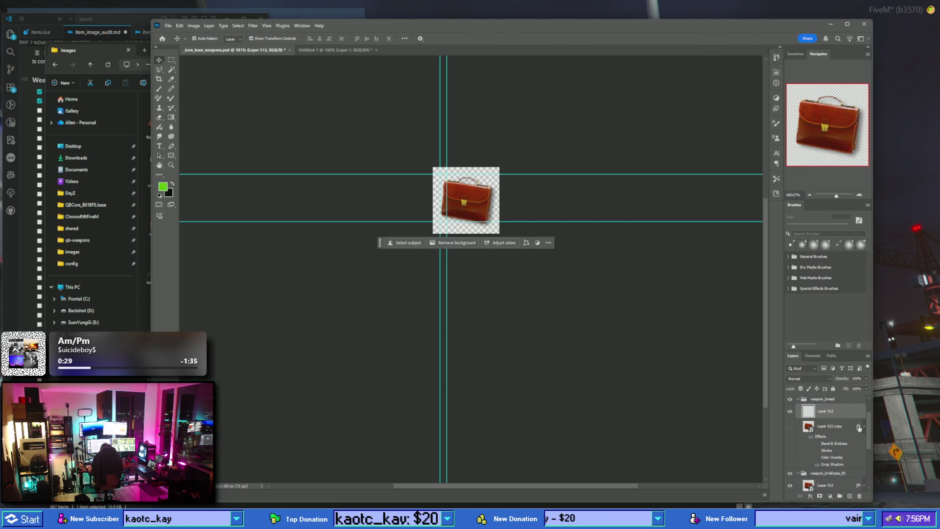
left_click_drag(856, 412, 856, 413)
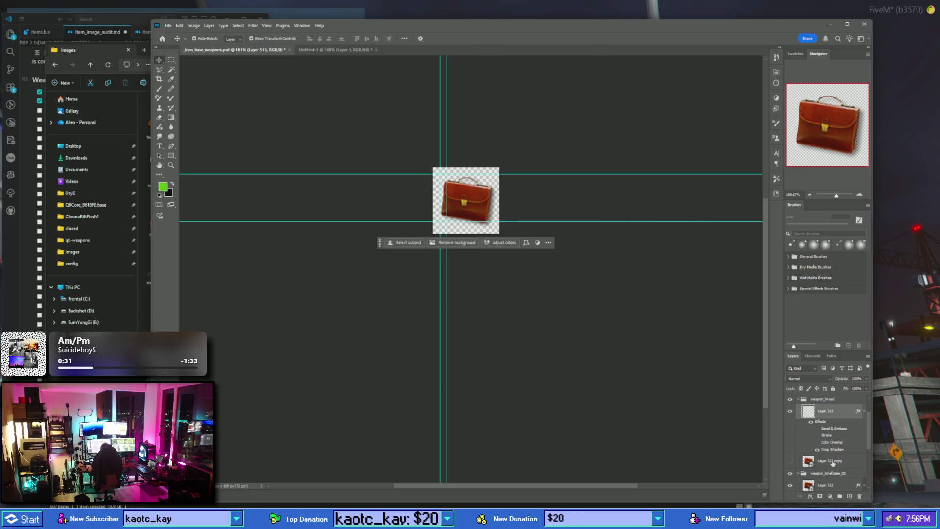
left_click_drag(833, 464, 863, 497)
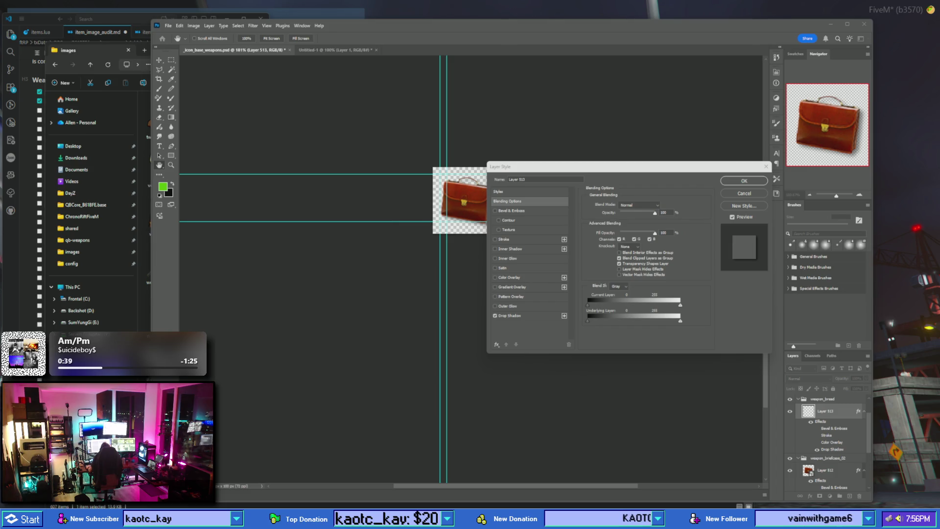
left_click(767, 167)
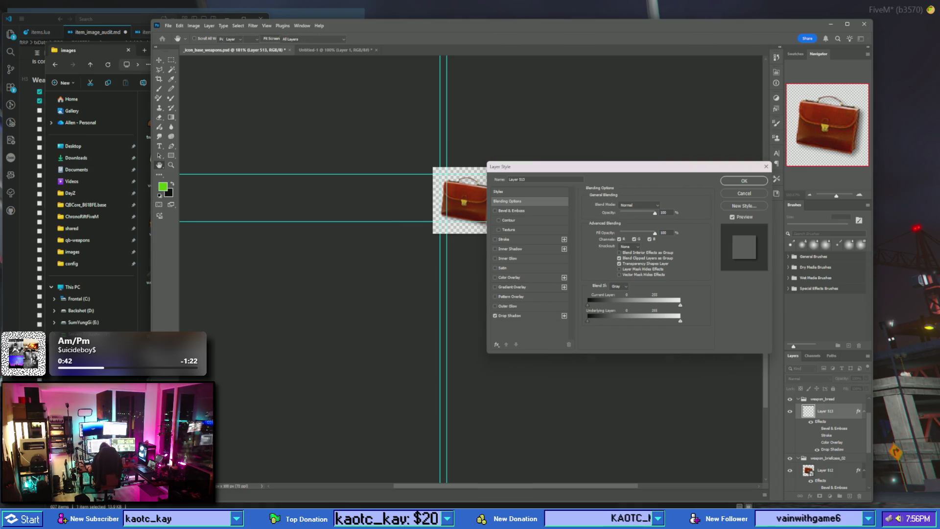
left_click(790, 459)
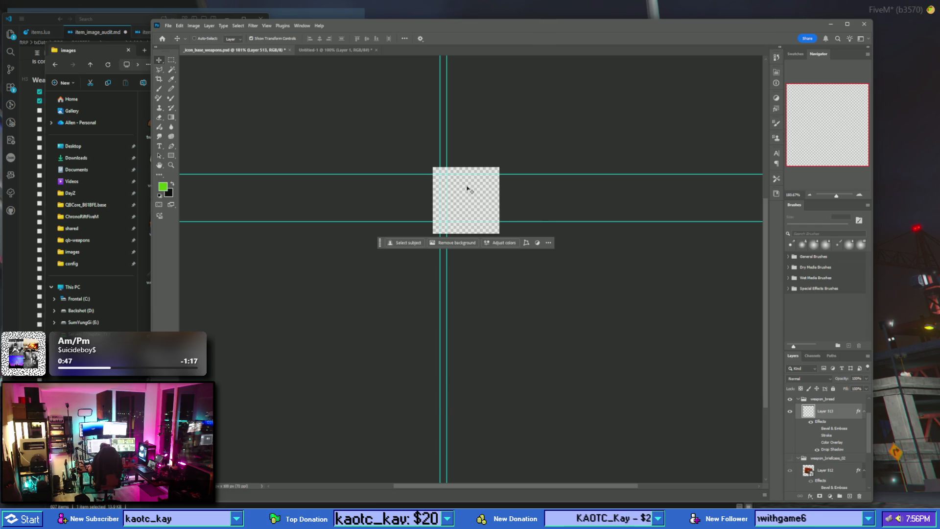
- Paste the bread into Layer 513, scale it to about 9.67% and rotate it about -43°
key("ctrl+v")
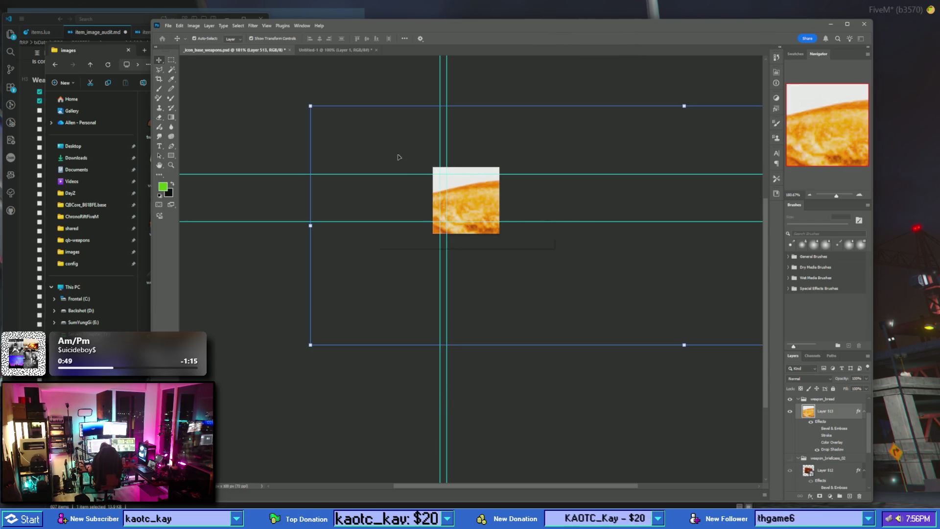
mouse_move(310, 106)
left_mouse_down()
mouse_move(641, 212)
mouse_move(472, 196)
left_mouse_up()
left_click_drag(551, 168, 516, 179)
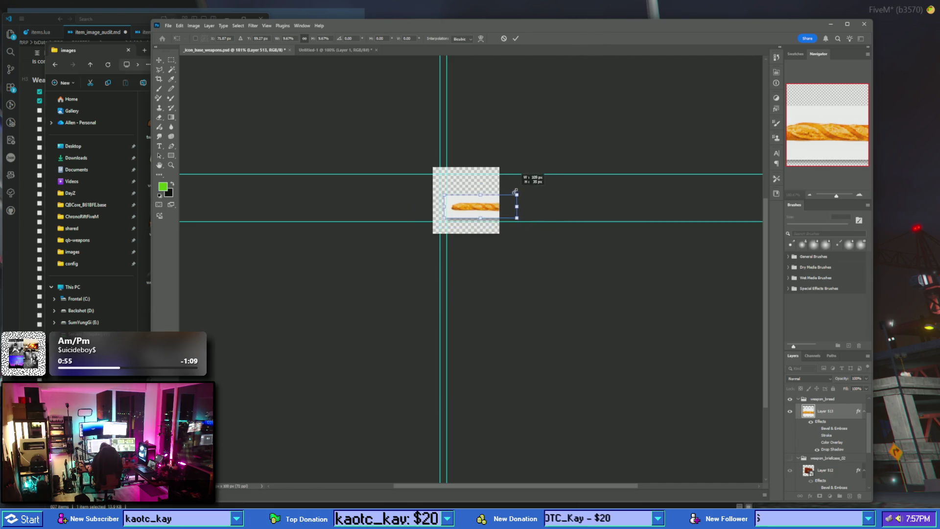
mouse_move(460, 196)
left_mouse_down()
mouse_move(469, 199)
mouse_move(485, 157)
mouse_move(476, 157)
mouse_move(506, 155)
left_mouse_up()
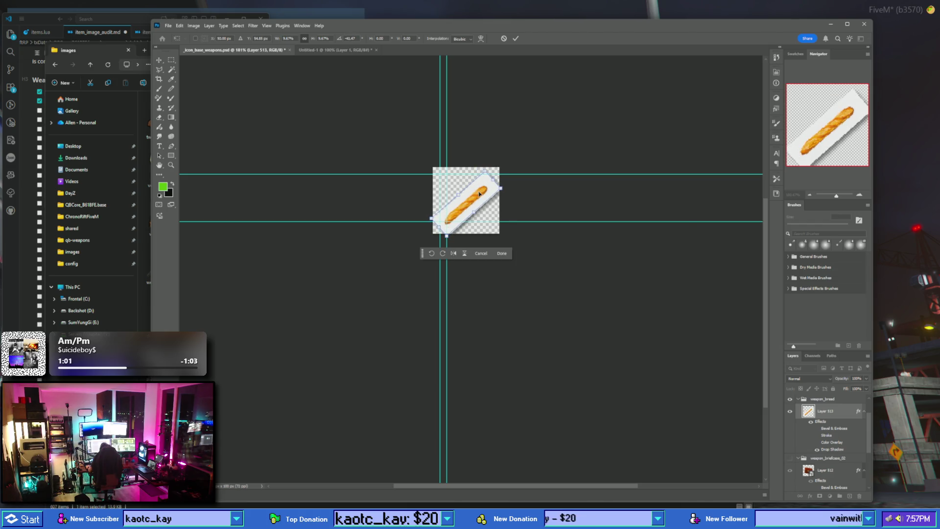
left_click_drag(479, 193, 479, 192)
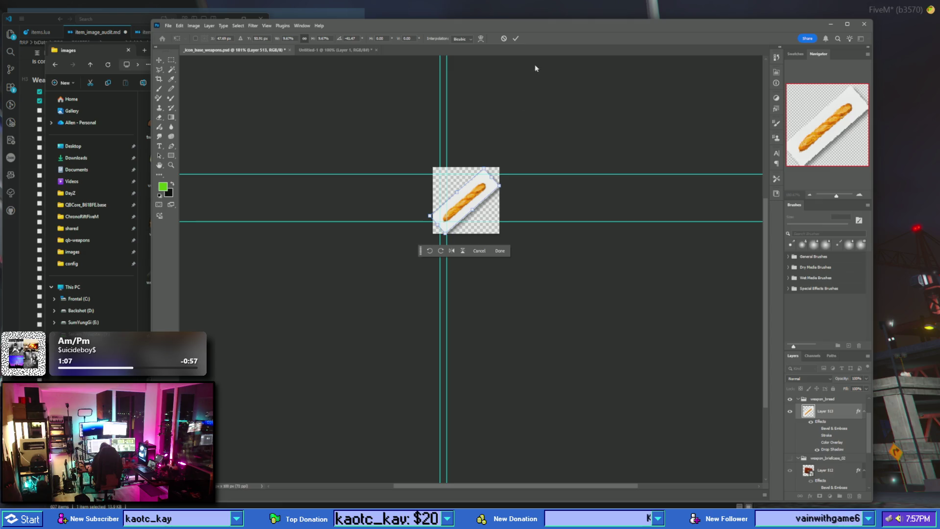
left_click(515, 39)
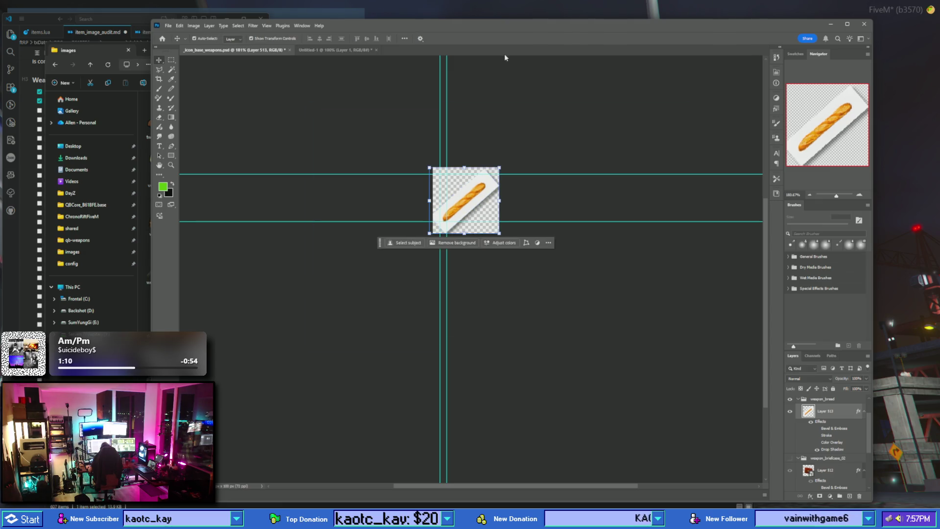
- Magic Wand-delete the white background around the bread and clear the selection
left_click(172, 70)
left_click(491, 190)
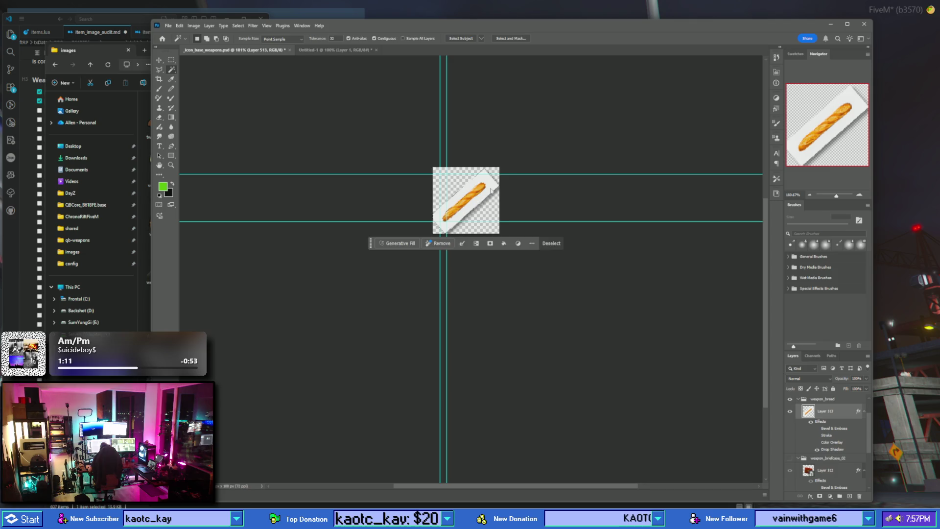
key("Delete")
right_click(486, 190)
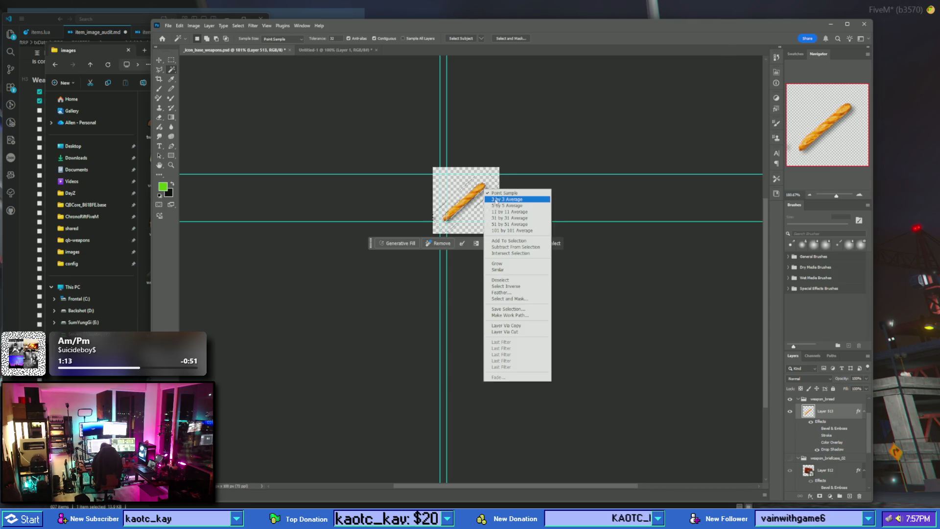
left_click(513, 283)
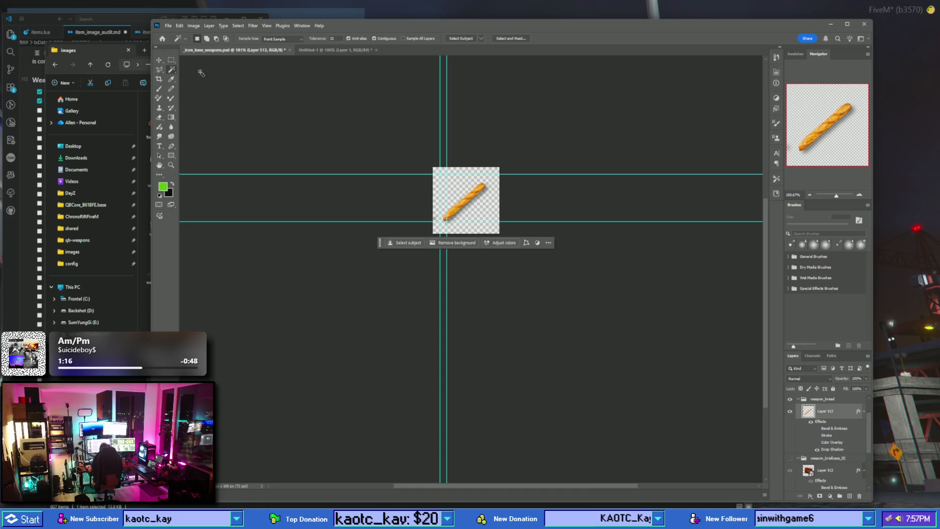
- Move the baguette up-right, then shift it back left and down on the canvas
left_click(159, 60)
left_click_drag(486, 179, 497, 174)
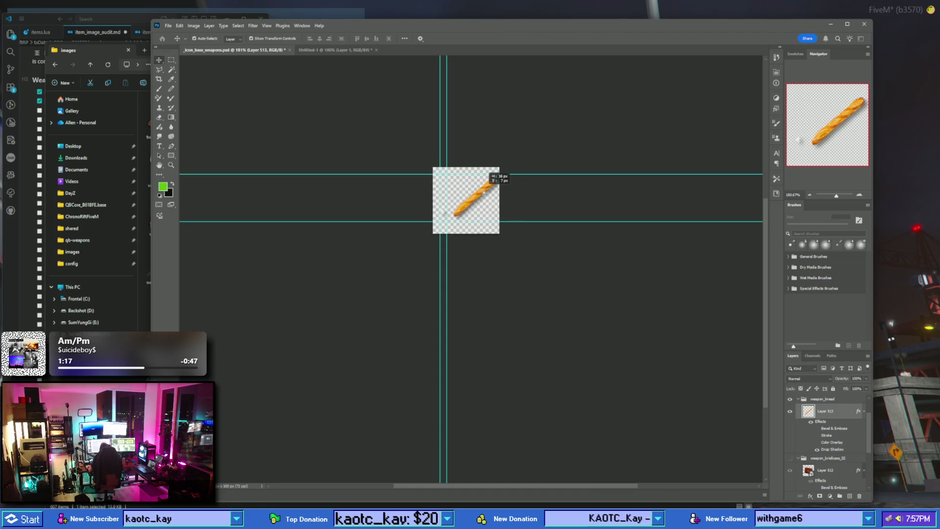
left_click(160, 117)
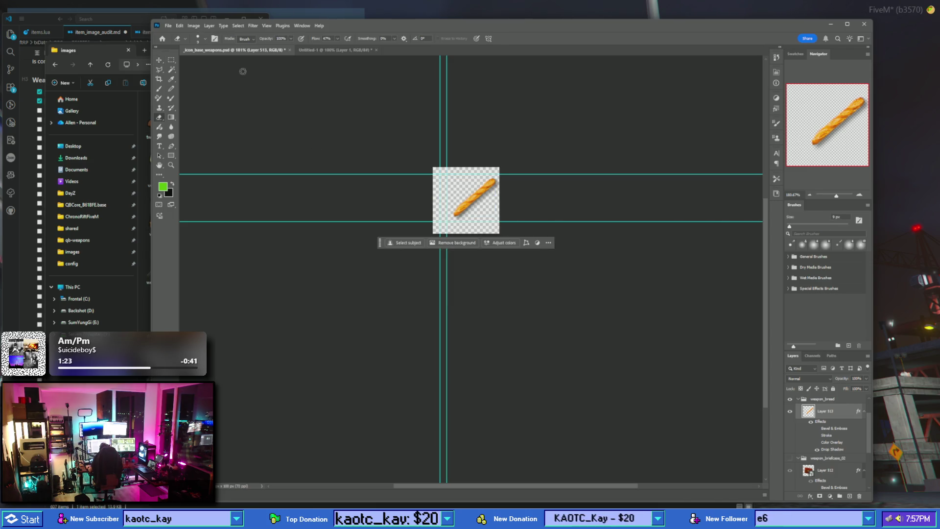
left_click(159, 60)
left_click_drag(486, 196, 471, 200)
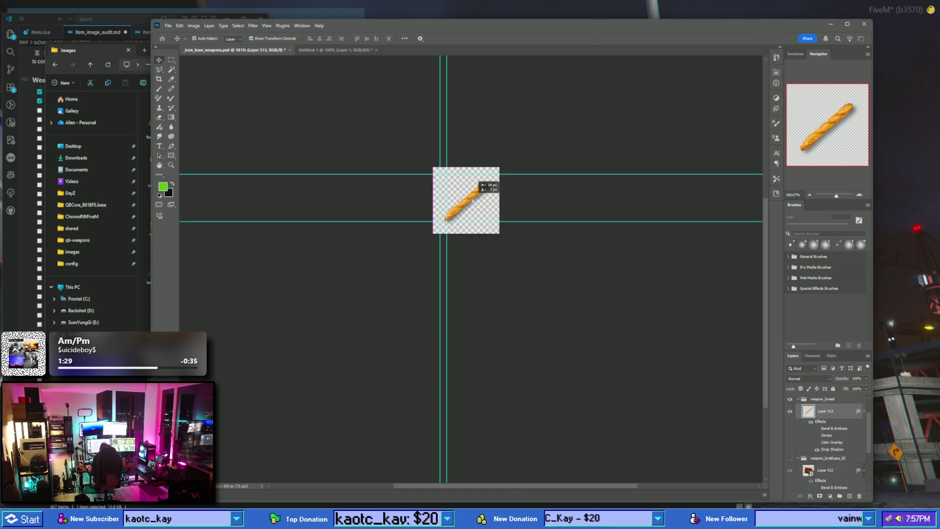
- Nudge the baguette right, then reposition it slightly left on the canvas
left_click_drag(471, 201, 496, 193)
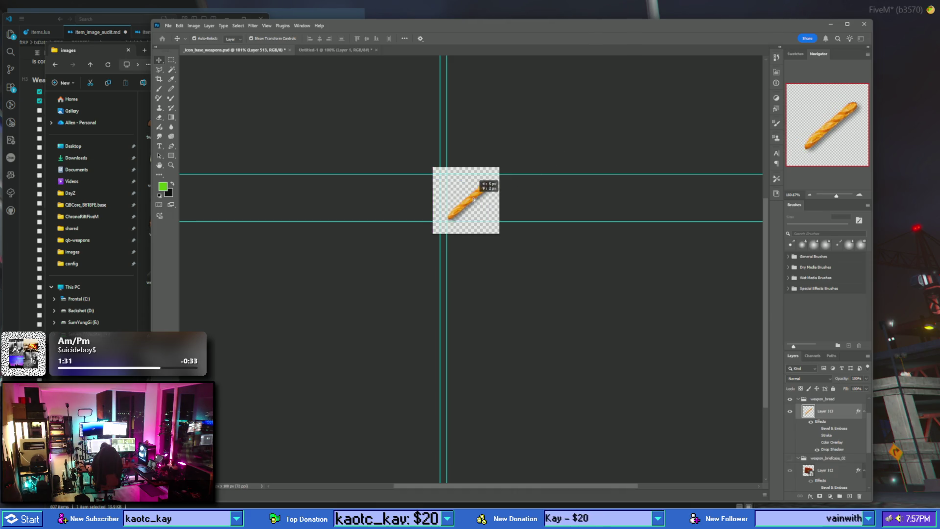
left_click(554, 151)
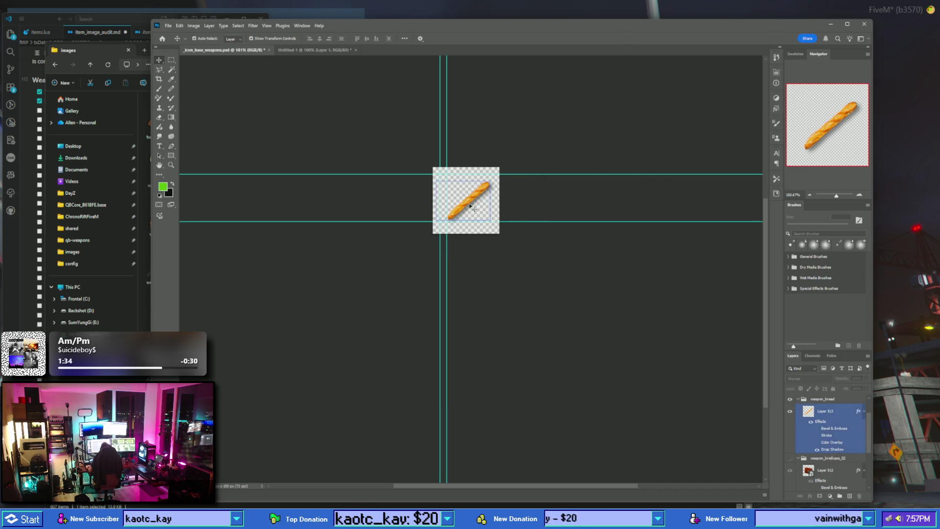
left_click_drag(468, 205, 464, 205)
left_click(551, 155)
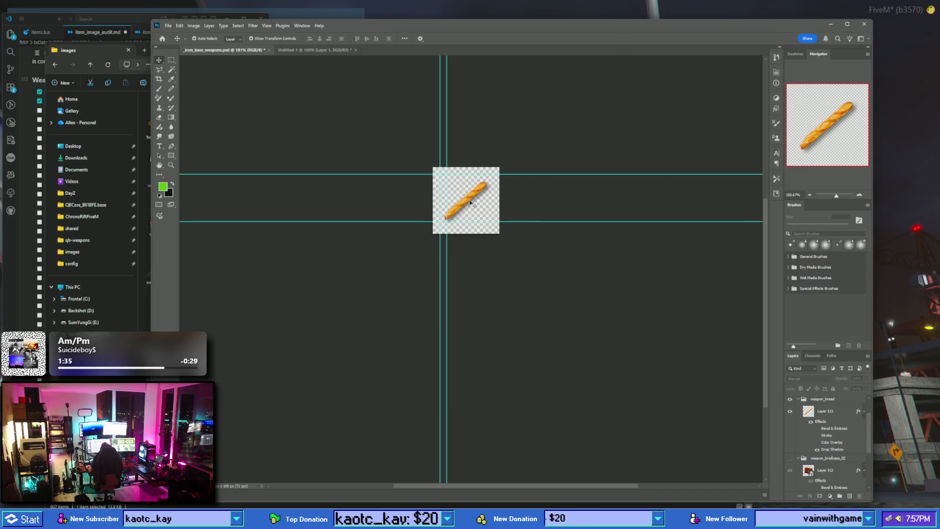
- Scale the baguette to about 115%, commit, and make the weapon_bread group active
left_click(484, 184)
key("ctrl+t")
mouse_move(489, 180)
left_mouse_down()
mouse_move(498, 173)
mouse_move(485, 185)
left_mouse_up()
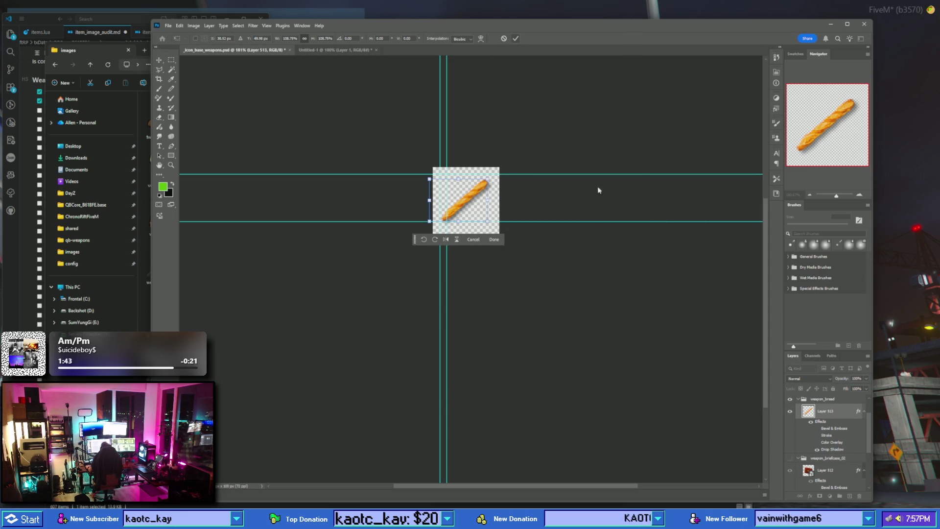
key("Return")
left_click(799, 401)
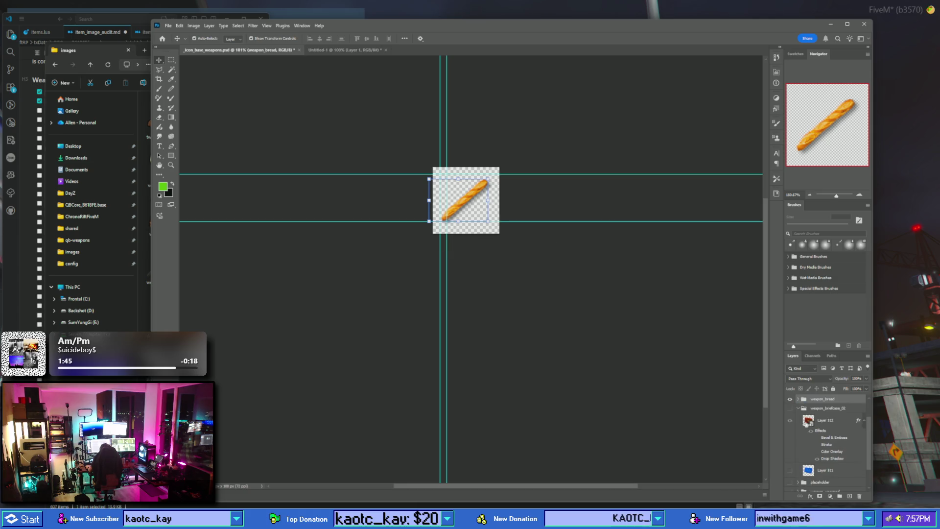
left_click(790, 459)
left_click(790, 459)
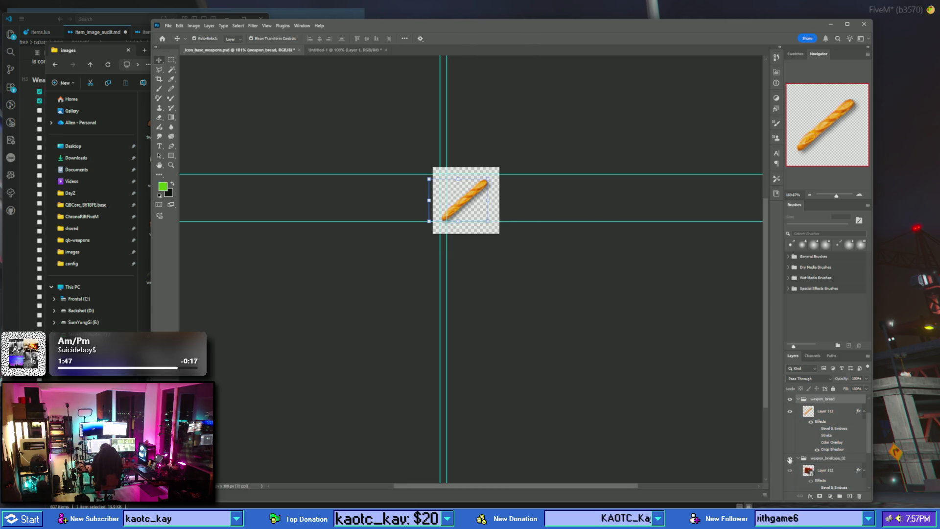
- Hide the weapon_bread group and show only the weapon_briefcase_02 briefcase on the canvas
left_click(790, 459)
left_click(790, 459)
left_click(792, 410)
left_click(794, 401)
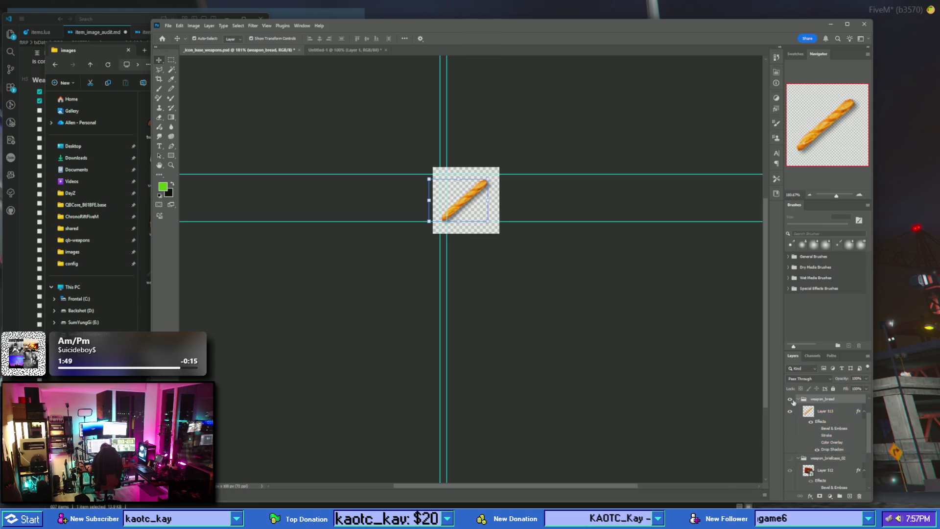
left_click(792, 460)
left_click(792, 460)
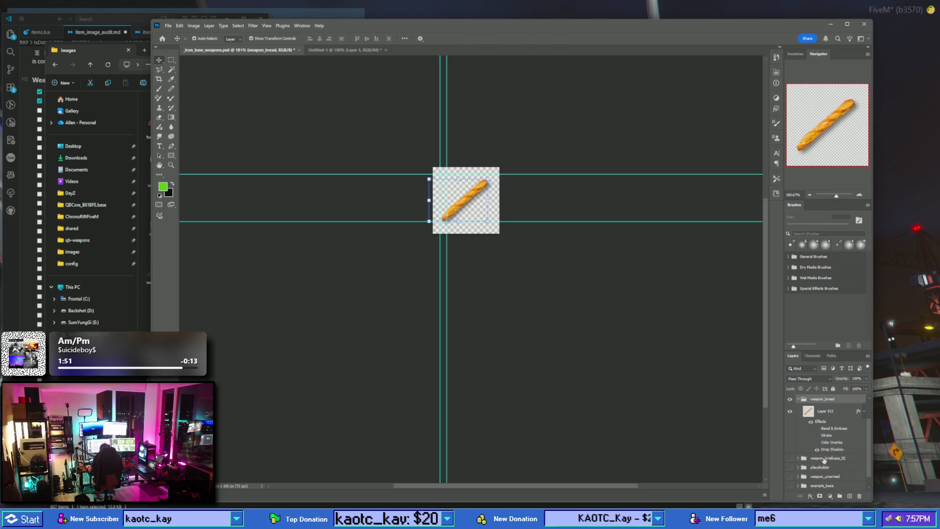
left_click(830, 460)
left_click(798, 399)
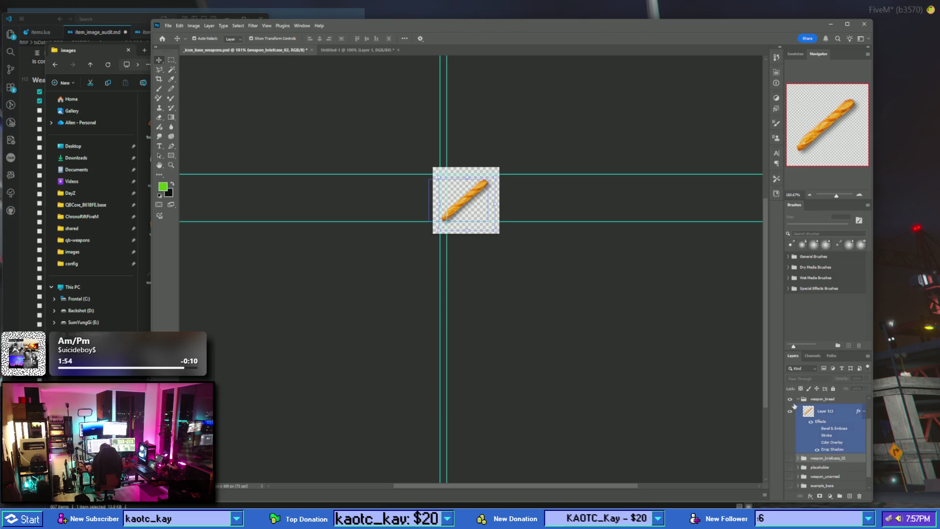
left_click(790, 399)
scroll(802, 425, "up", 1)
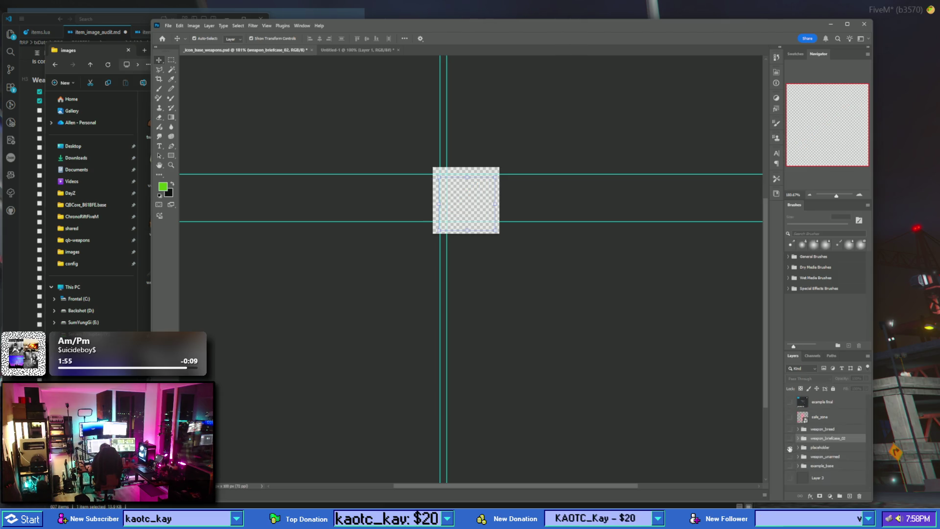
left_click(790, 448)
left_click(790, 448)
left_click(789, 440)
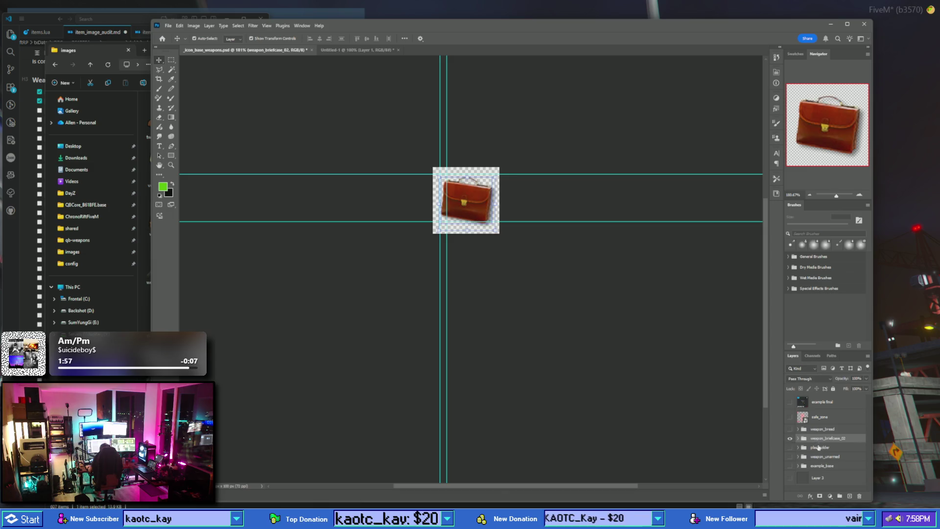
- Quick Export weapon_briefcase_02 as PNG to qb-inventory/html/images, replacing the existing file, then hide it
right_click(823, 440)
left_click(852, 276)
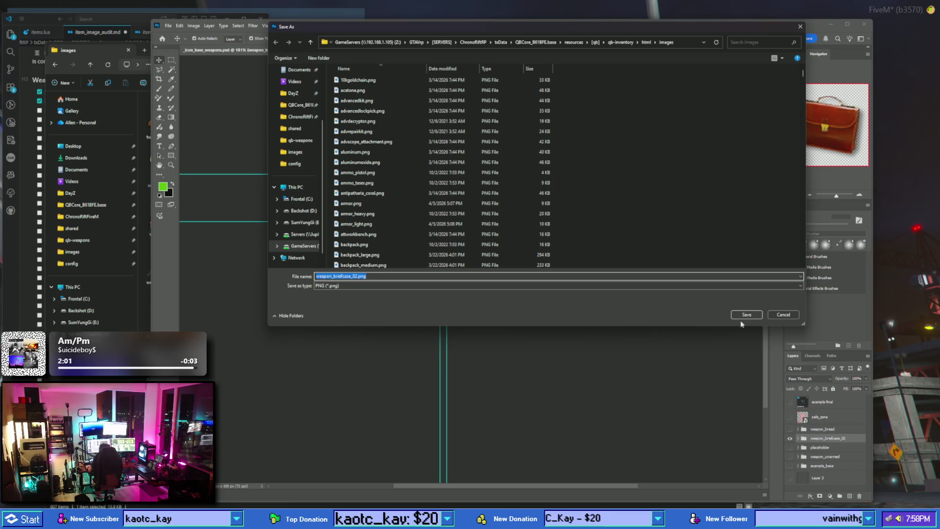
left_click(743, 315)
left_click(487, 259)
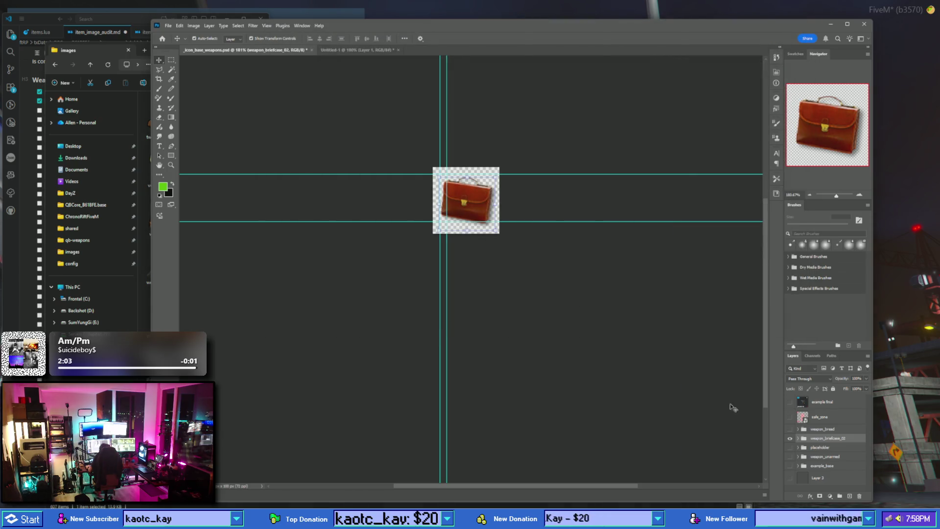
left_click(790, 439)
left_click(813, 429)
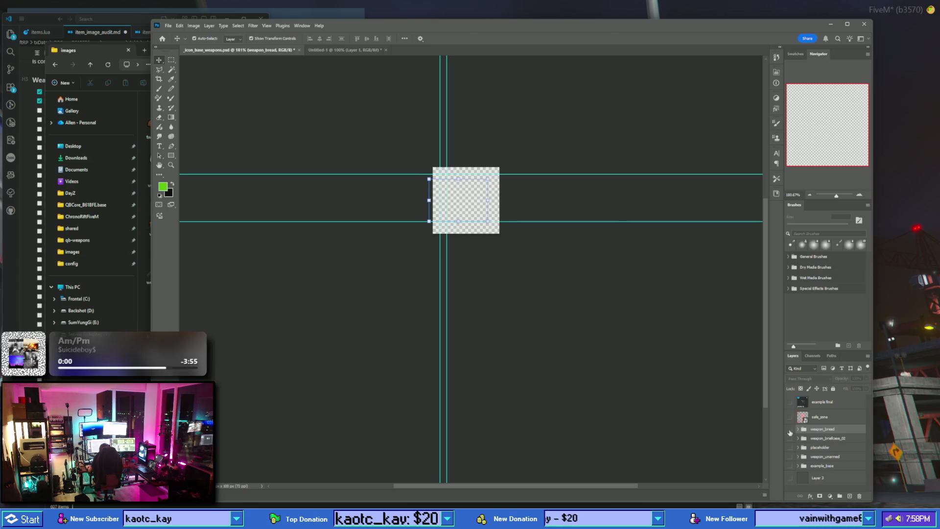
- Quick Export the weapon_bread group as weapon_bread.png, overwriting the existing file
left_click(791, 429)
right_click(823, 429)
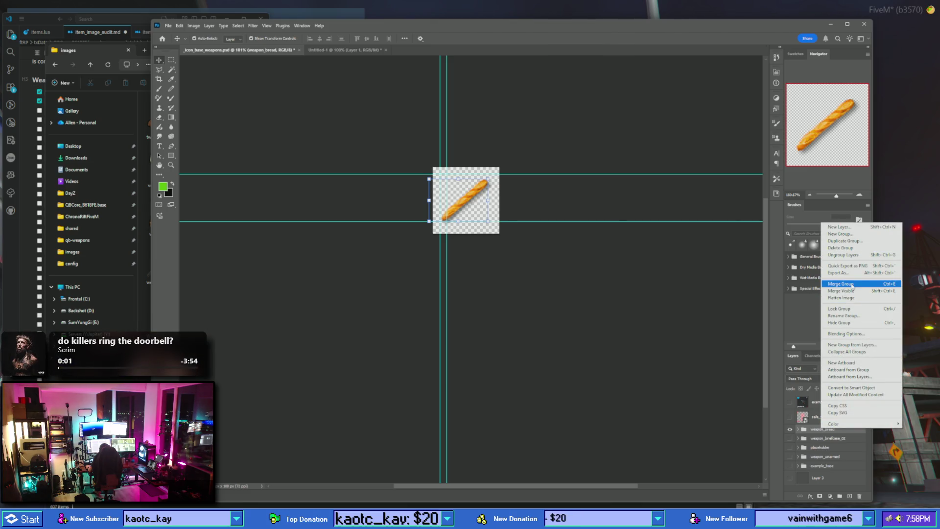
left_click(845, 265)
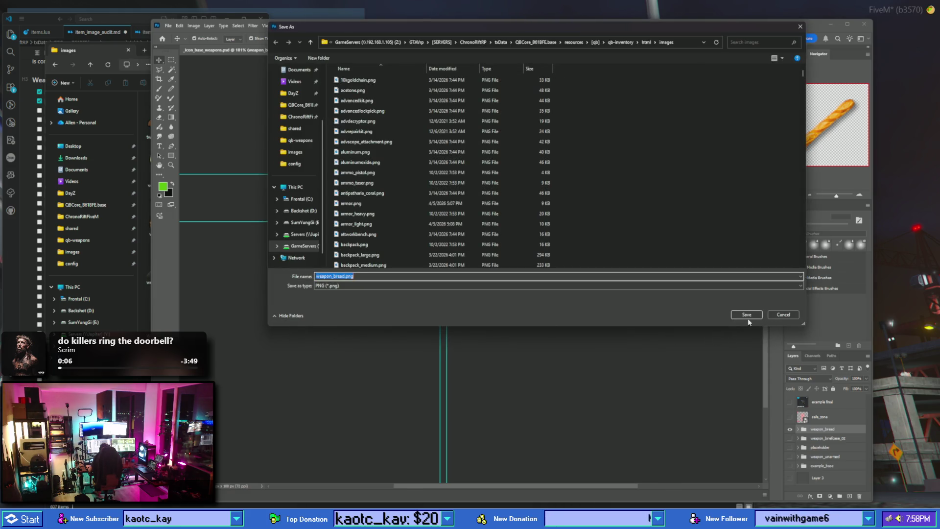
left_click(747, 317)
left_click(494, 261)
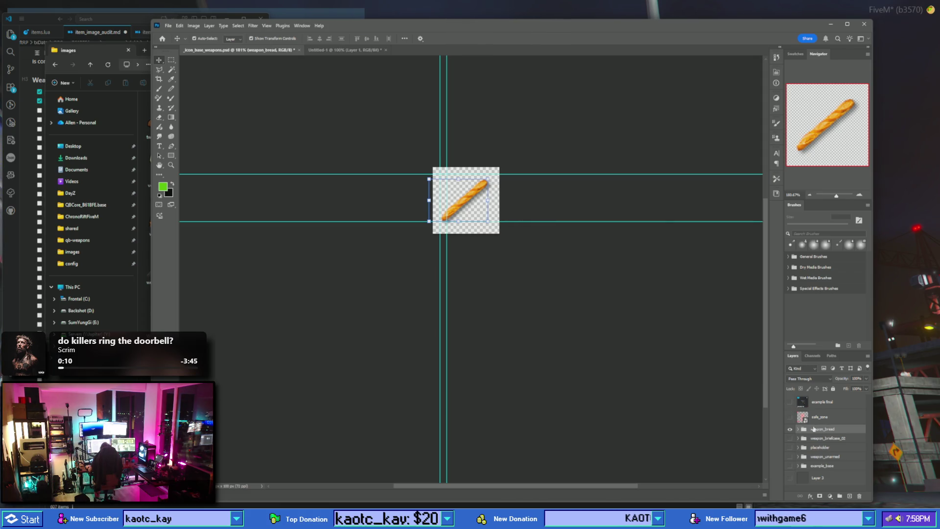
- Open items.lua in VS Code and search for weapon_bread
left_click(17, 291)
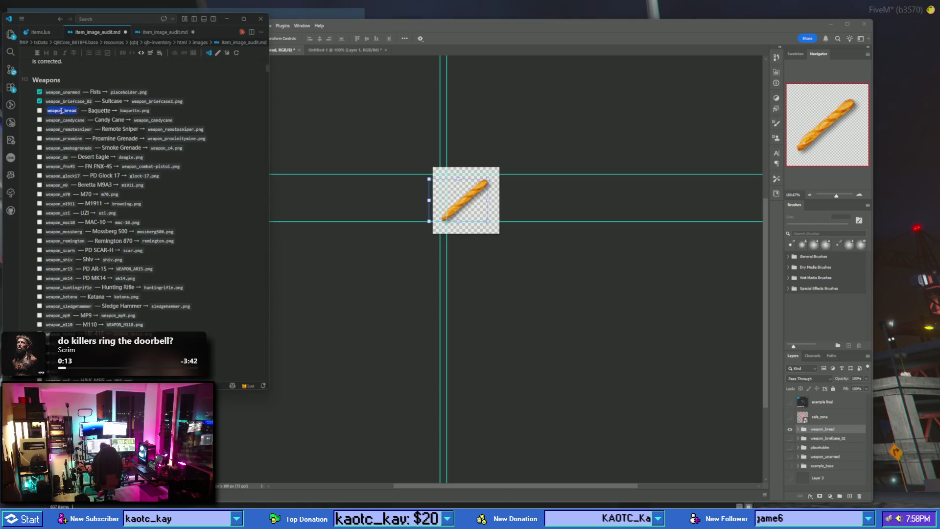
key("ctrl+Tab")
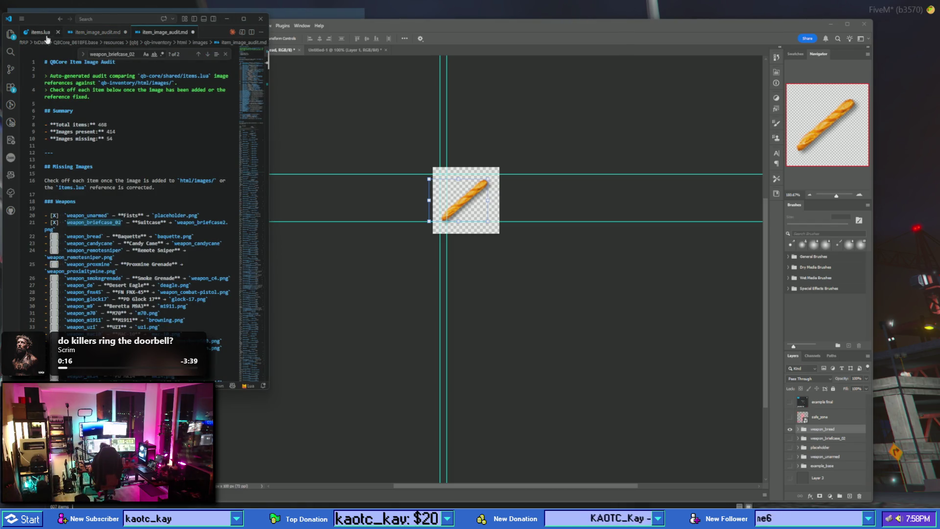
left_click(44, 35)
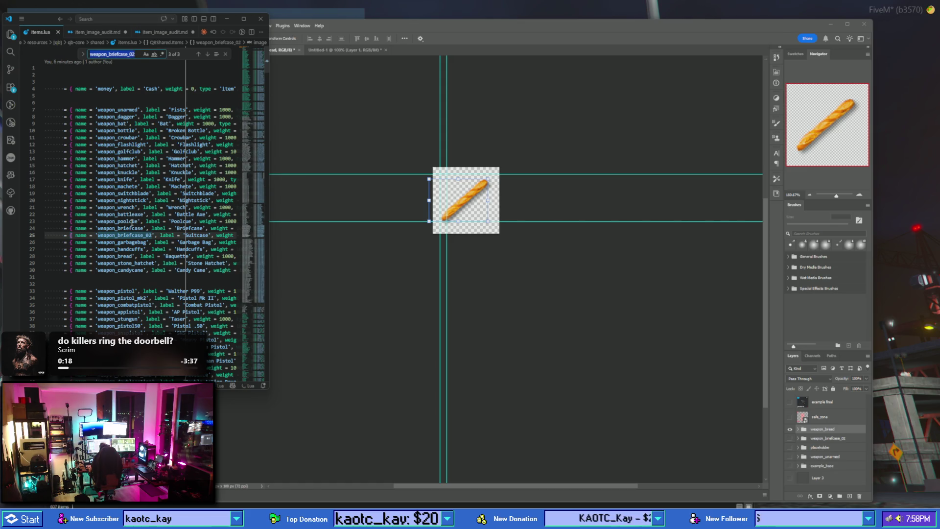
type("weac")
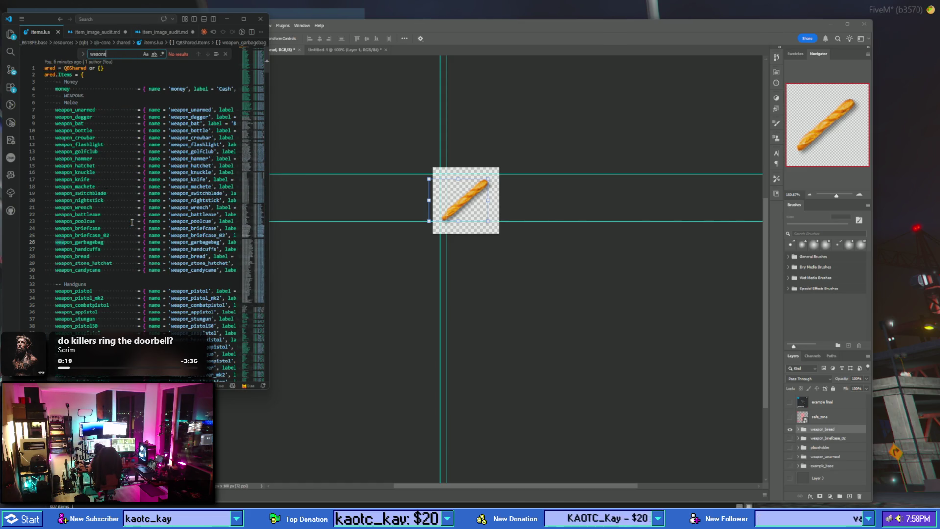
key("BackSpace")
key("BackSpace")
key("BackSpace")
type("pon_br")
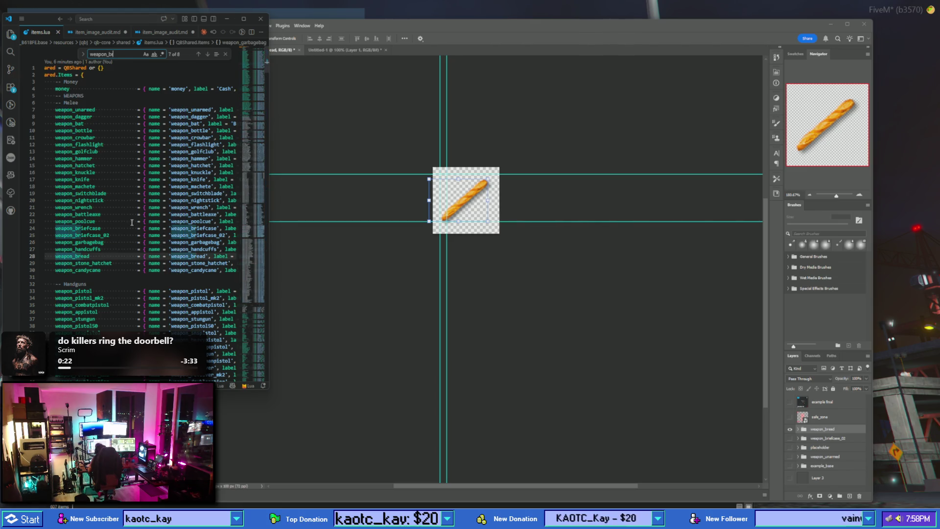
type("ead")
- Read across the weapon_bread entry's image field, then return to item_image_audit.md
scroll(132, 223, "right", 3)
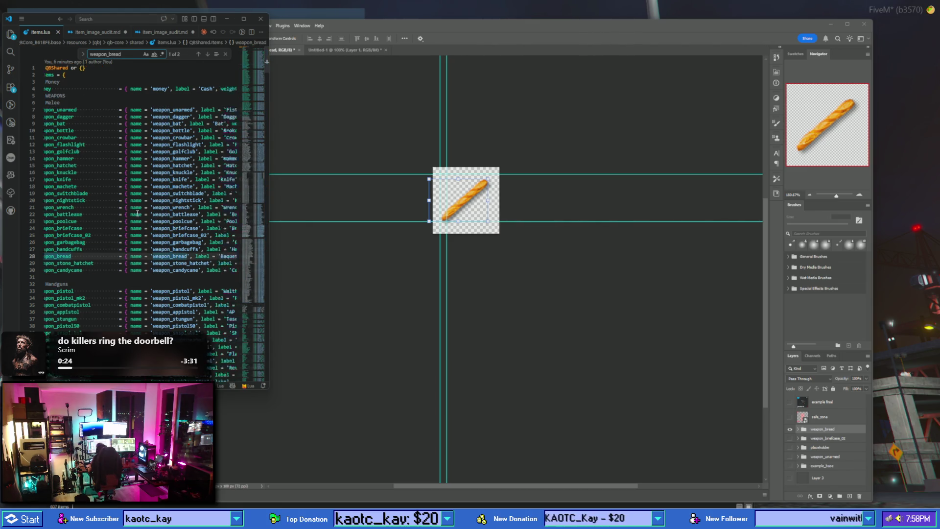
scroll(125, 230, "right", 3)
scroll(117, 240, "right", 3)
scroll(110, 250, "right", 3)
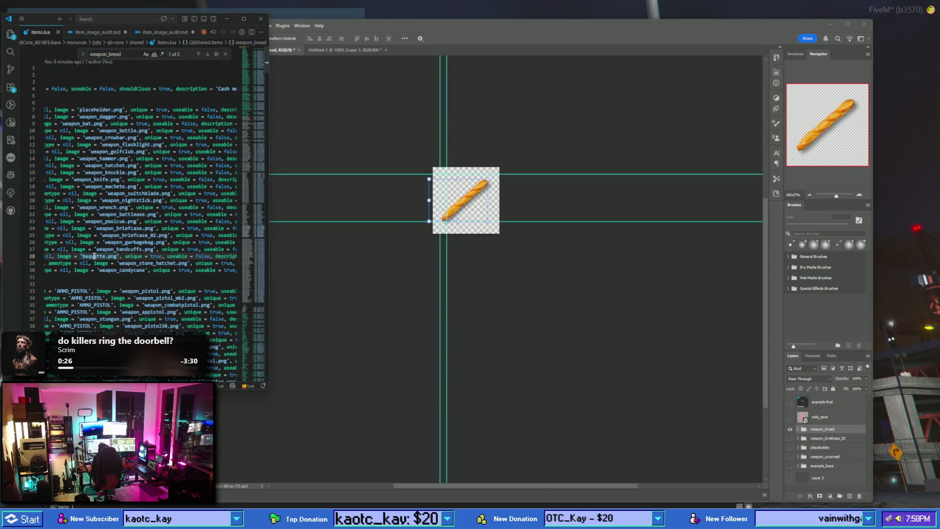
scroll(110, 245, "left", 5)
scroll(104, 239, "left", 5)
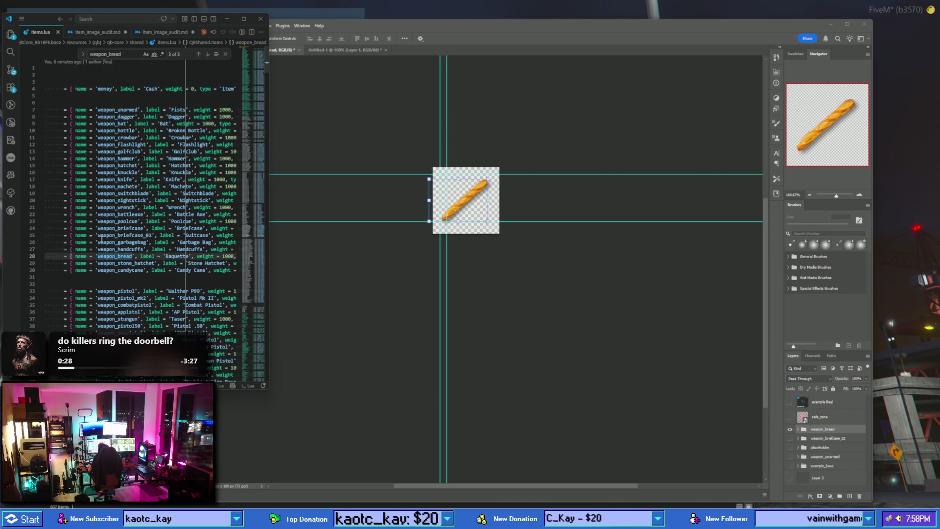
left_click(85, 34)
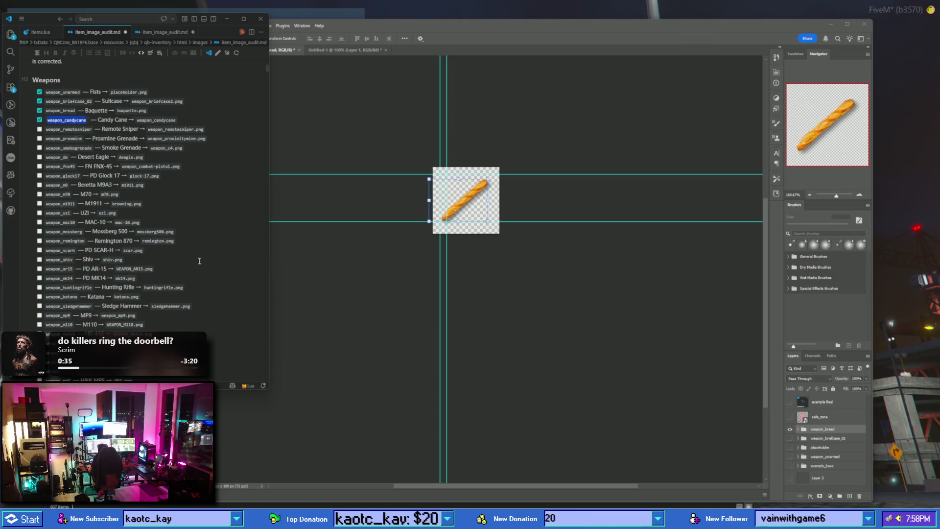
- Back in FiveM, give the character a candy cane with /giveitem 1 weapon_candycane 1
key("alt+Tab")
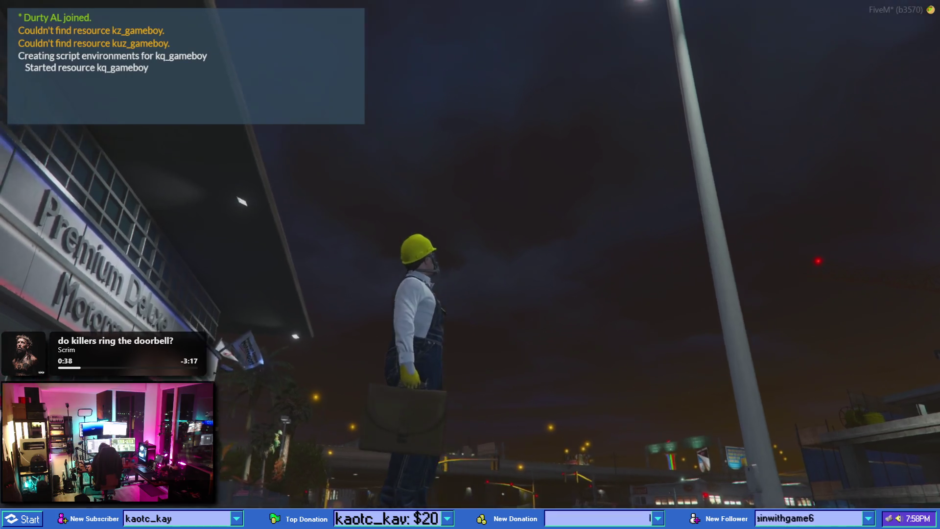
type("t")
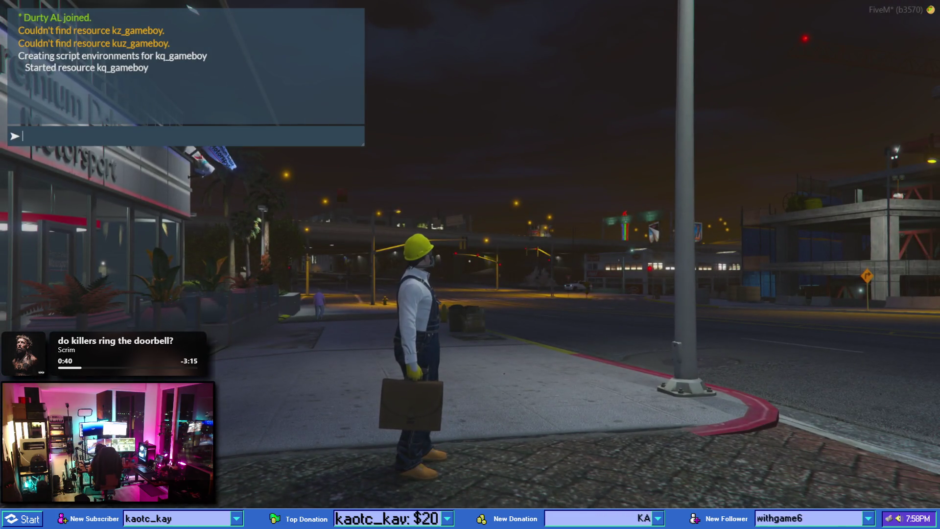
type("/giveitem 1 weapon_candycane")
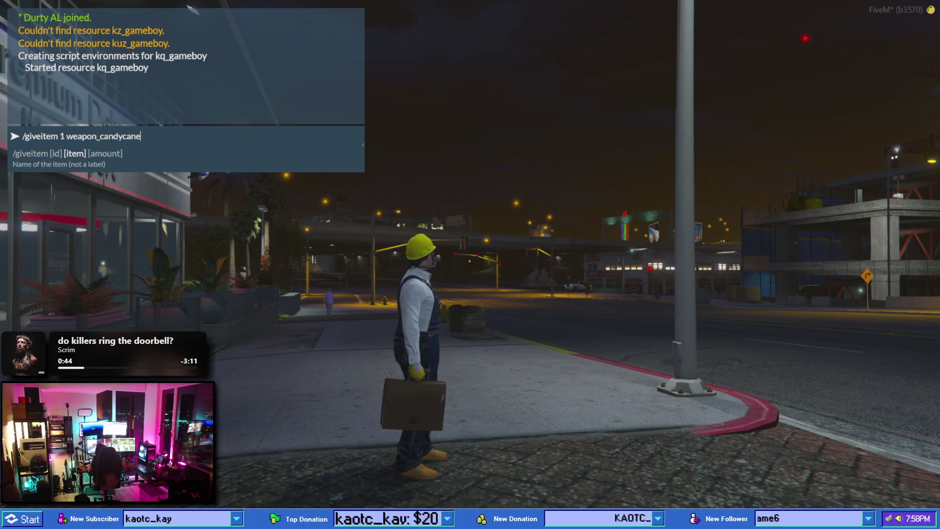
key("Return")
- Check the Candy Cane icon in the inventory and equip the candy cane
key("Tab")
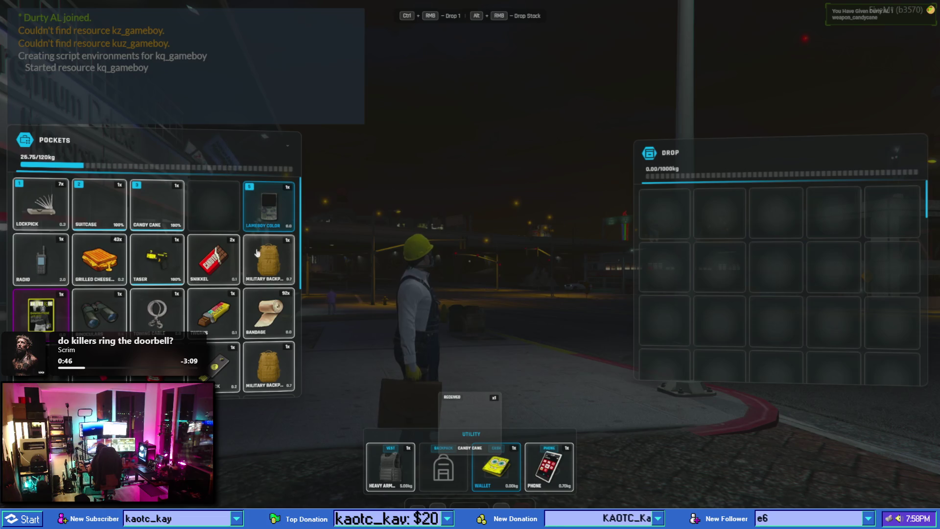
key("Tab")
key("Tab")
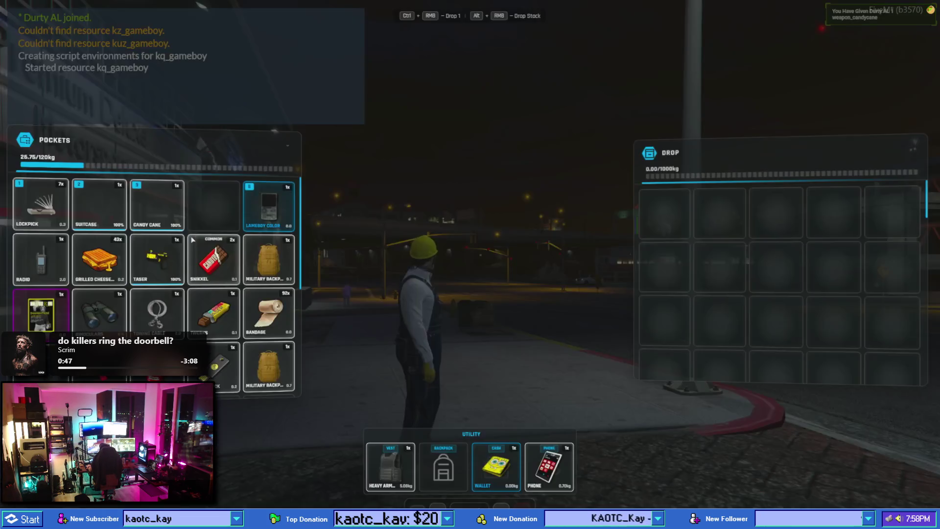
key("Tab")
key("3")
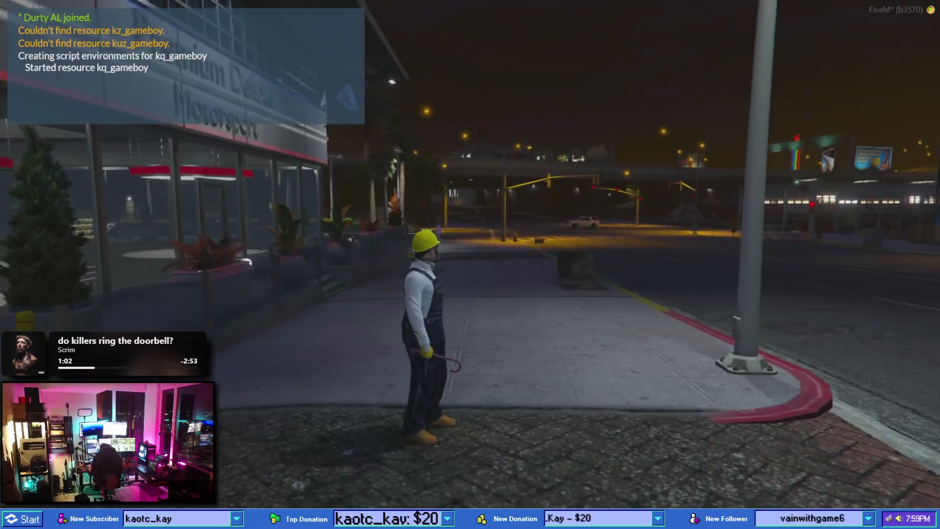
- Look over the candy cane in first-person and several third-person camera distances while walking
key("v")
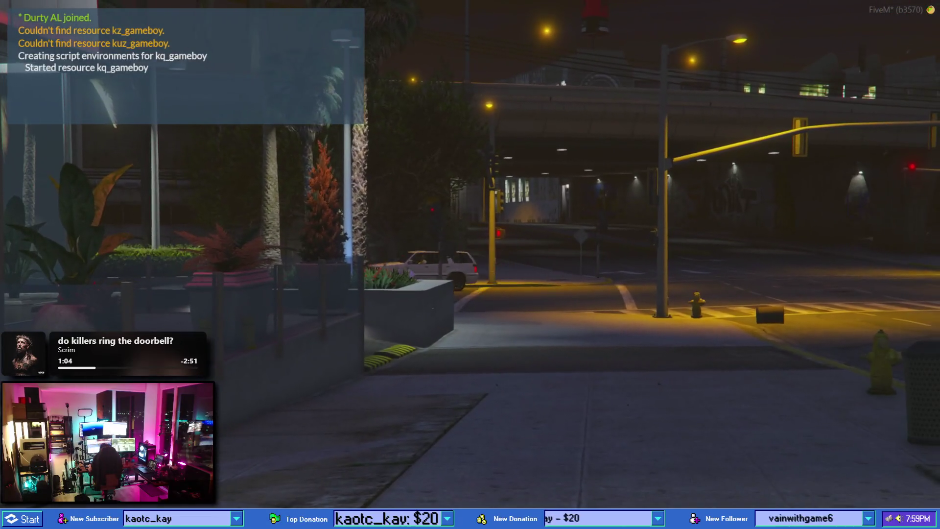
key("1")
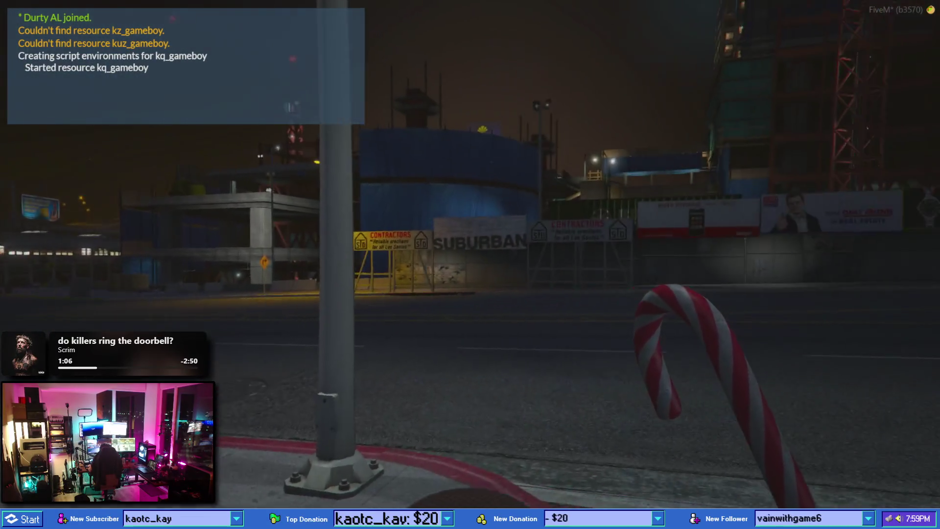
key("w")
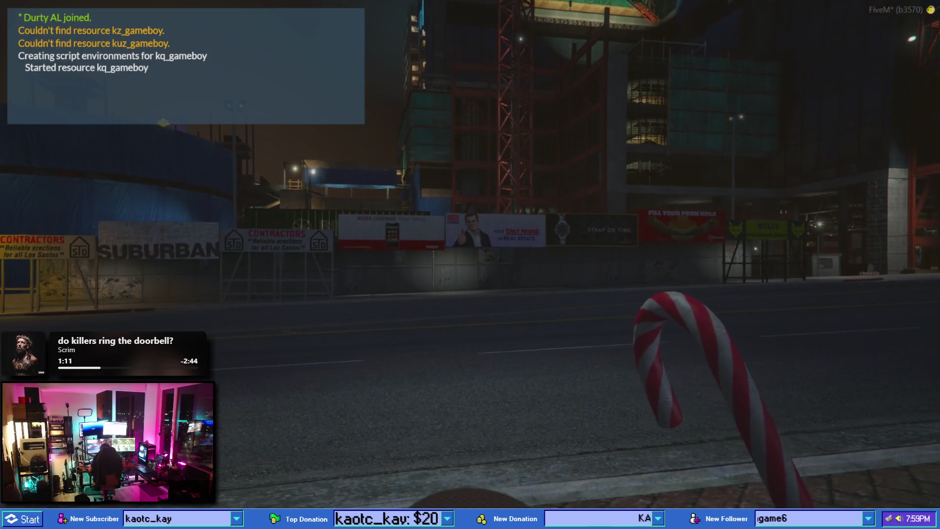
key("v")
key("v")
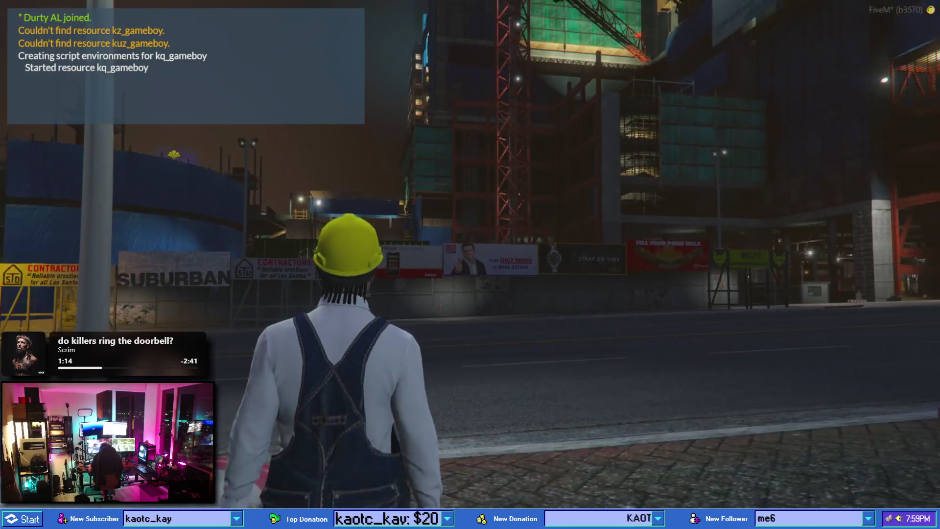
key("v")
key("v")
key("v")
key("v")
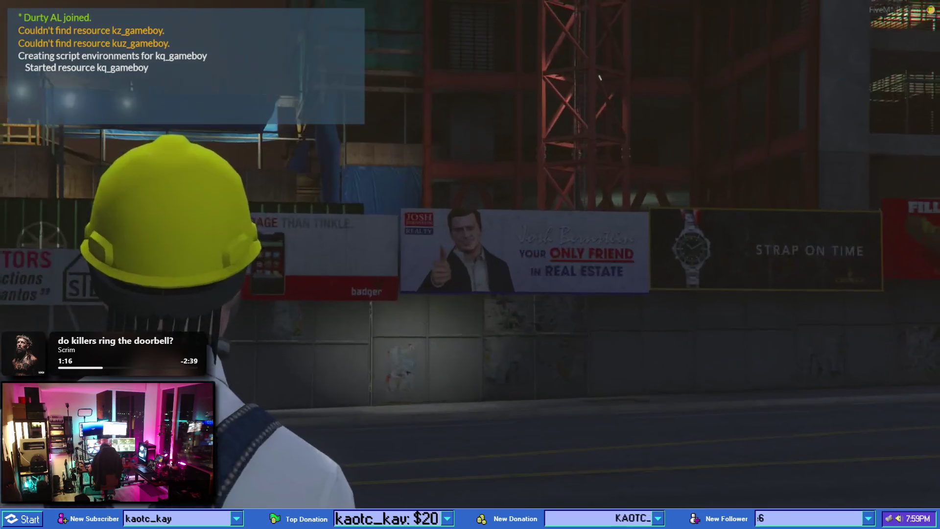
key("v")
key("v")
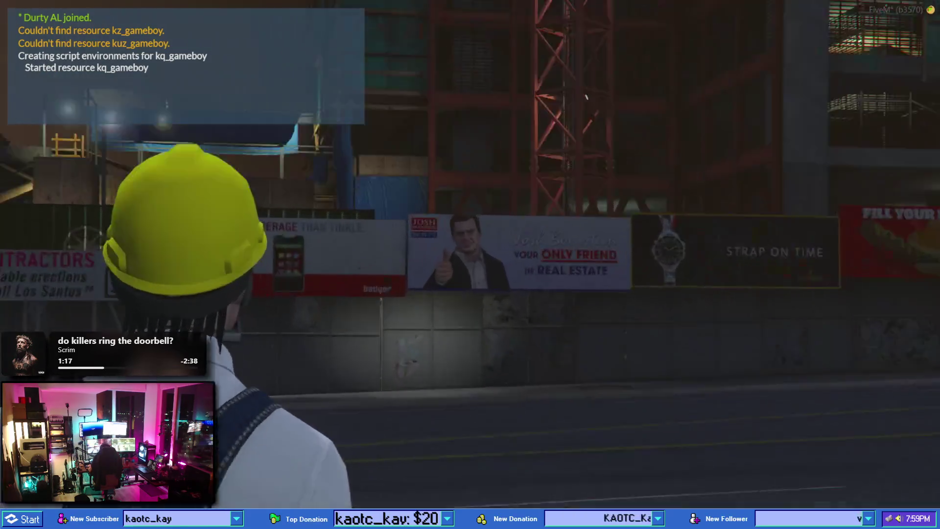
key("v")
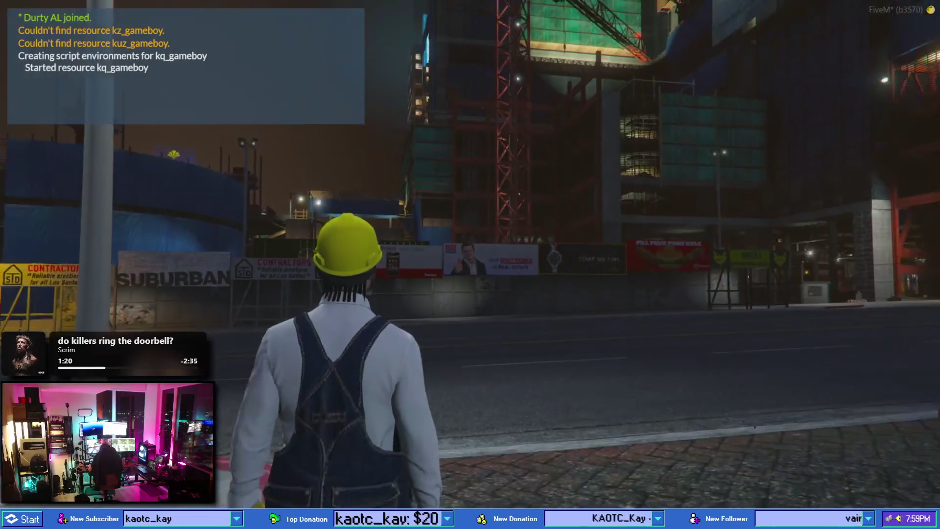
key("v")
key("v")
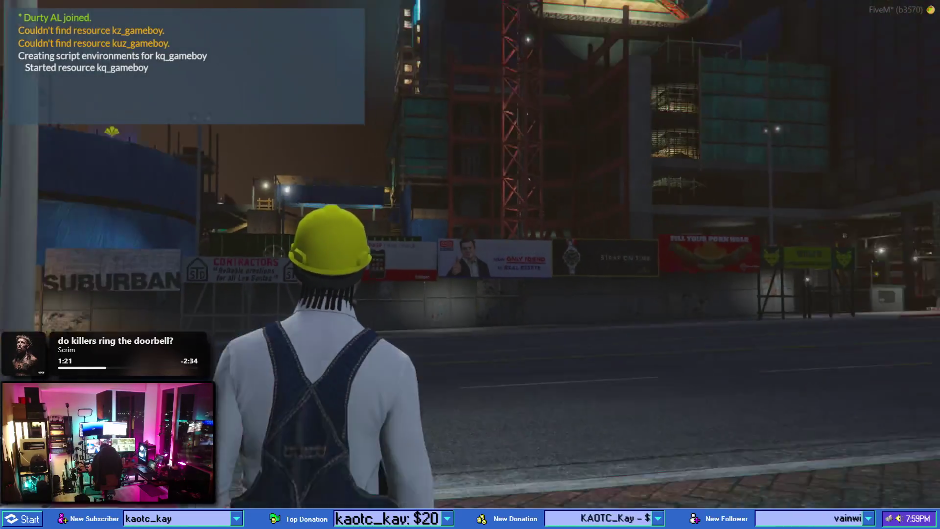
- Hide the chat panel and toggle between close and wide camera views
key("l")
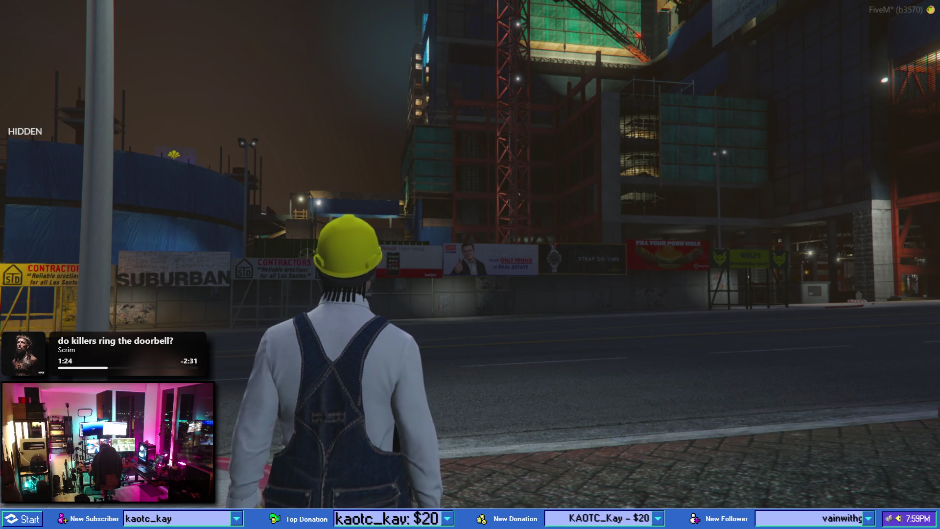
key("v")
key("l")
key("v")
key("v")
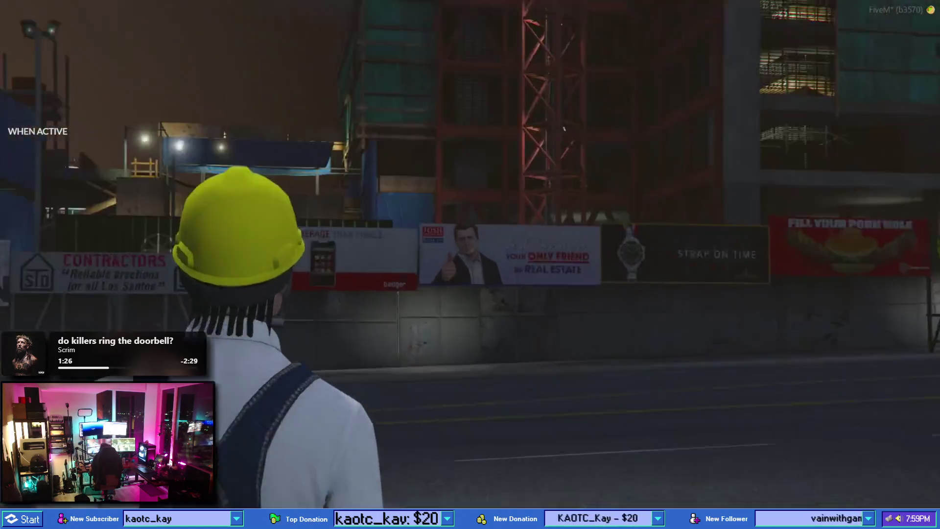
key("v")
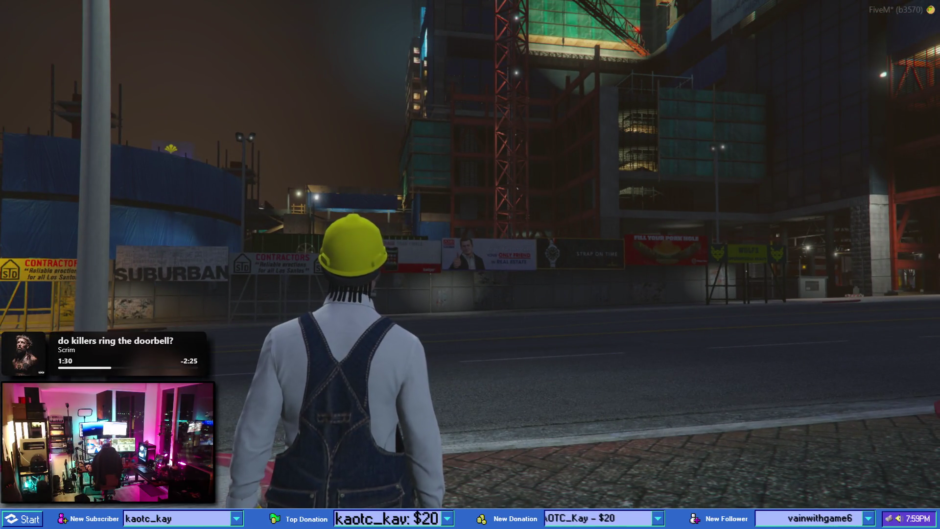
key("alt+Tab")
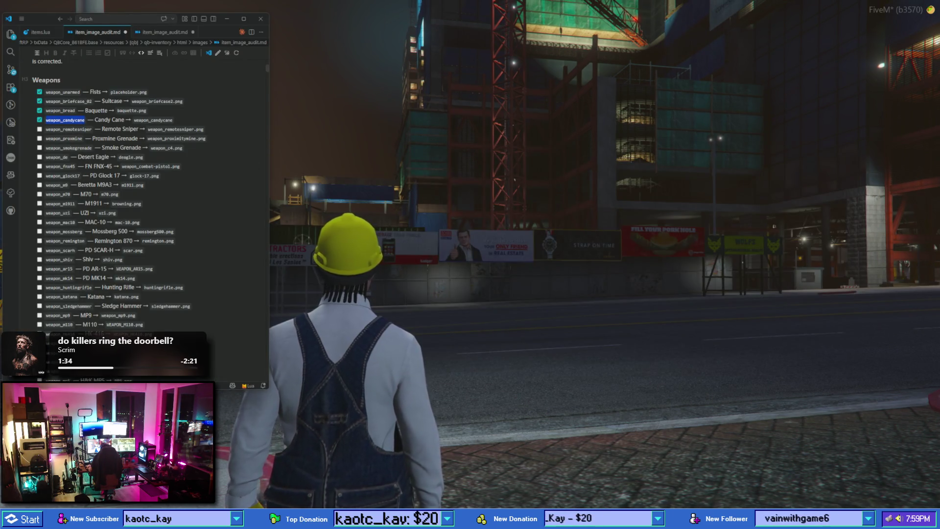
- Return to the game, then bring up Photoshop and the qb-inventory images folder
key("alt+Tab")
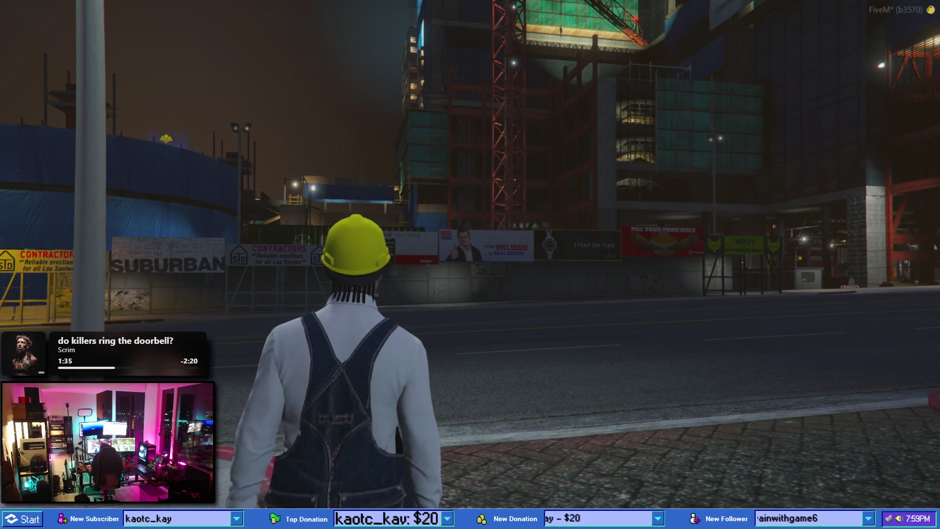
key("super")
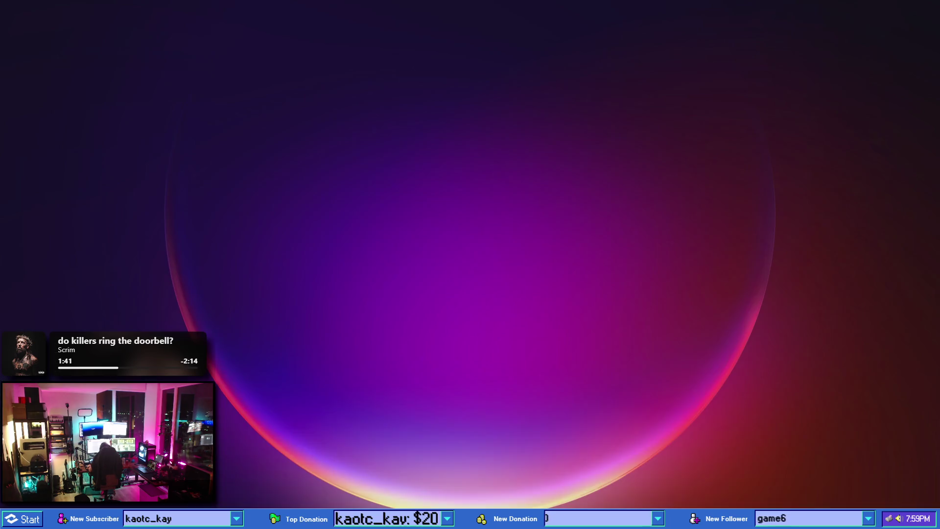
left_click(346, 463)
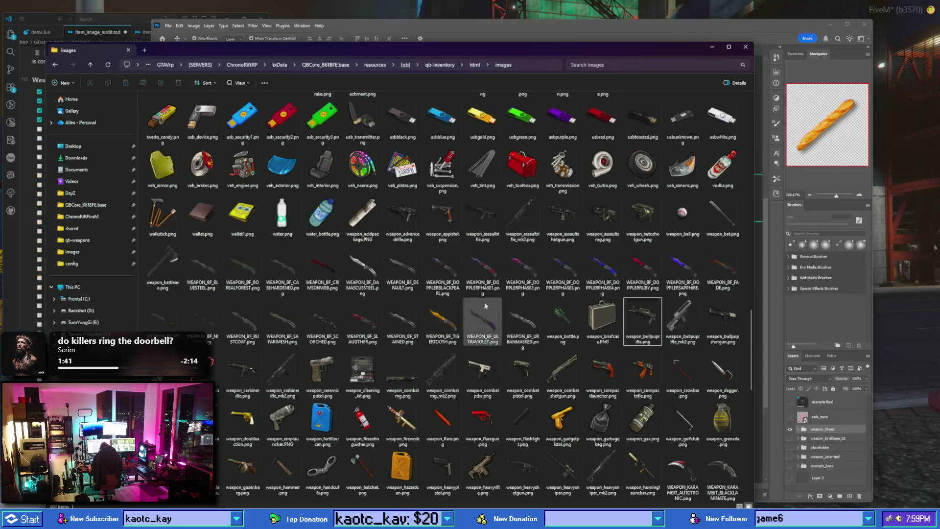
- Scroll through the weapon icon PNGs, glance at the audit checklist, then return to FiveM
scroll(494, 296, "up", 3)
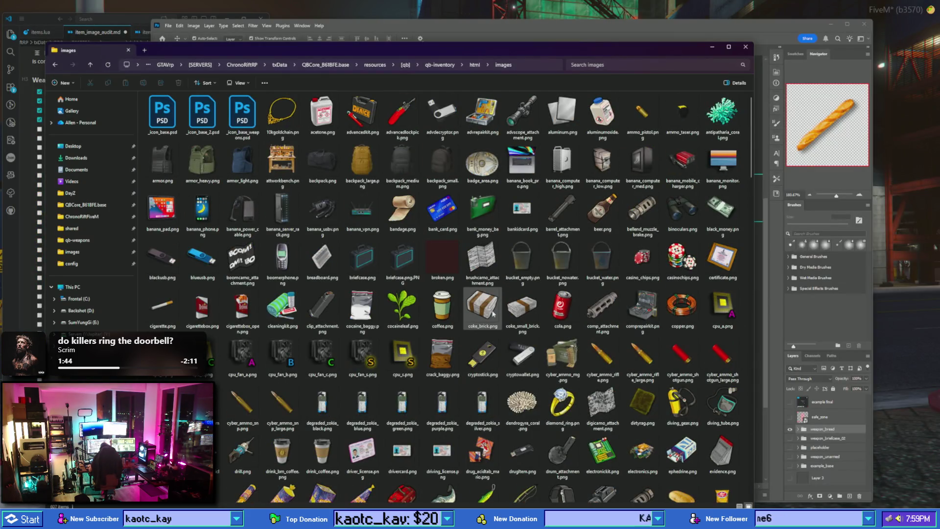
scroll(494, 313, "down", 5)
scroll(493, 314, "down", 5)
scroll(495, 316, "down", 5)
scroll(494, 318, "down", 5)
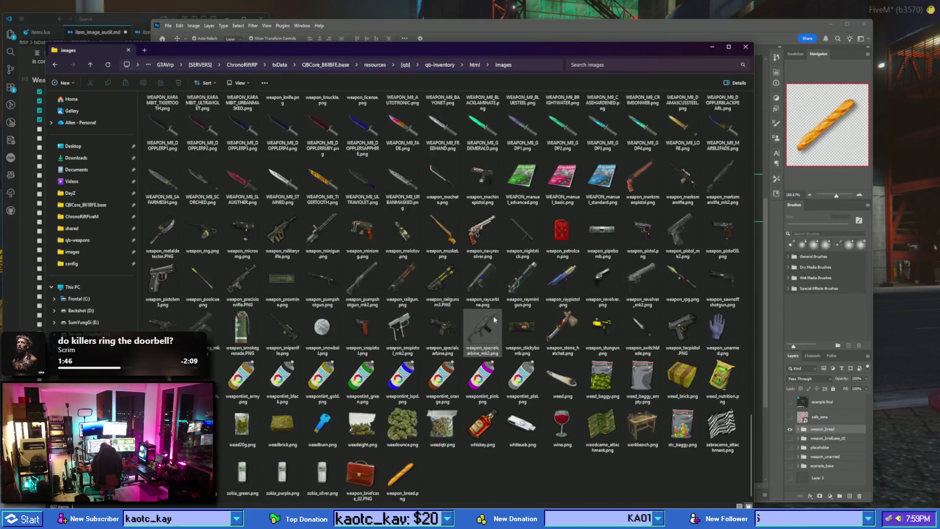
scroll(494, 320, "up", 5)
scroll(495, 320, "up", 5)
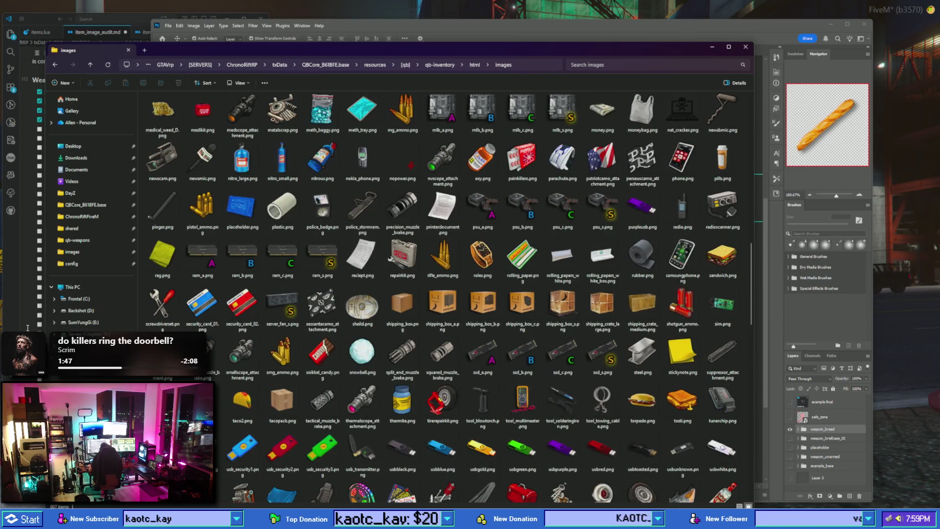
left_click(42, 288)
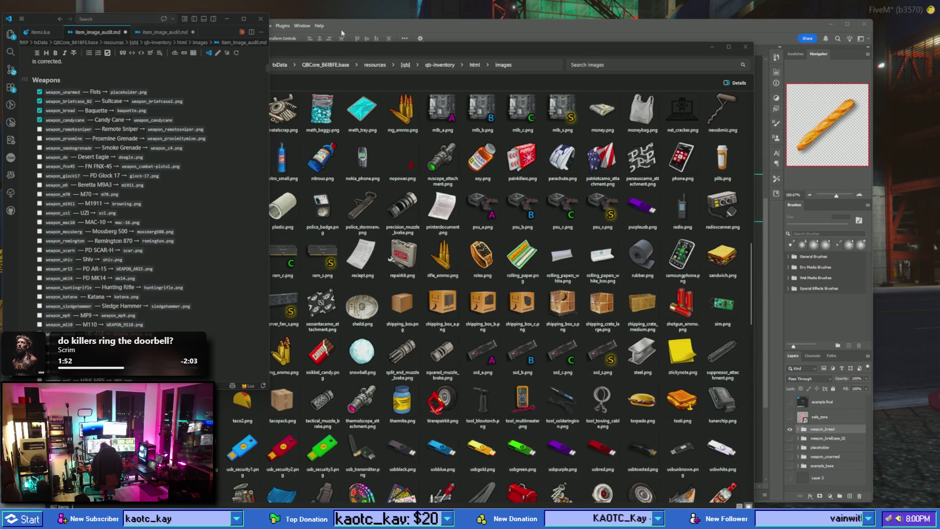
left_click(423, 9)
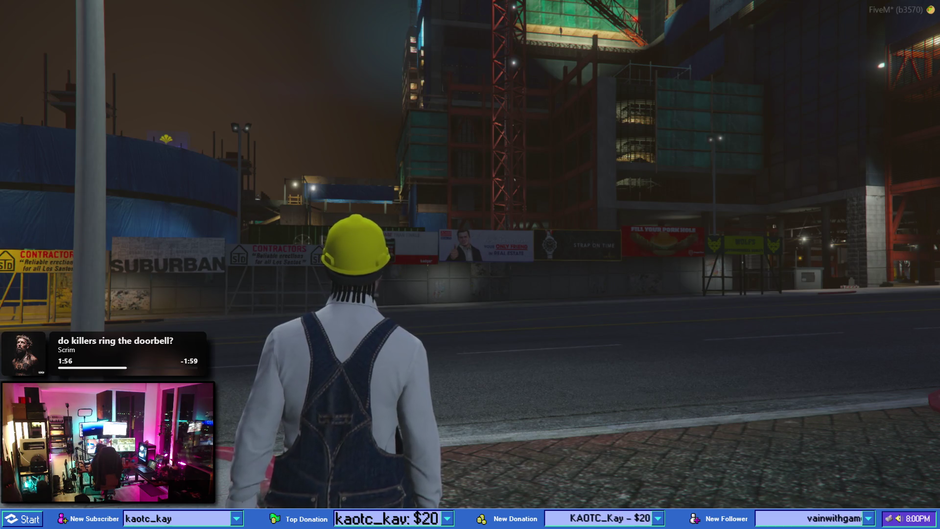
- Recall the earlier give-item command in chat to give the character the remote sniper
type("/git")
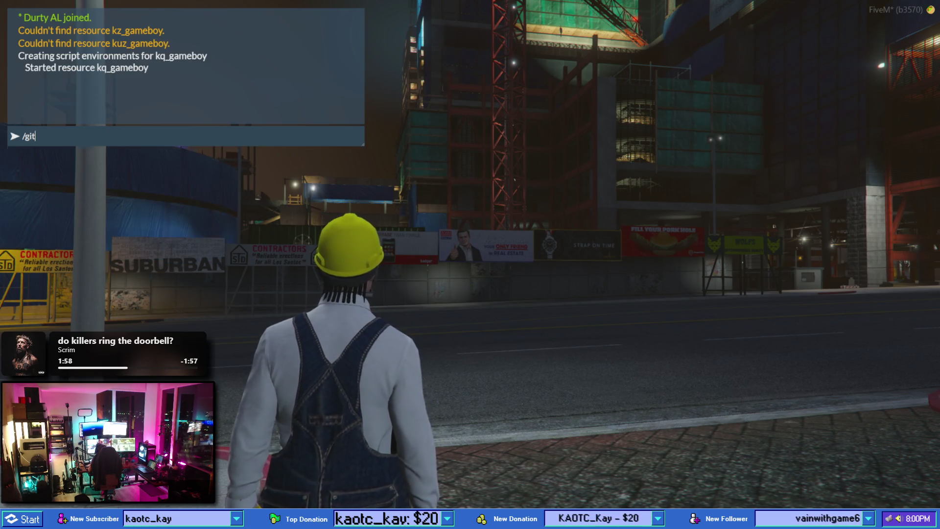
key("BackSpace")
key("Up")
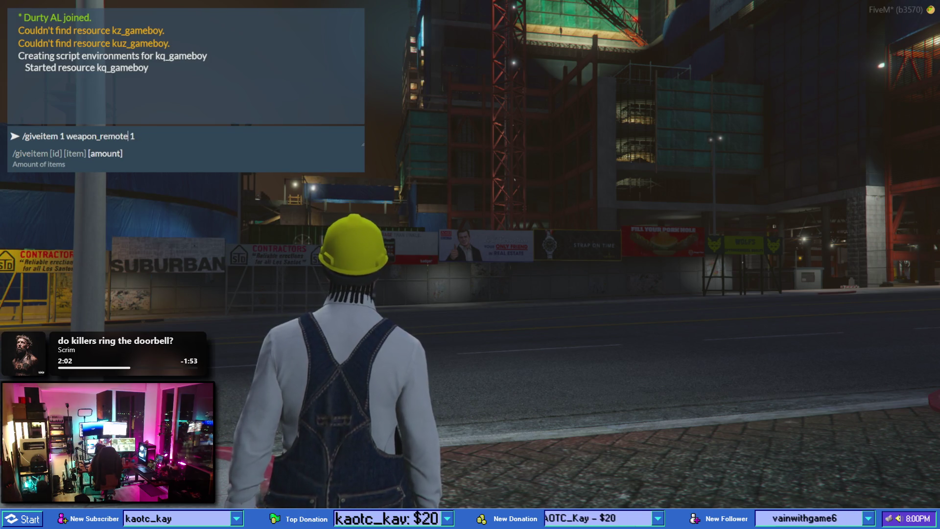
key("Return")
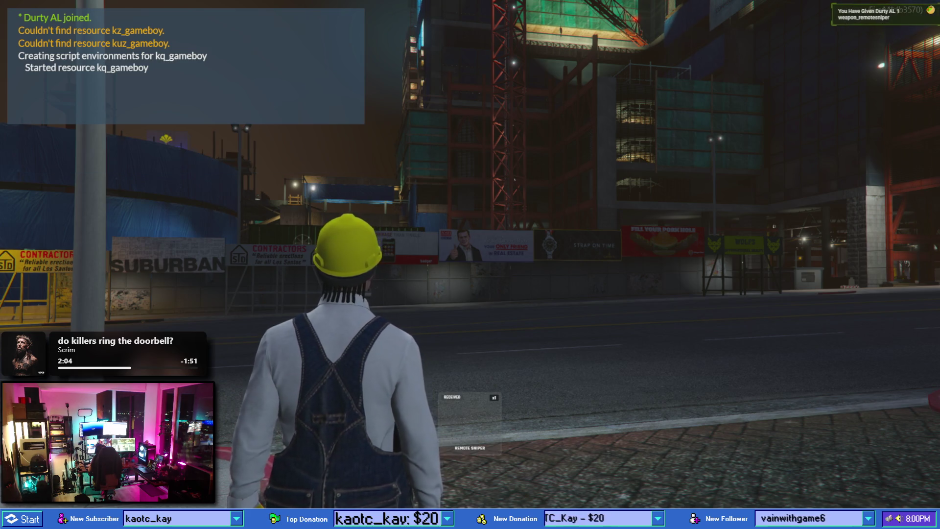
- Use the Remote Sniper from the inventory and test it while walking the sidewalk
key("Tab")
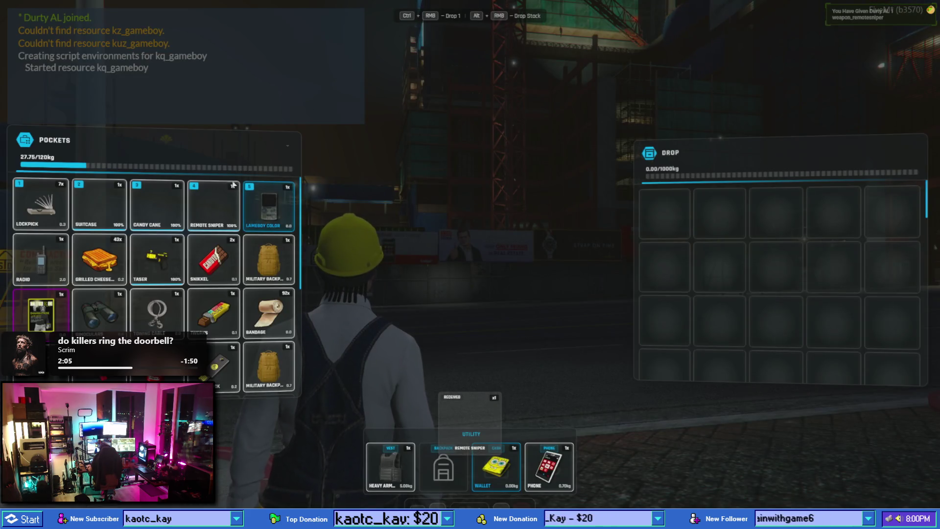
double_click(214, 204)
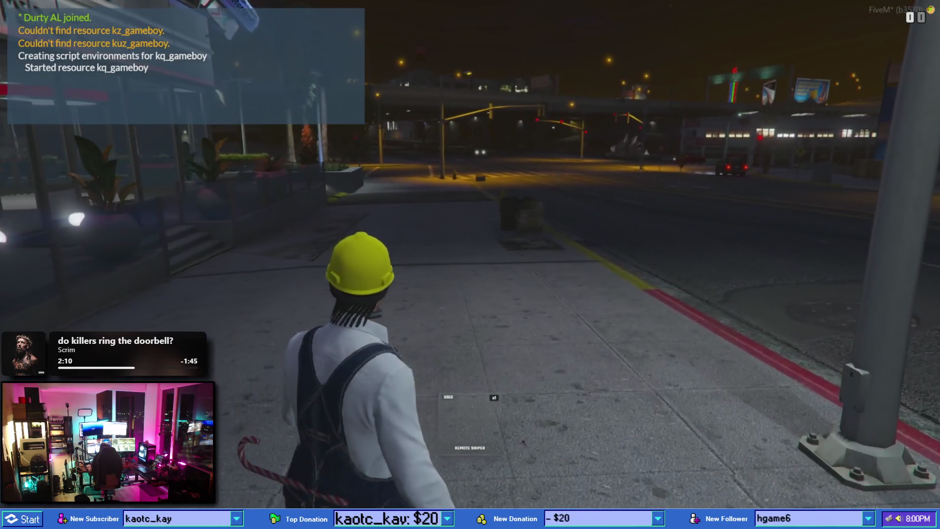
key("s")
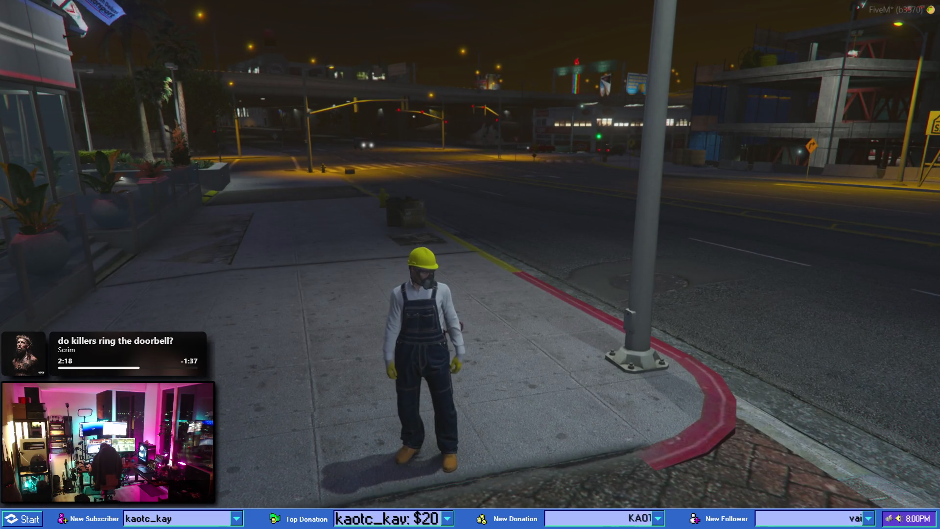
key("F8")
key("F8")
key("1")
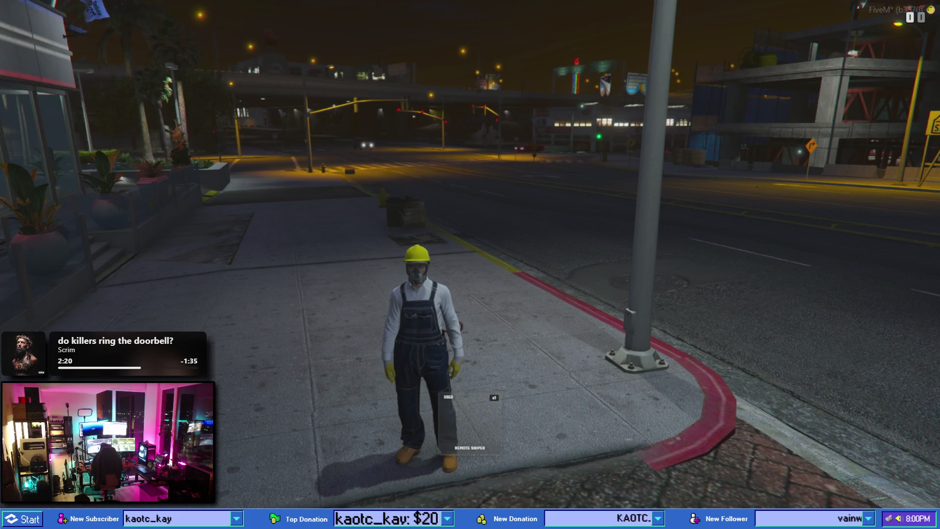
key("alt+Tab")
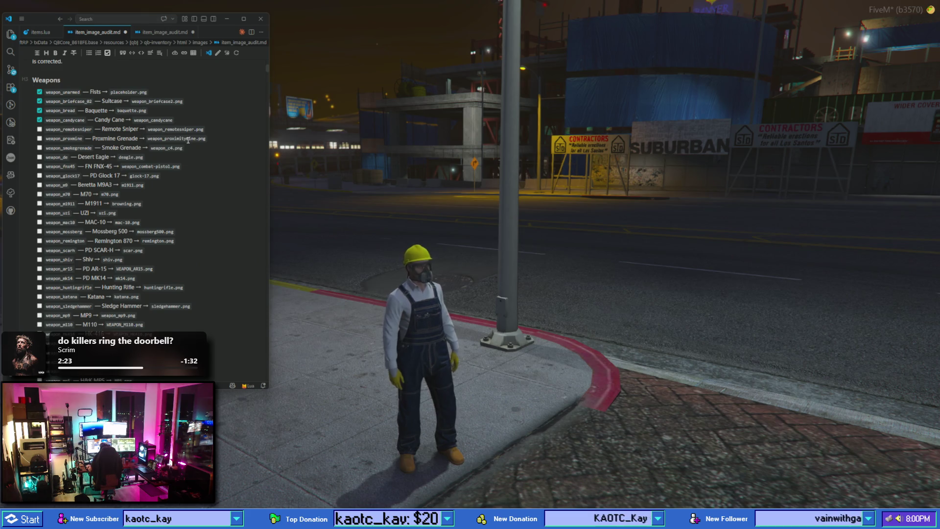
- Dismiss the Start menu, go back to FiveM, and recall the previous giveitem command in chat
key("super")
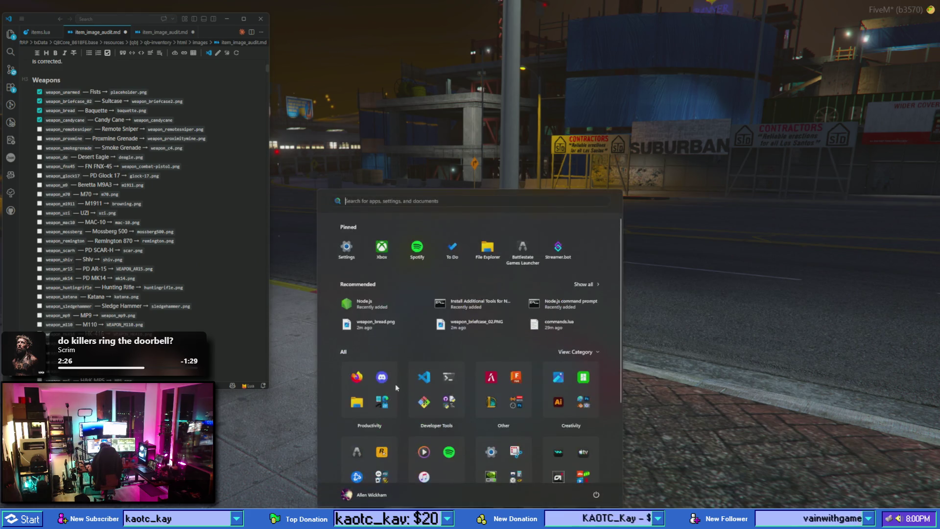
left_click(235, 187)
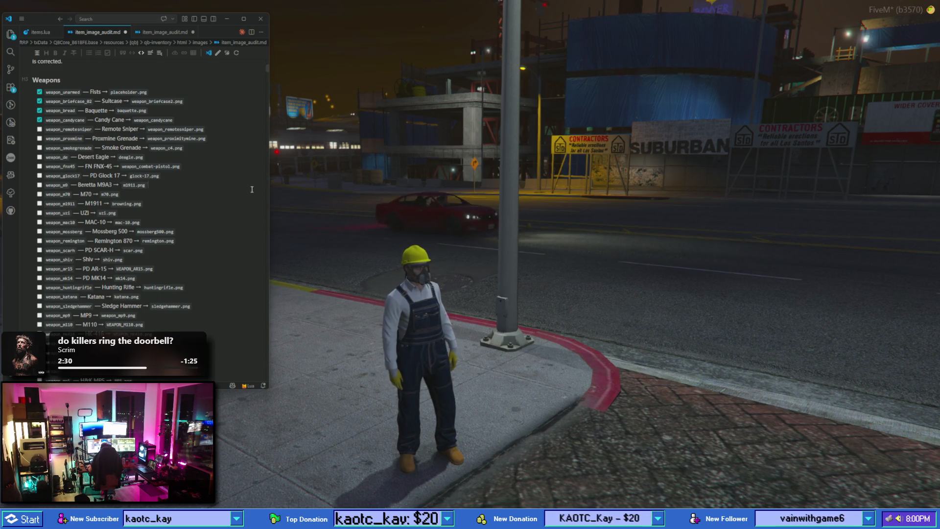
key("alt+Tab")
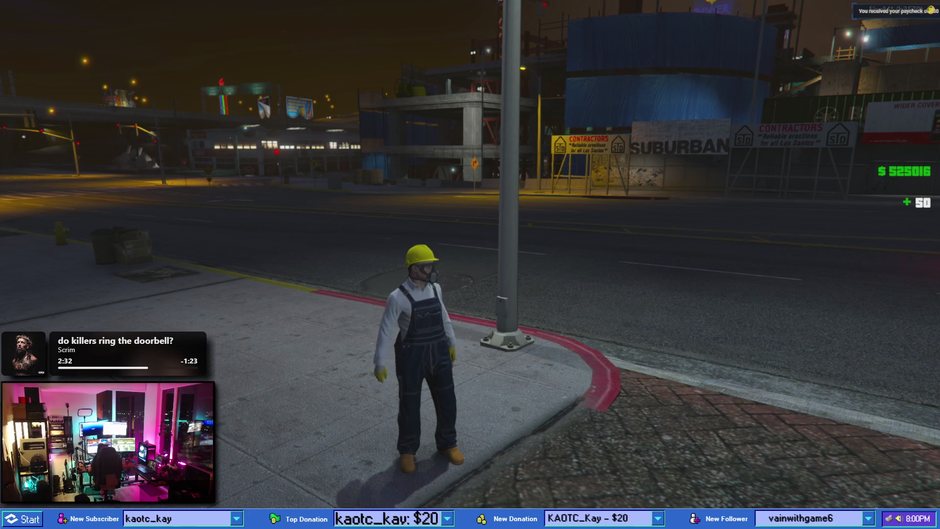
key("t")
type("/giveitem 1 weapon_remotesniper 1")
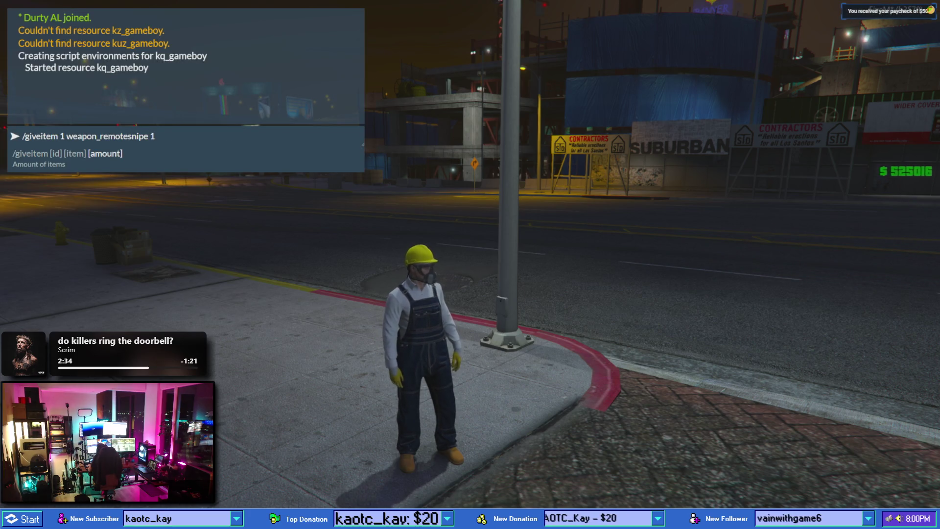
- Edit the chat command into /giveitem 1 weapon_proxmine 1, fixing the typo, and submit it
key("BackSpace")
key("BackSpace")
key("BackSpace")
type("proxmi")
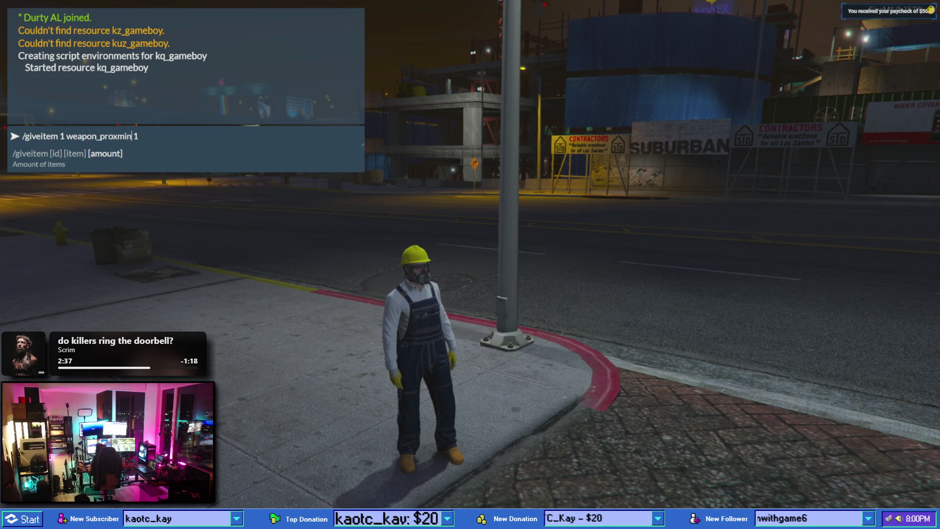
key("Return")
key("t")
key("Up")
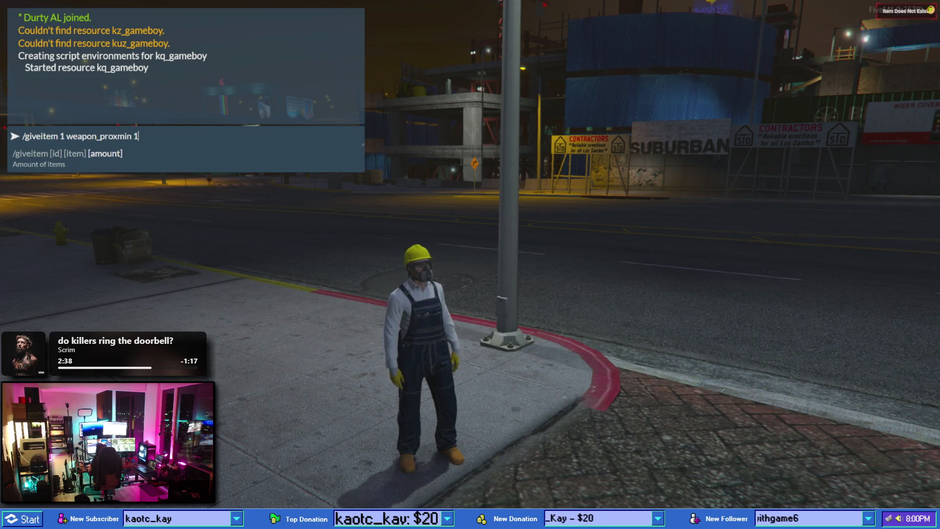
type("e")
key("Return")
- Check the Proxmine Grenade icon in the inventory and use the grenade
key("Tab")
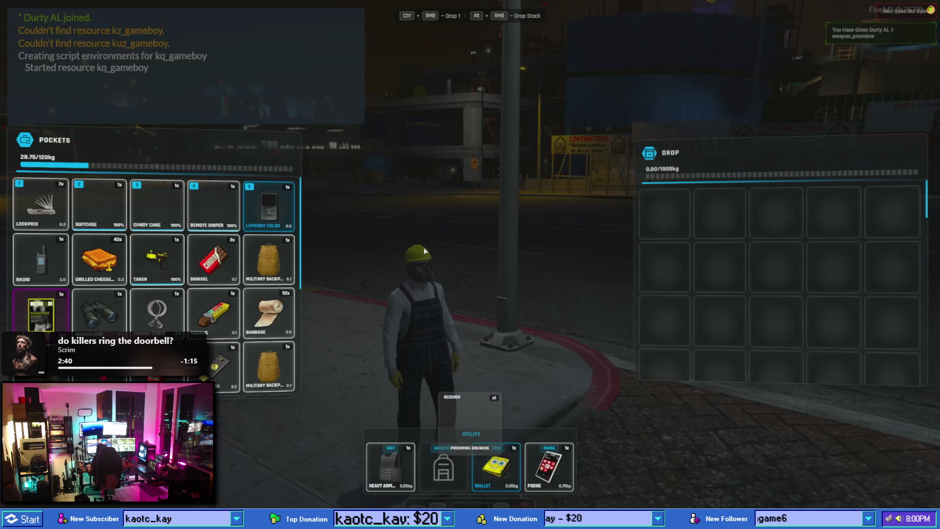
scroll(244, 305, "down", 2)
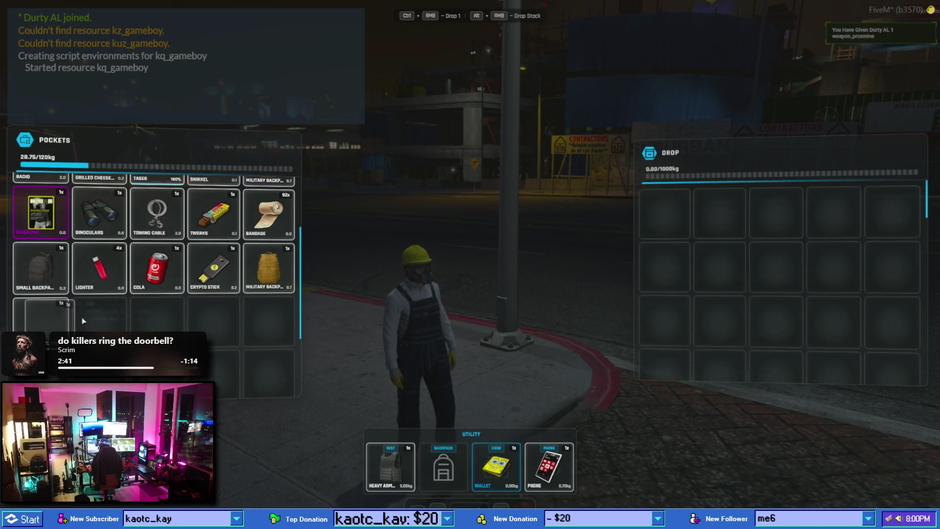
scroll(244, 304, "up", 2)
key("Tab")
key("5")
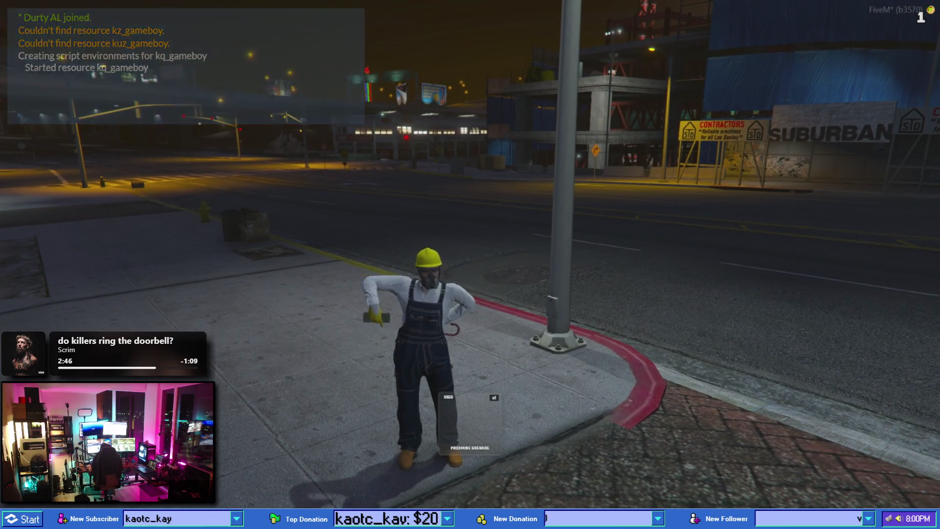
- Walk along the sidewalk toward the crosswalk to set off the proximity mine
key("w")
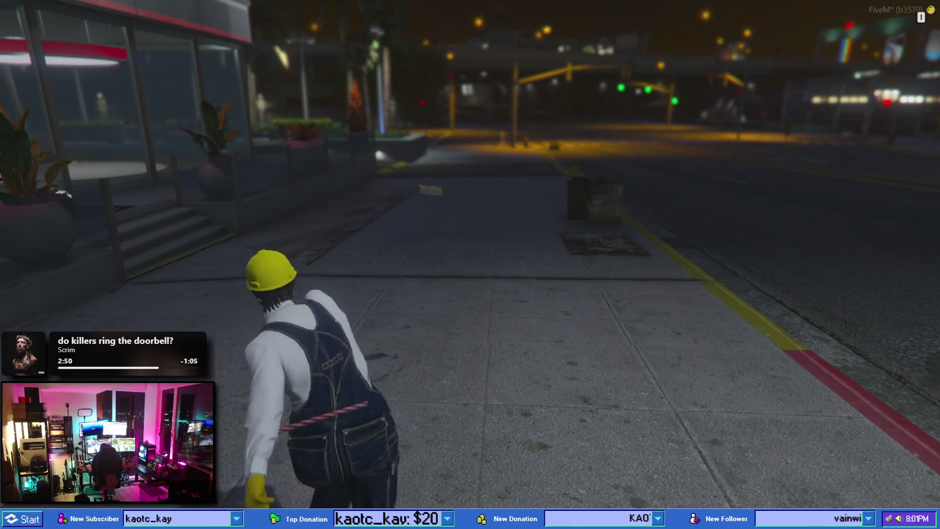
key("w")
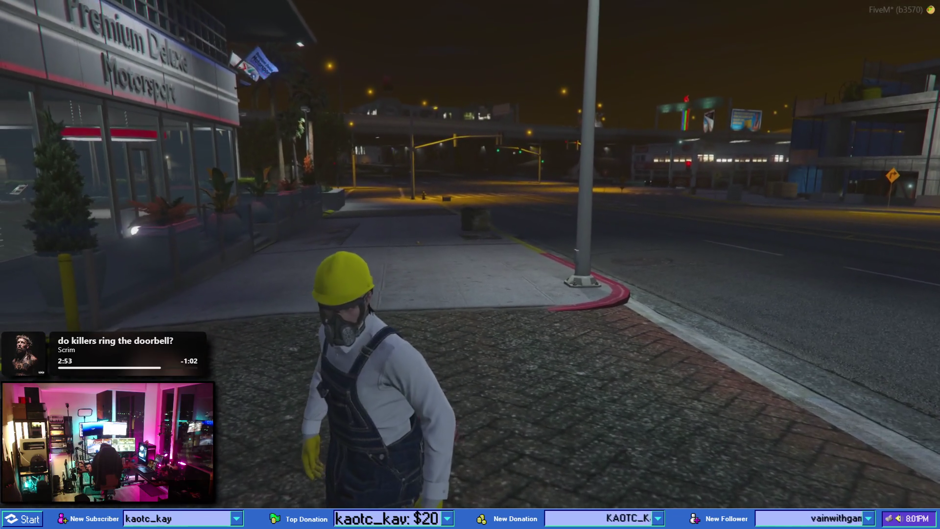
key("w")
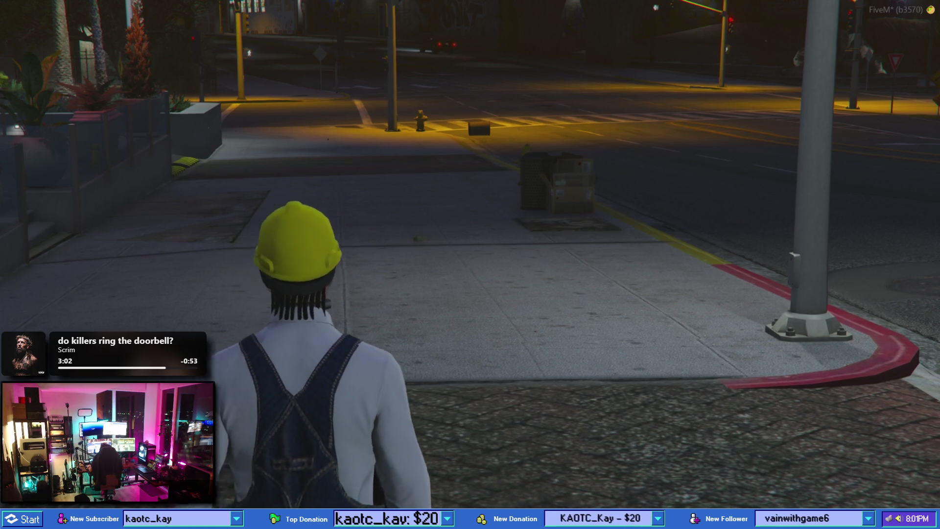
key("w")
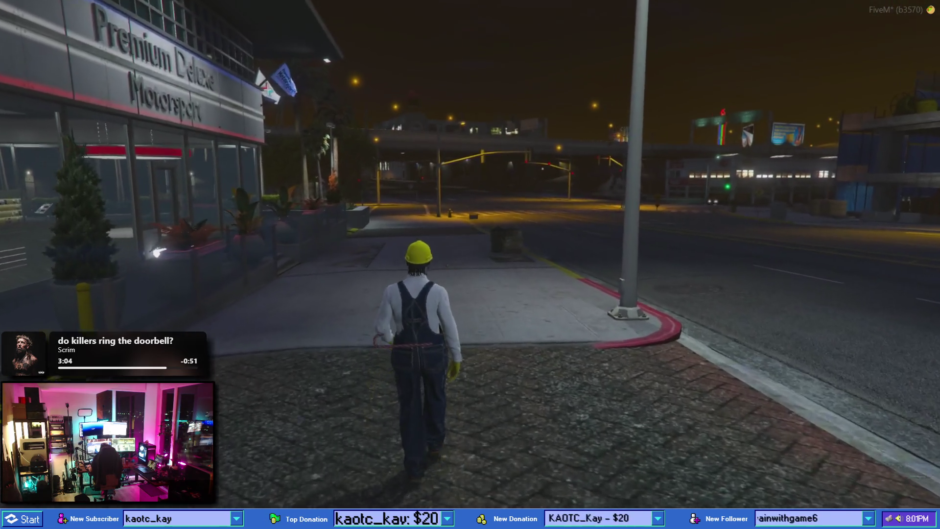
key("w")
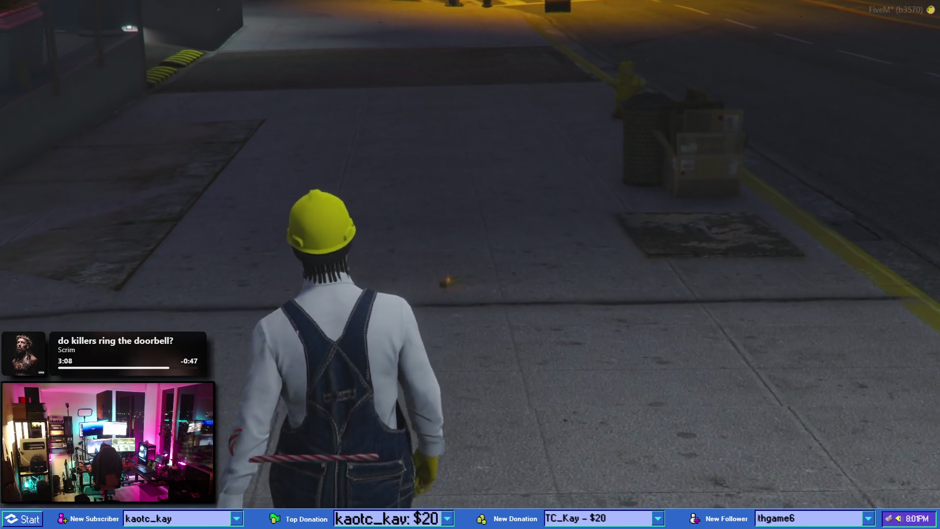
key("v")
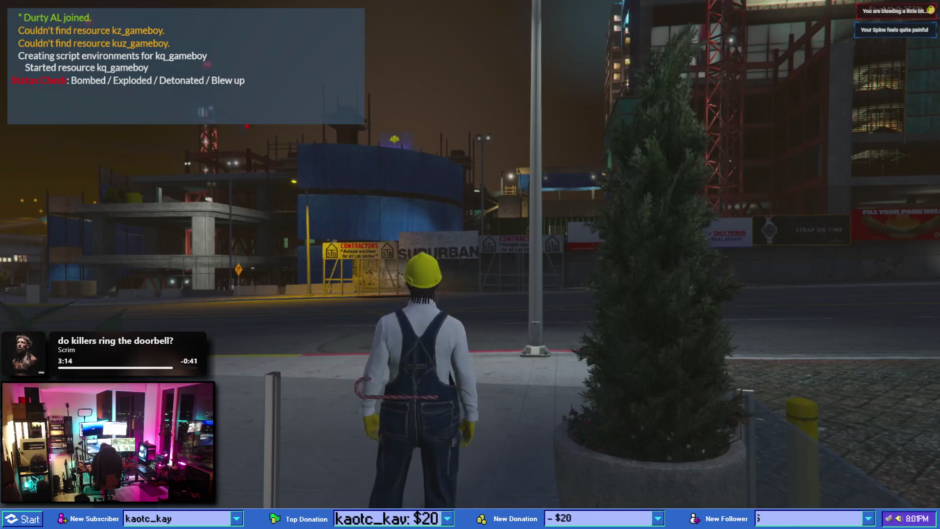
- Revive the character with /revive 1 and run back to the street corner
type("t/reve")
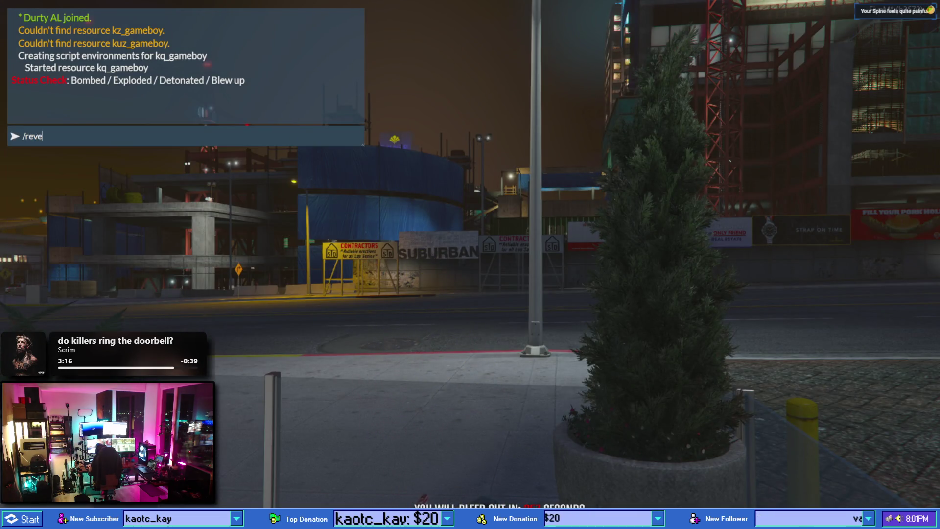
key("BackSpace")
key("BackSpace")
type("i")
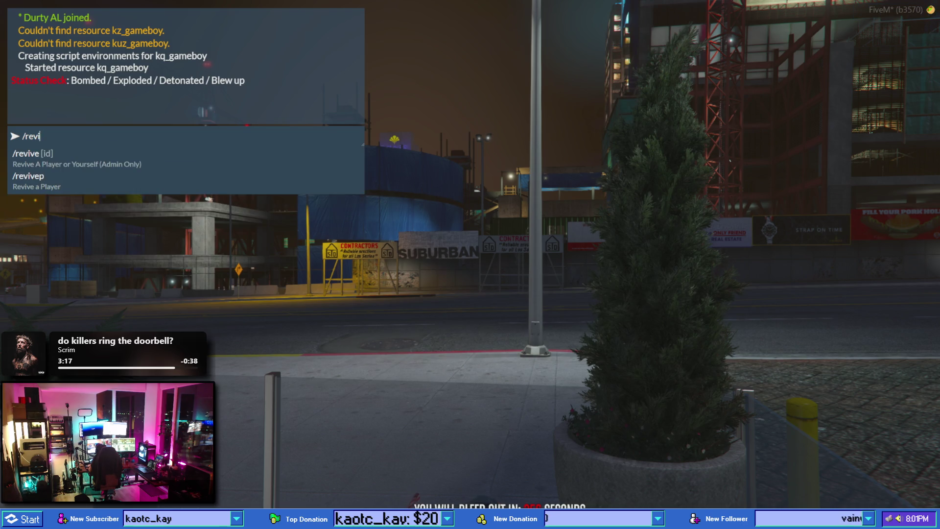
type("ve 1")
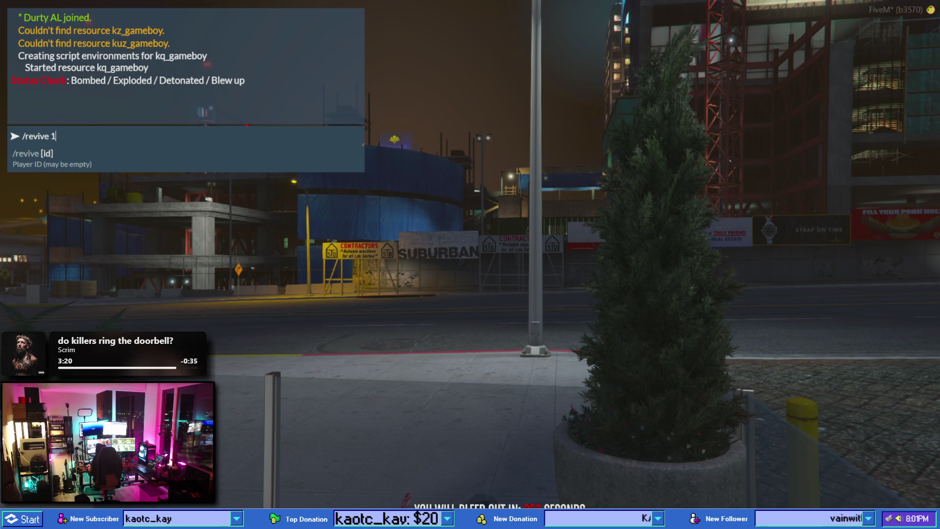
key("Return")
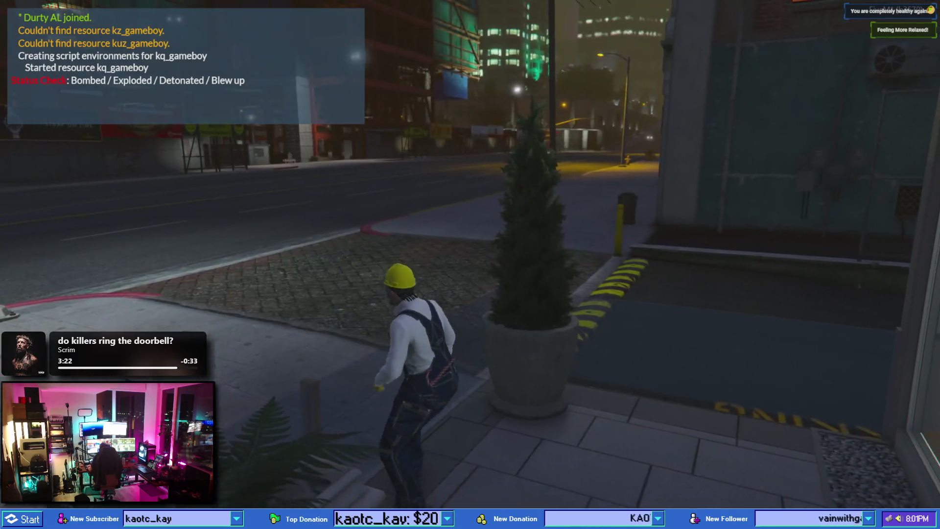
key("w")
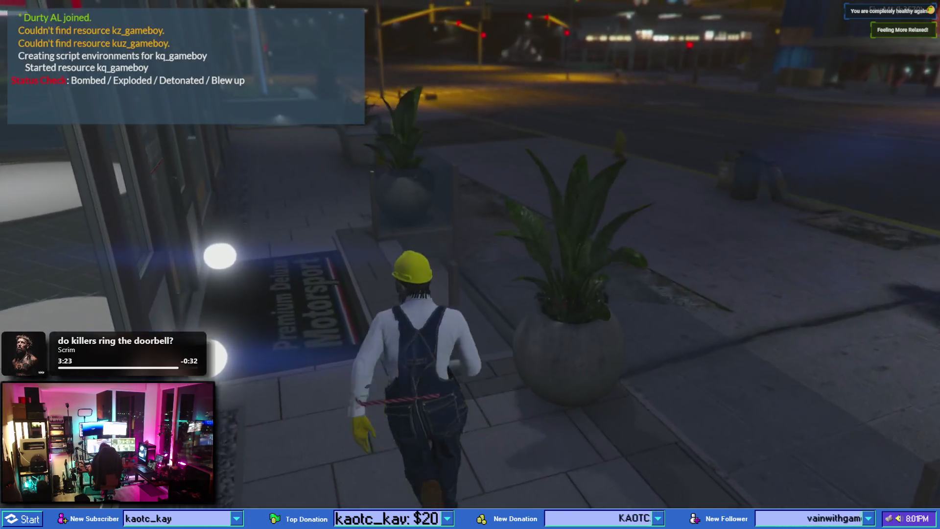
key("w")
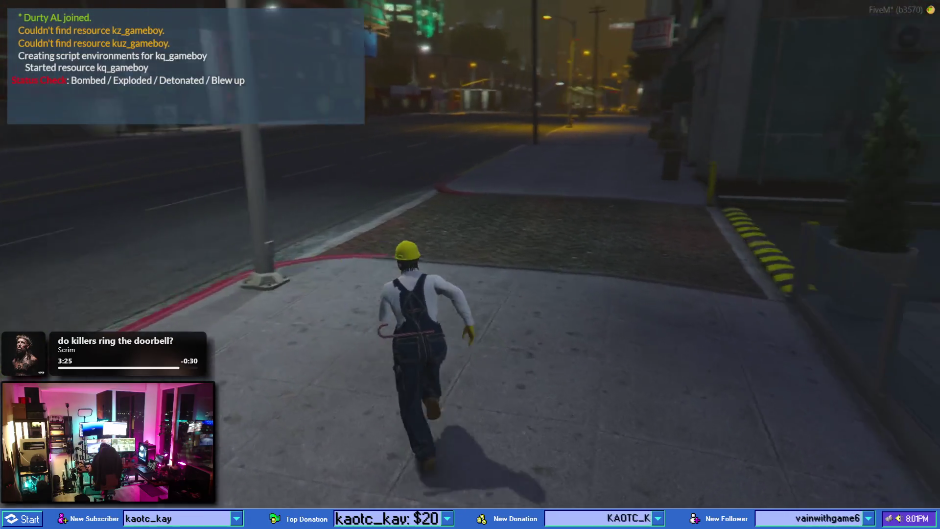
key("w")
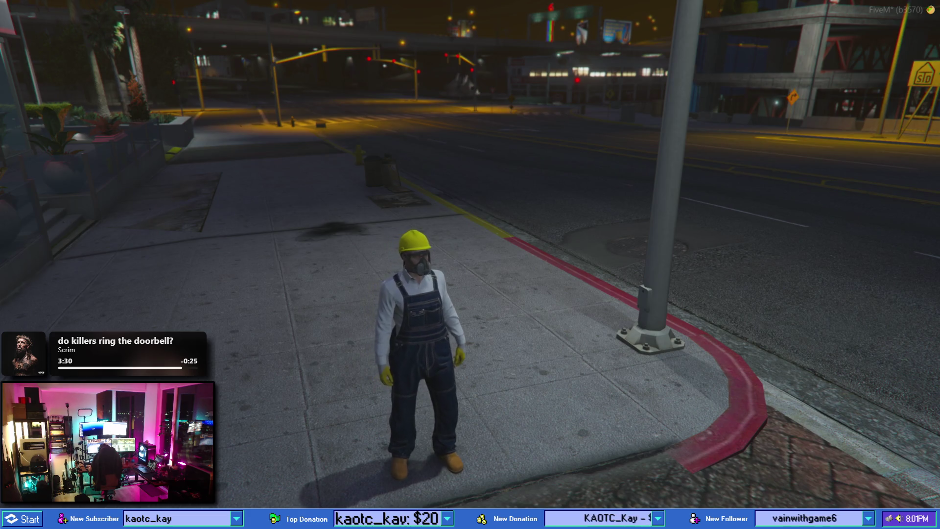
- Give another weapon_proxmine via the recalled command and view it in the inventory
key("t")
key("Up")
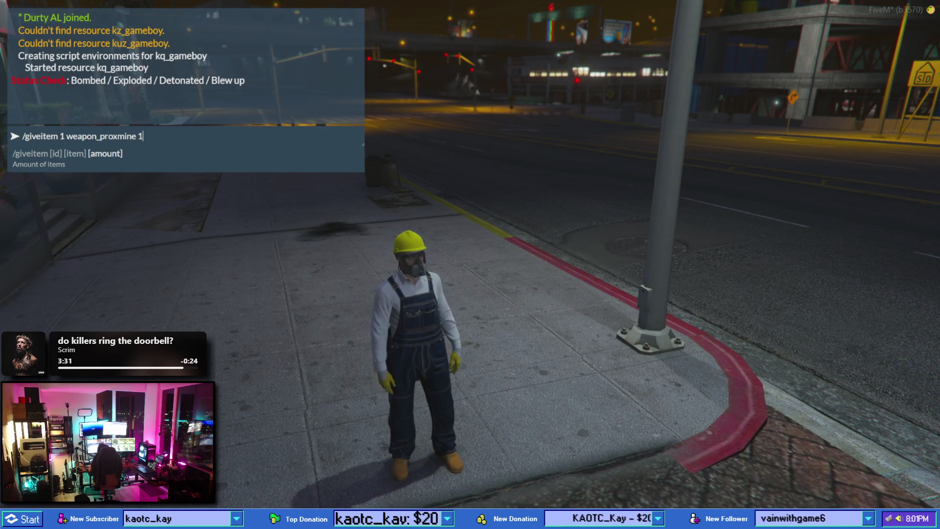
key("Return")
key("Tab")
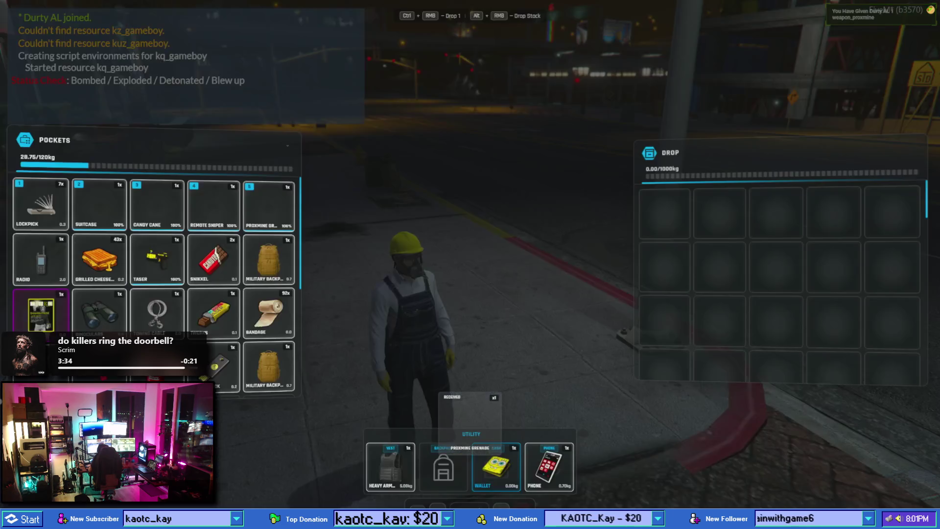
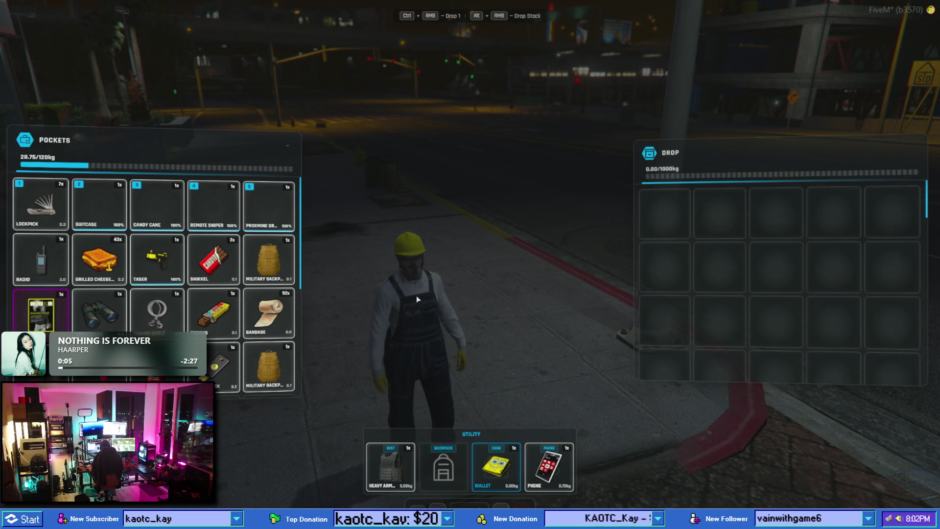
- Leave the FiveM inventory and switch to the Photoshop file showing the weapon_bread icon
key("super")
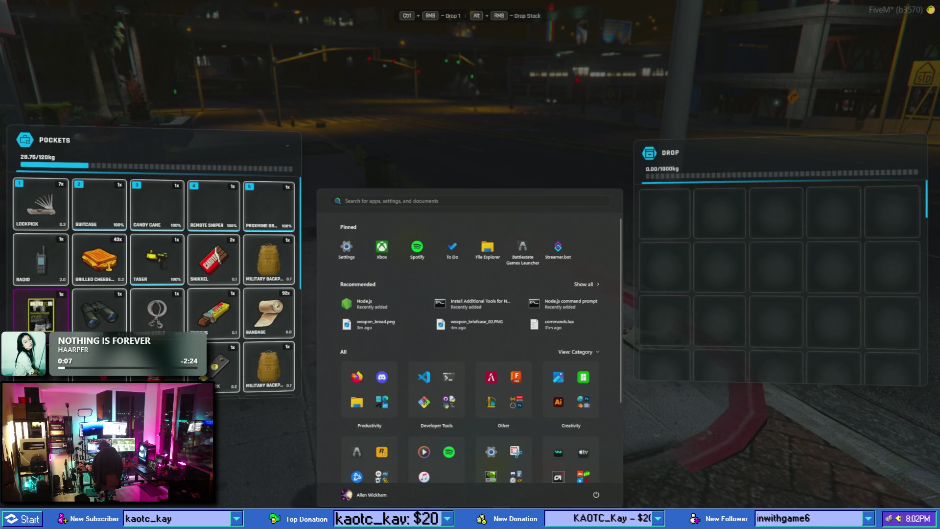
left_click(551, 493)
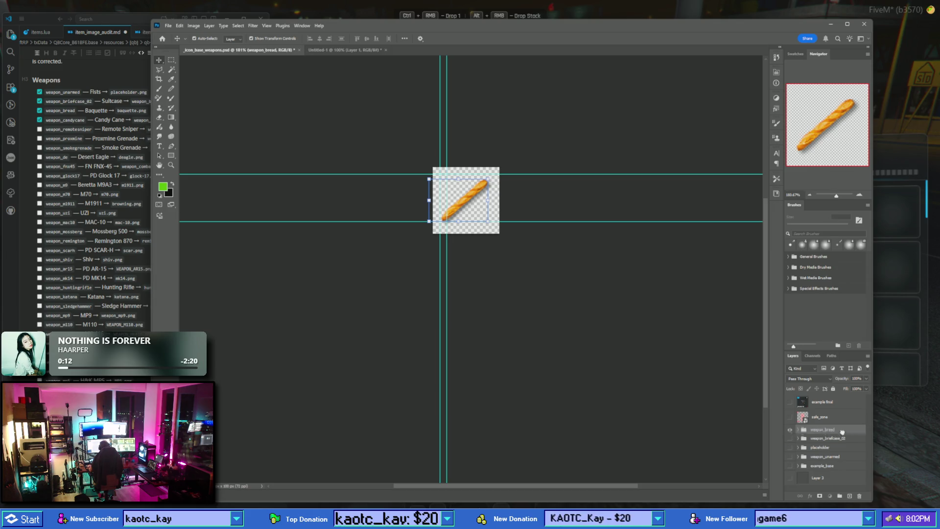
- Copy the weapon_bread group as weapon_candycane and paste the candy cane image into it as Layer 514
key("ctrl+j")
double_click(825, 429)
type("weapon_candycane")
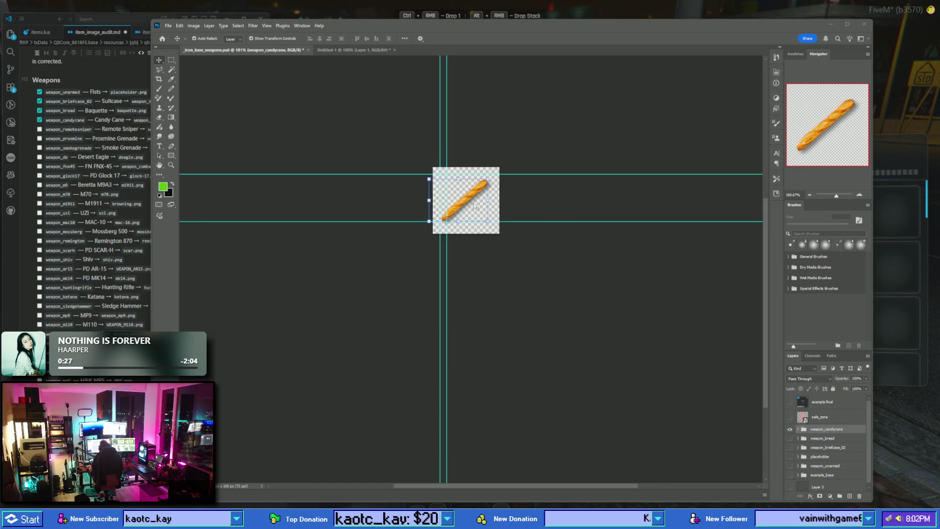
left_click(799, 430)
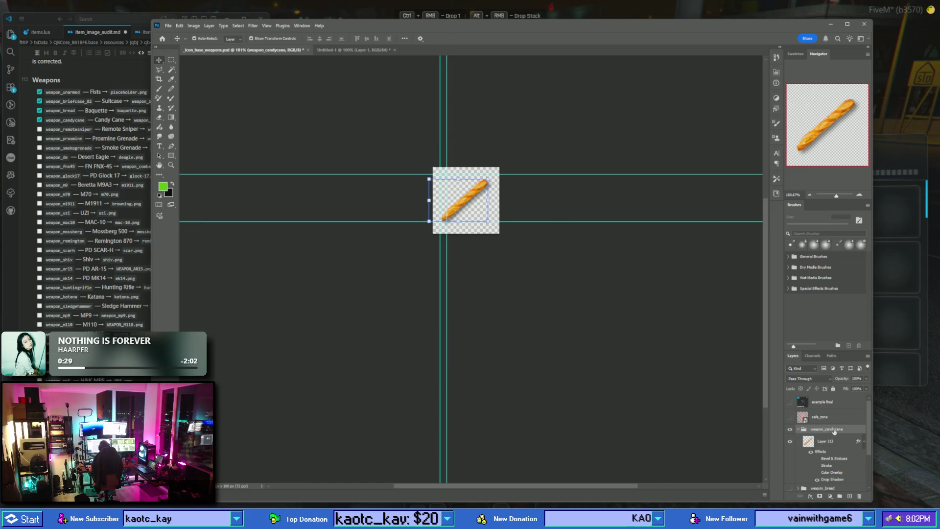
key("ctrl+v")
left_click(160, 70)
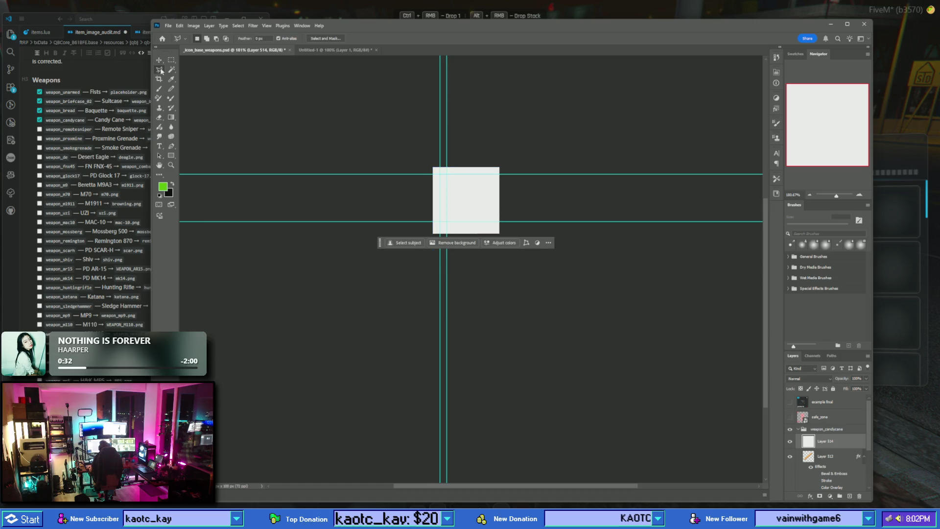
- Free Transform the pasted candy cane smaller so it fits inside the square icon
right_click(465, 215)
left_click(431, 186)
key("ctrl+t")
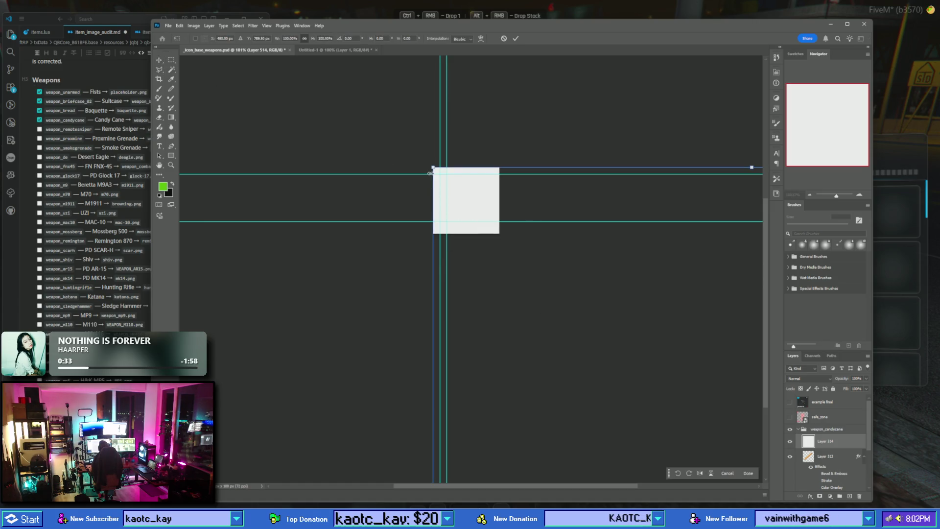
mouse_move(431, 168)
left_mouse_down()
mouse_move(506, 264)
mouse_move(460, 321)
mouse_move(457, 346)
mouse_move(463, 198)
left_mouse_up()
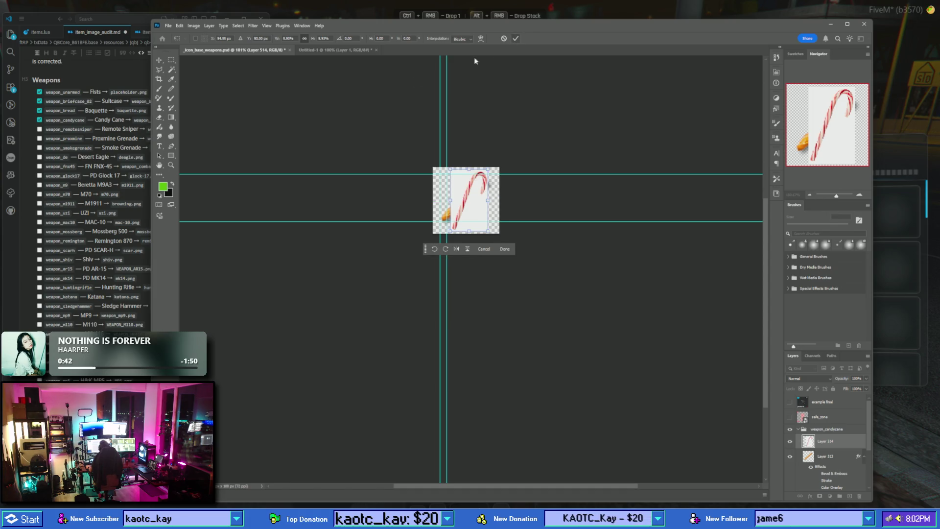
key("Return")
- Magic Wand the white background, deselect it, and begin a 960×1579 px clipboard-preset document
left_click(172, 70)
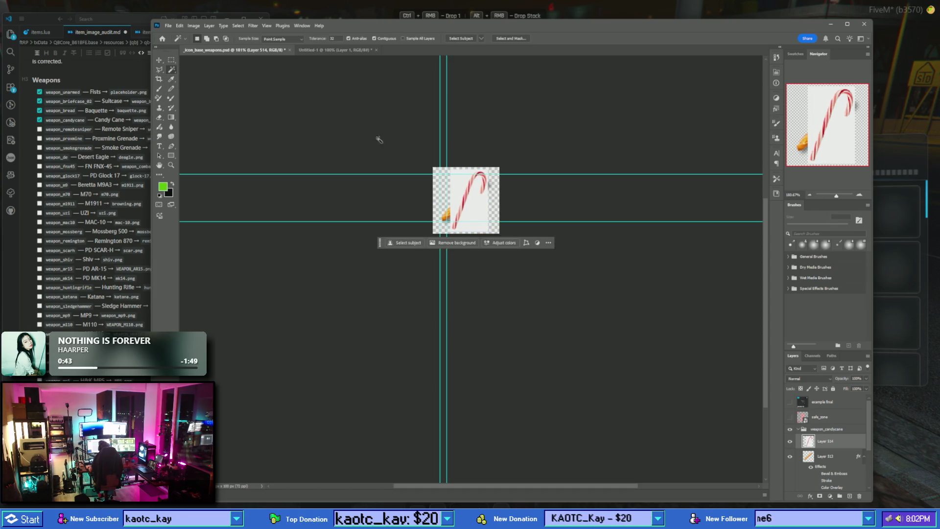
left_click(479, 203)
scroll(476, 202, "up", 3)
scroll(475, 201, "up", 3)
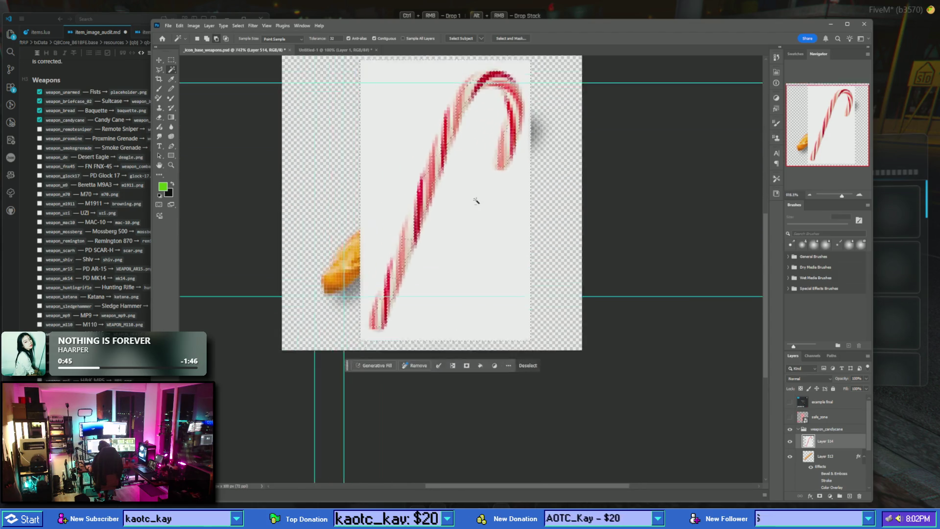
scroll(477, 203, "up", 3)
right_click(478, 200)
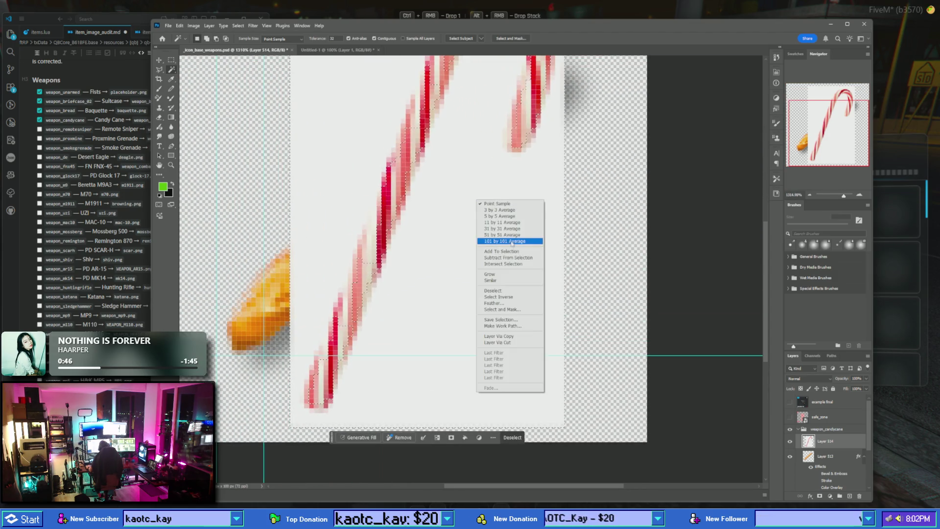
left_click(512, 290)
scroll(488, 263, "down", 3)
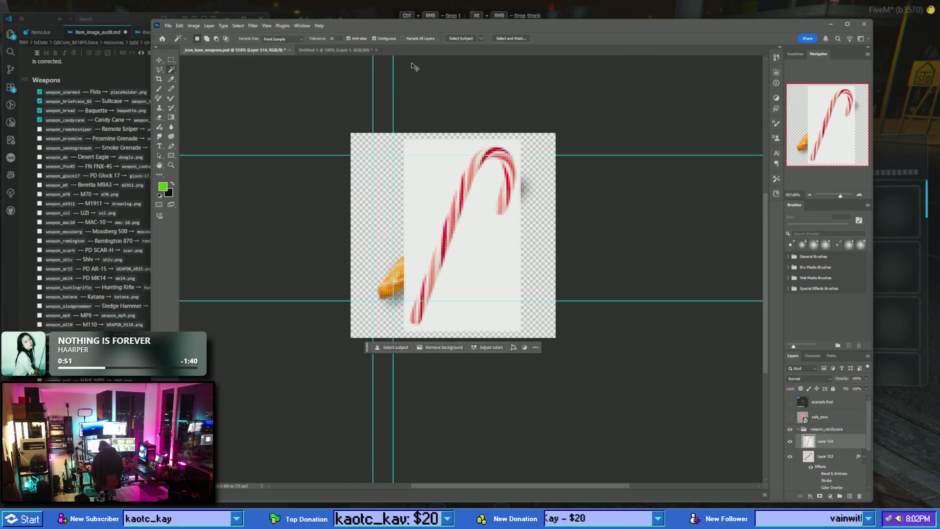
key("ctrl+n")
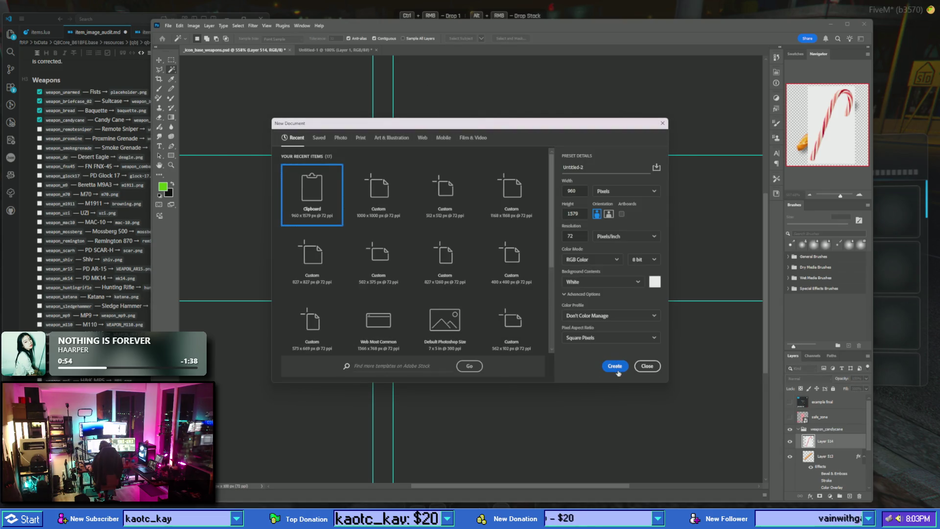
- Create the clipboard-sized document, paste the candy cane, and delete its plain background
left_click(618, 369)
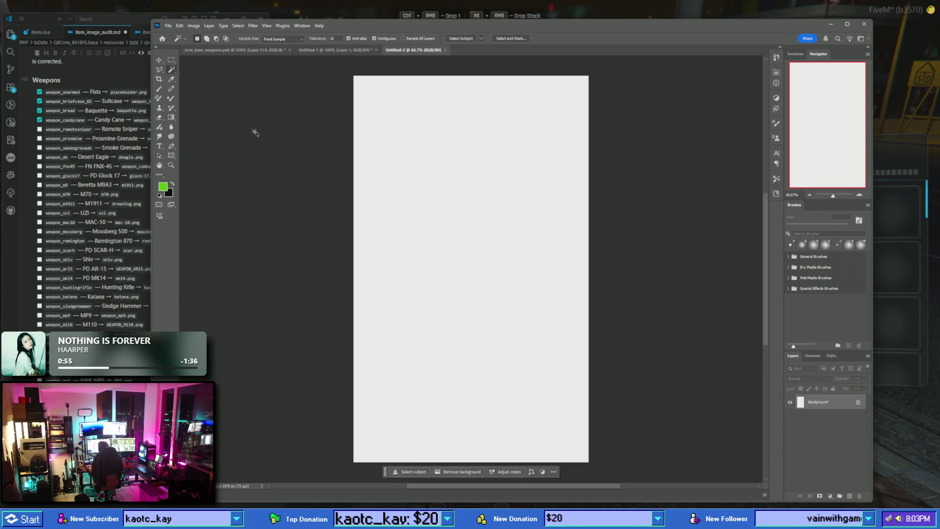
key("ctrl+v")
left_click(425, 153)
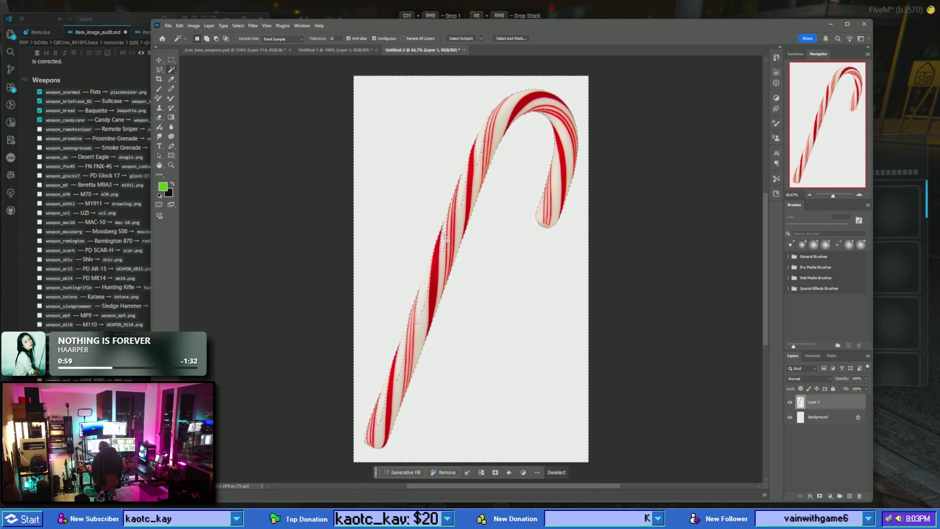
key("Delete")
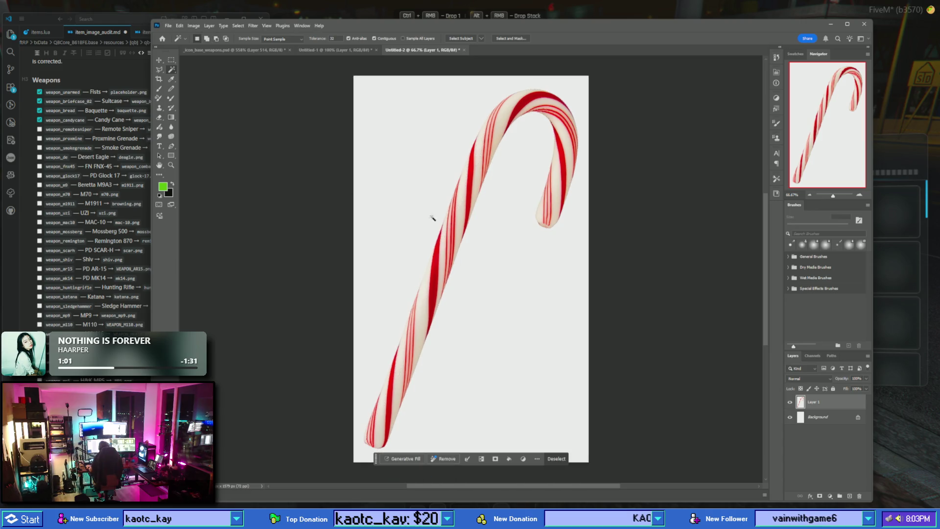
- Object Select the candy cane onto its own layer and delete the other layers, leaving transparency
right_click(172, 70)
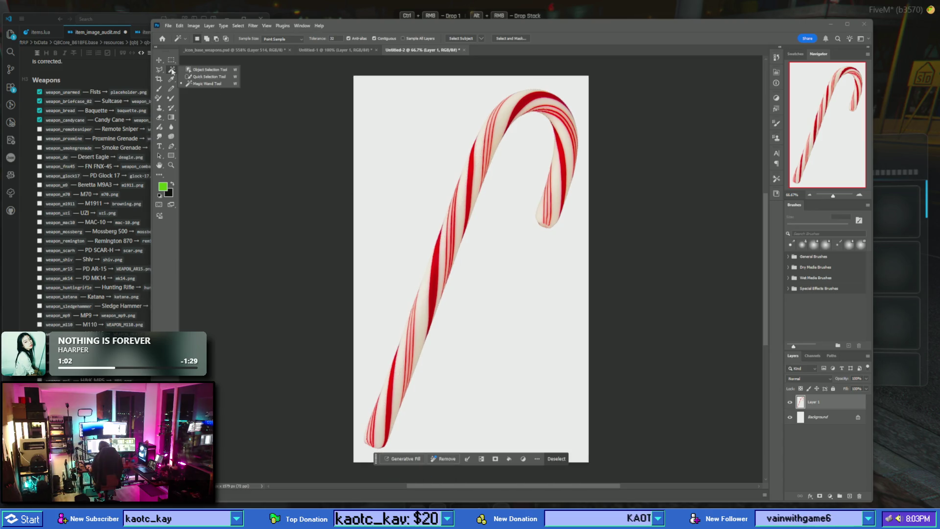
left_click(205, 70)
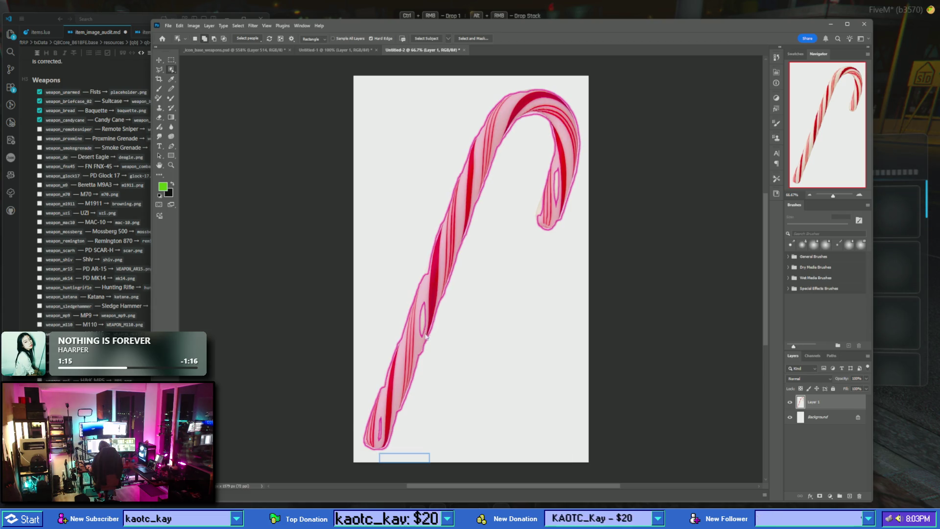
left_click(424, 326)
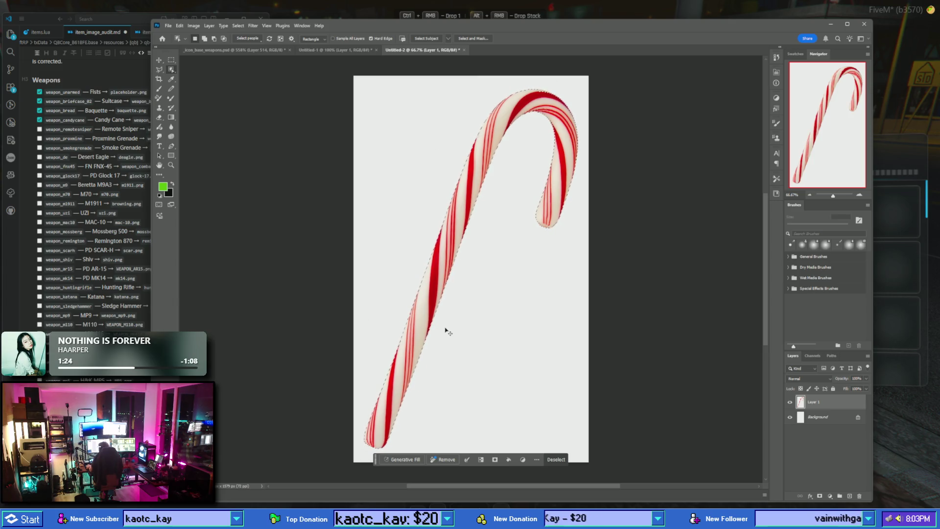
key("ctrl+j")
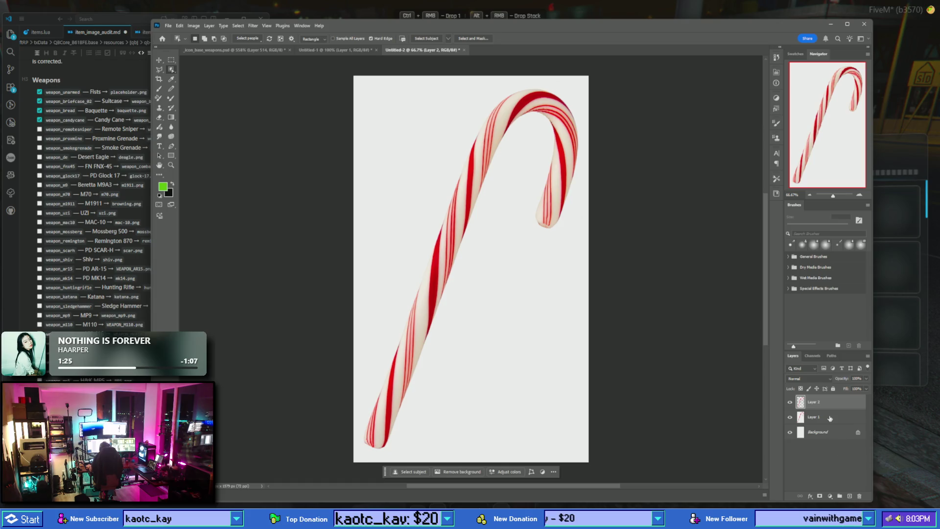
left_click_drag(832, 418, 859, 496)
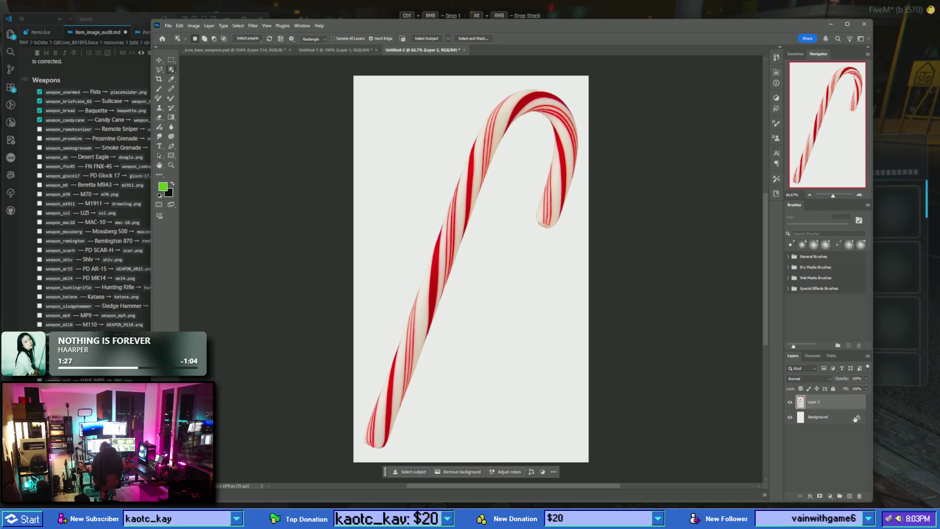
left_click(857, 418)
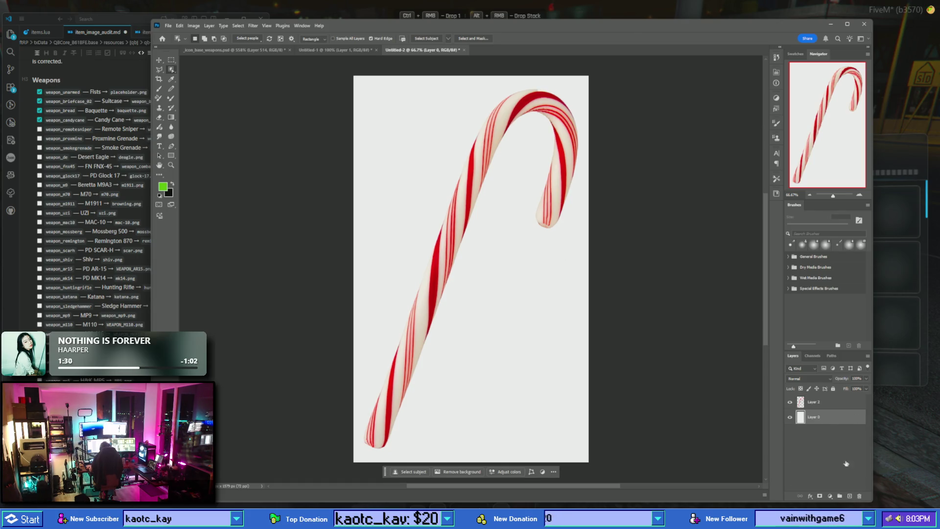
double_click(843, 418)
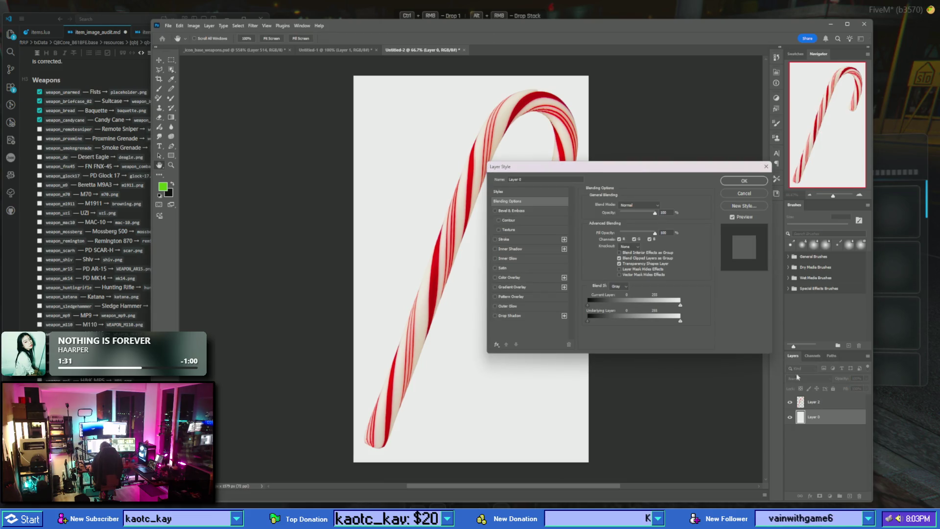
left_click(741, 181)
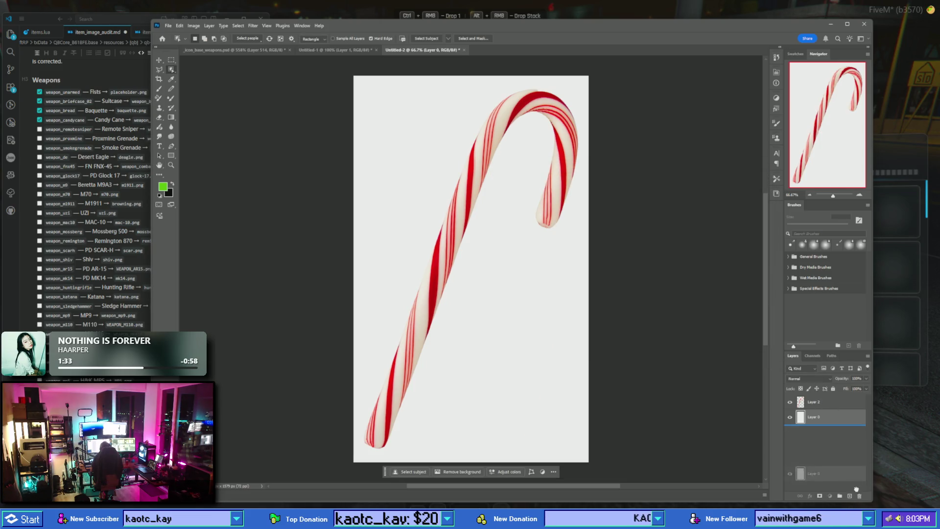
left_click(860, 496)
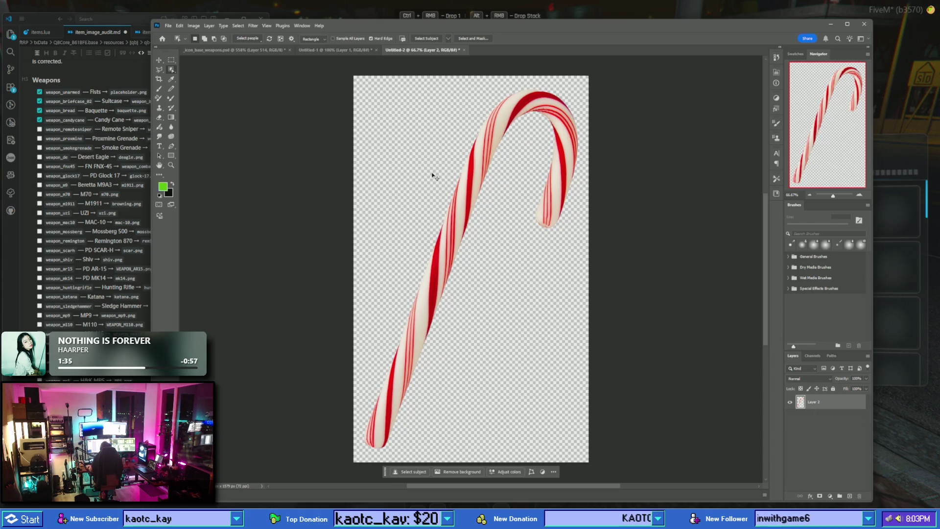
- Copy the transparent candy cane and paste it into the weapon icons document
key("ctrl+a")
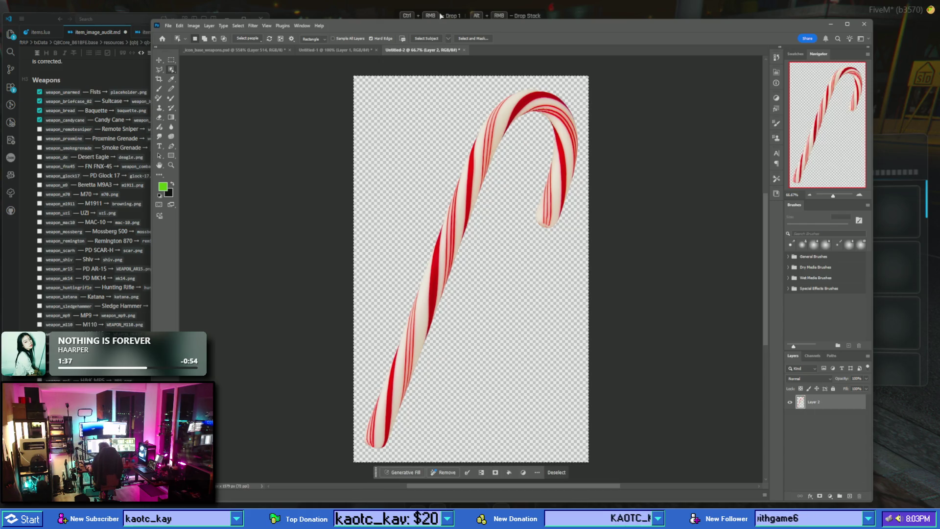
key("ctrl+c")
left_click(235, 50)
key("ctrl+v")
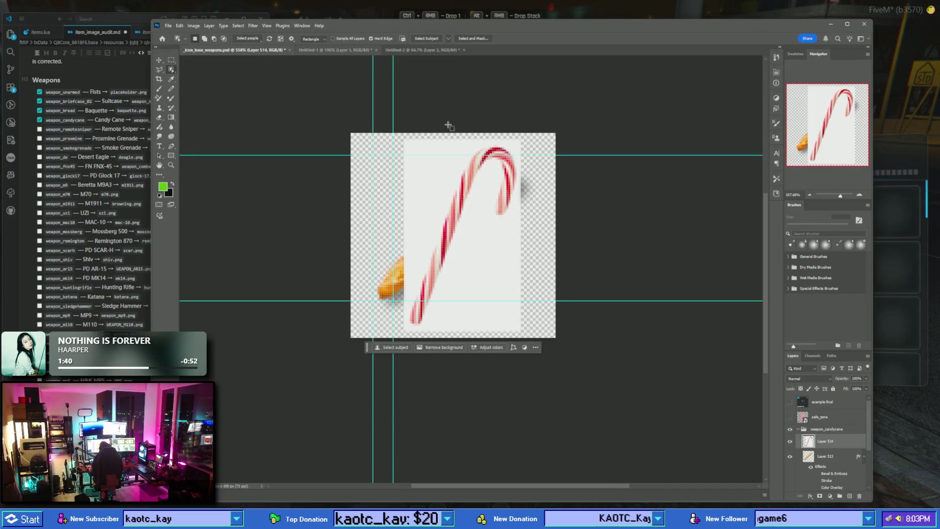
- Move the candy cane layer below the baguette and scale it down toward the canvas centre
left_click_drag(828, 443, 859, 496)
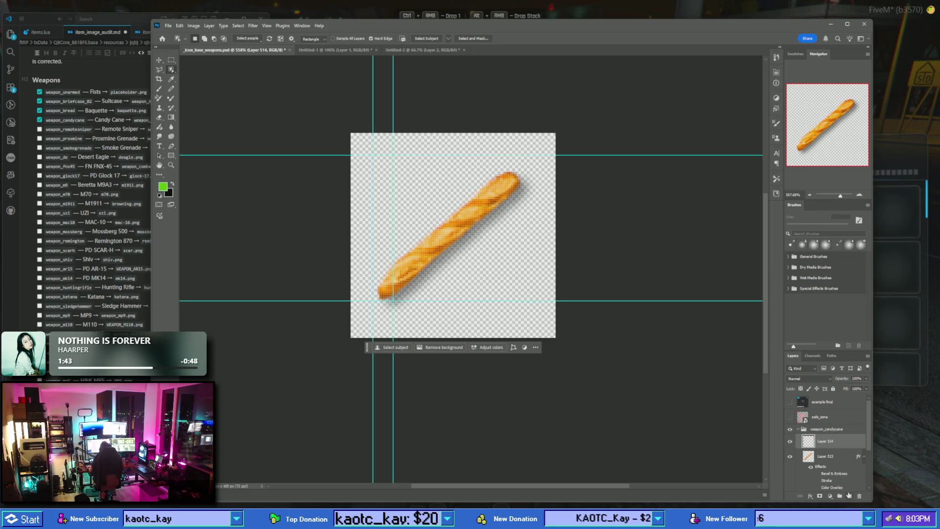
left_click(160, 71)
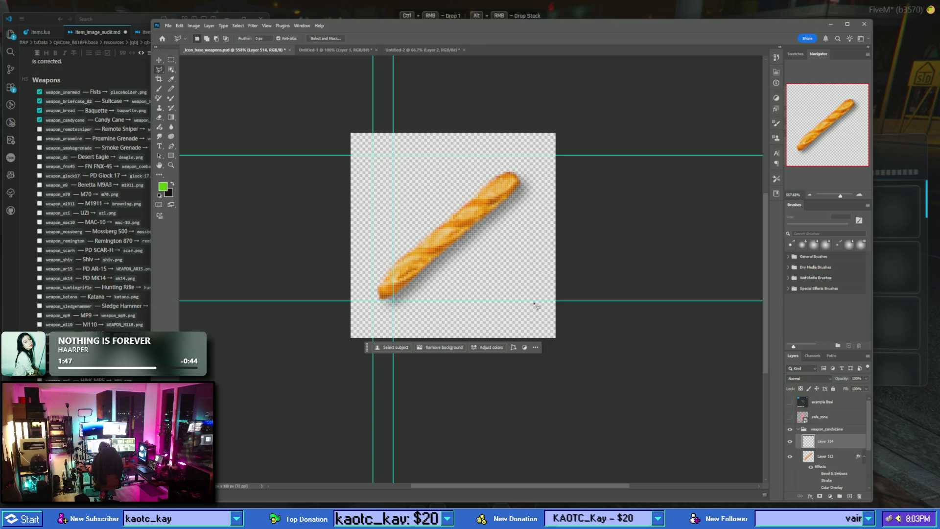
right_click(423, 212)
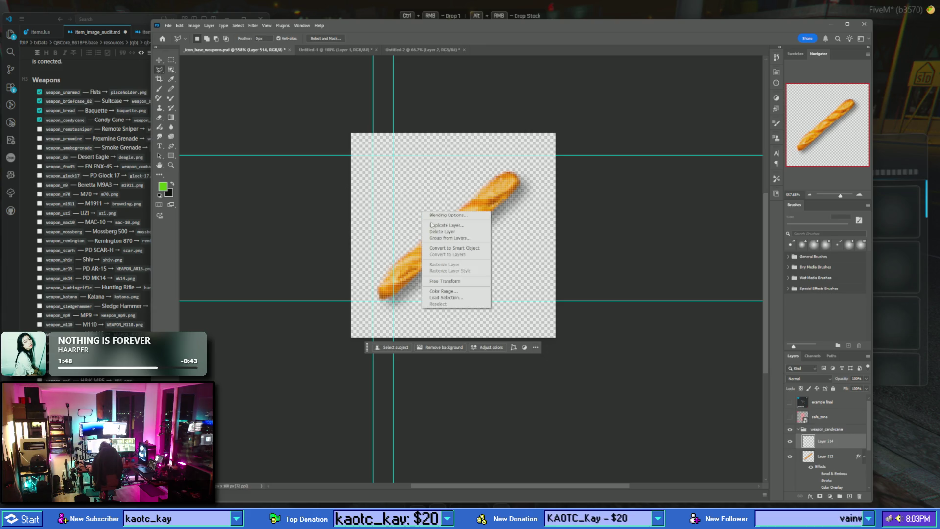
left_click(453, 280)
mouse_move(351, 133)
left_mouse_down()
mouse_move(538, 360)
mouse_move(560, 349)
mouse_move(30, 100)
mouse_move(613, 419)
mouse_move(289, 90)
left_mouse_up()
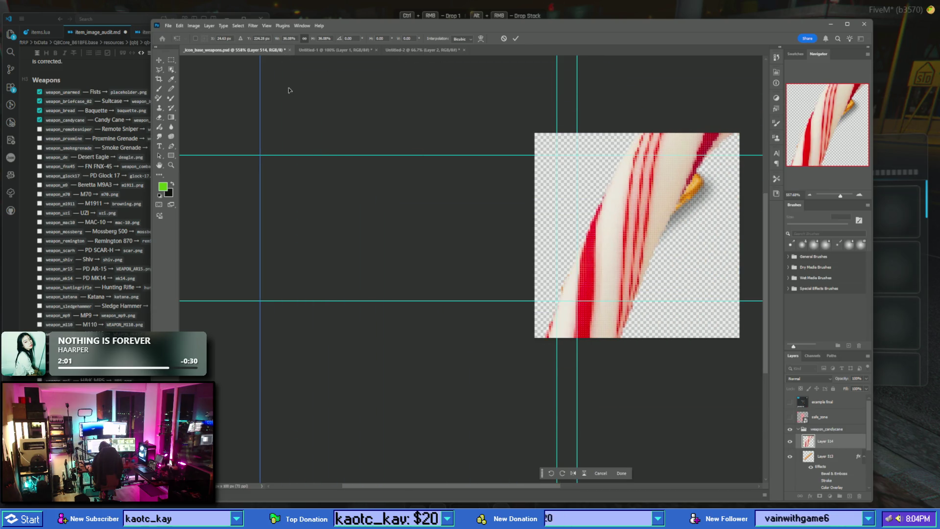
mouse_move(334, 102)
left_mouse_down()
mouse_move(348, 193)
mouse_move(512, 385)
mouse_move(314, 82)
mouse_move(441, 282)
left_mouse_up()
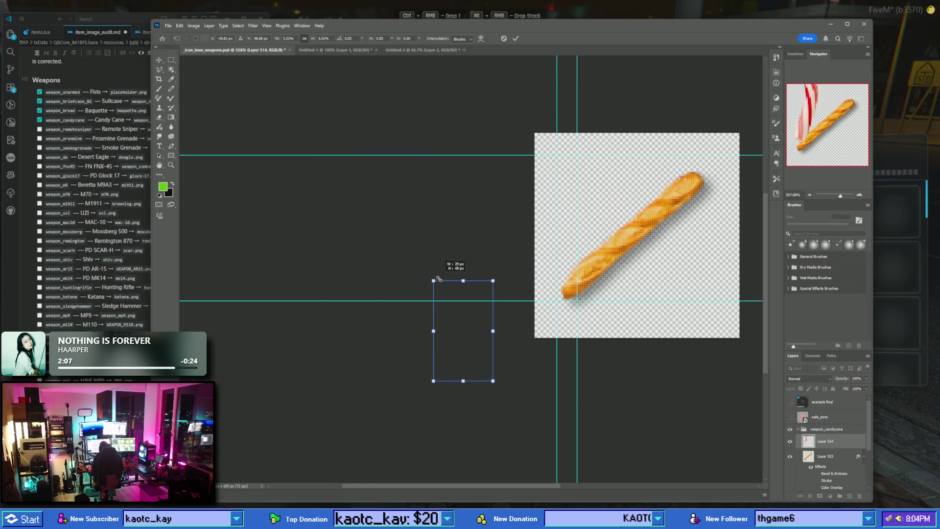
left_click_drag(470, 319, 627, 236)
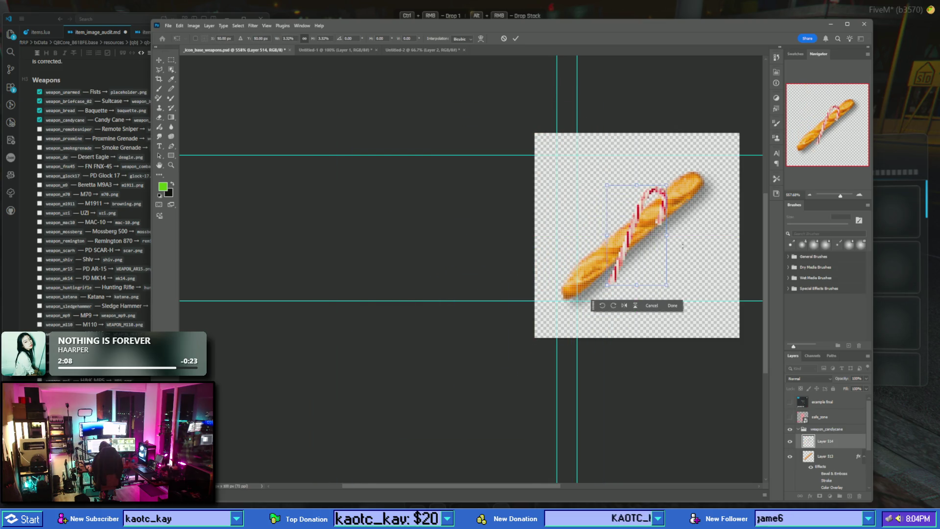
- Fine-tune the candy cane's size and centred position, then commit the transform
scroll(706, 252, "up", 5)
scroll(707, 253, "down", 2)
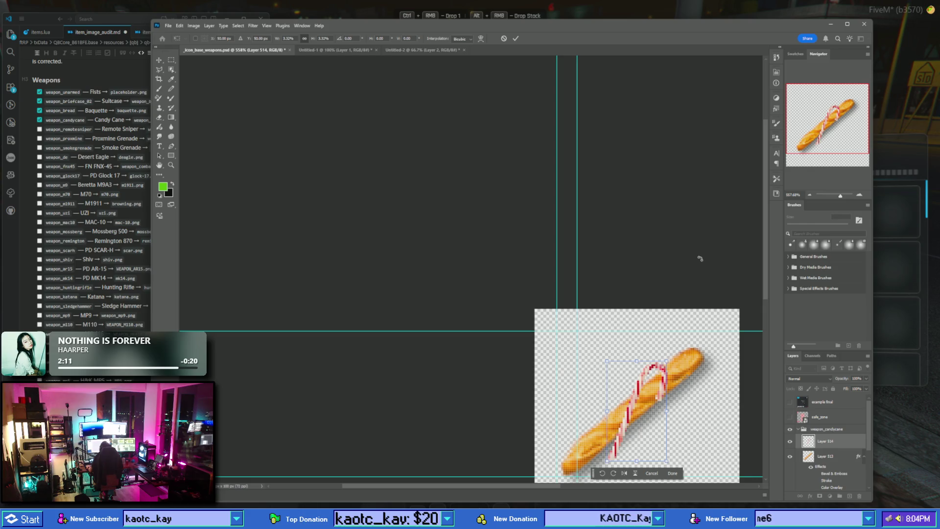
scroll(701, 258, "down", 6)
scroll(686, 263, "up", 5)
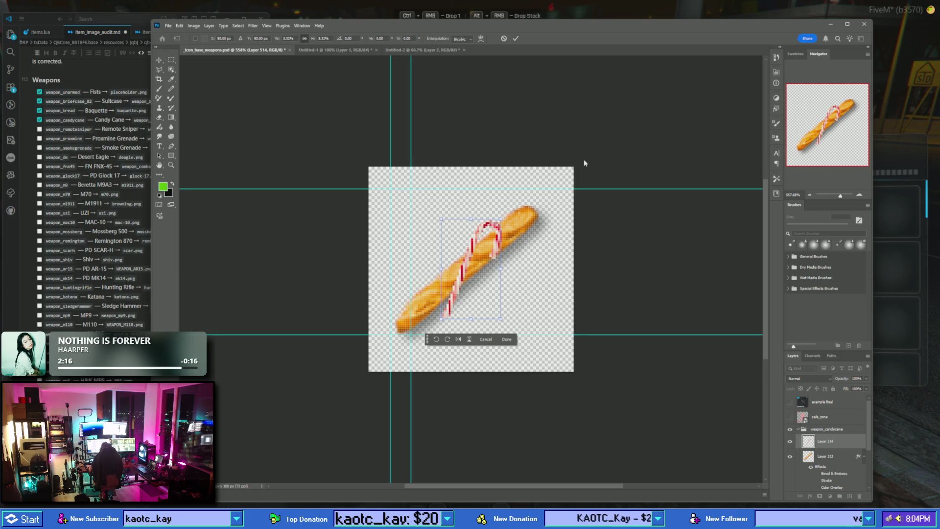
mouse_move(502, 218)
left_mouse_down()
mouse_move(523, 203)
mouse_move(511, 213)
left_mouse_up()
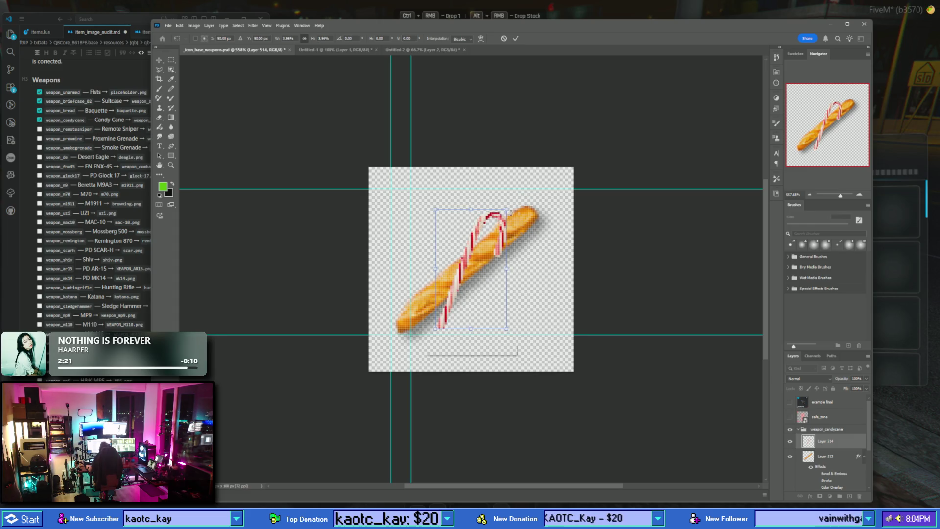
left_click_drag(480, 234, 480, 234)
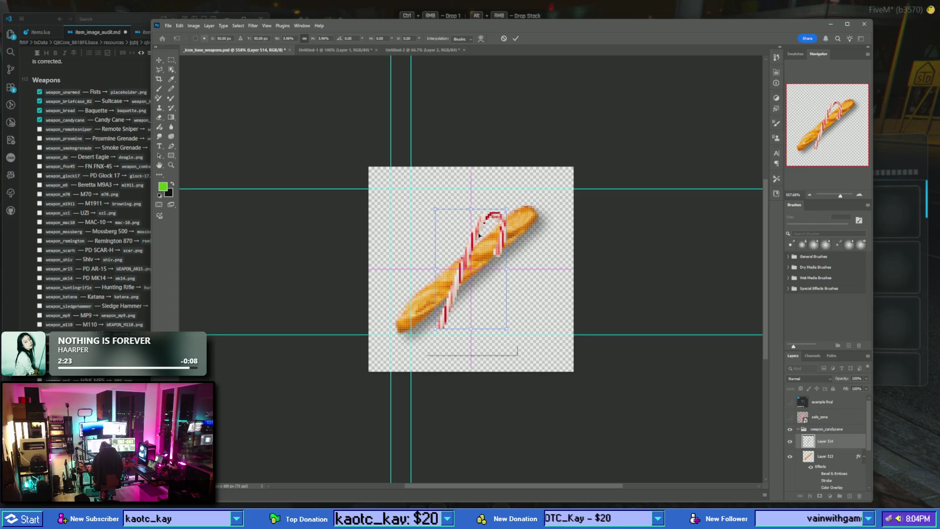
left_click(516, 39)
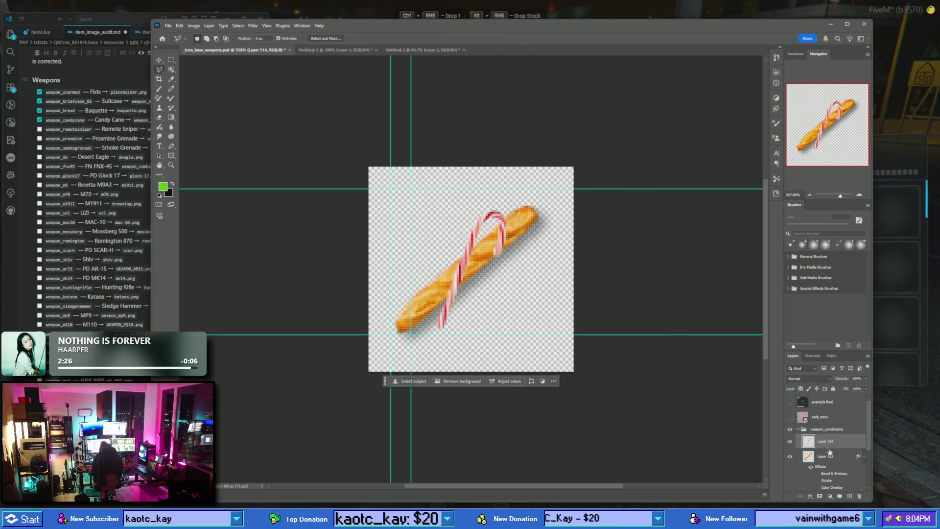
- Move the baguette's bevel, stroke, colour overlay and drop shadow effects onto the candy cane layer
left_click_drag(853, 442, 859, 496)
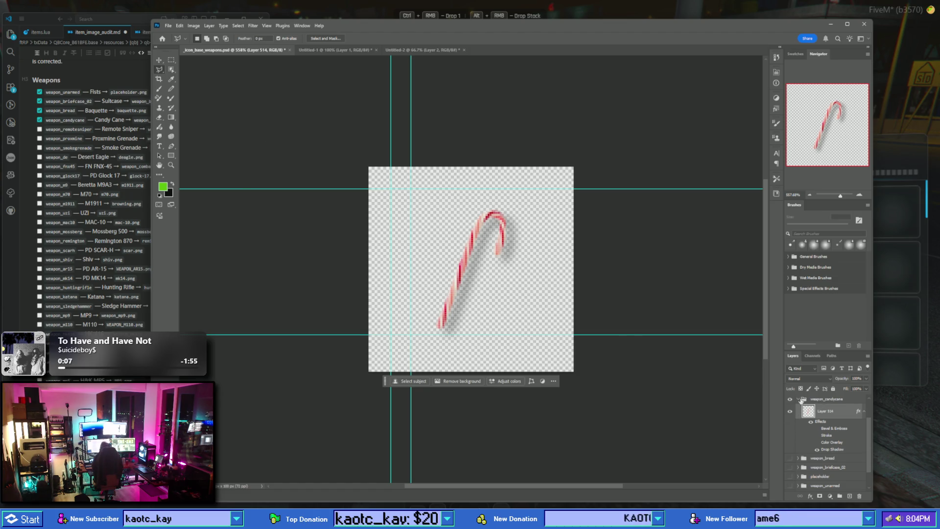
left_click(801, 400)
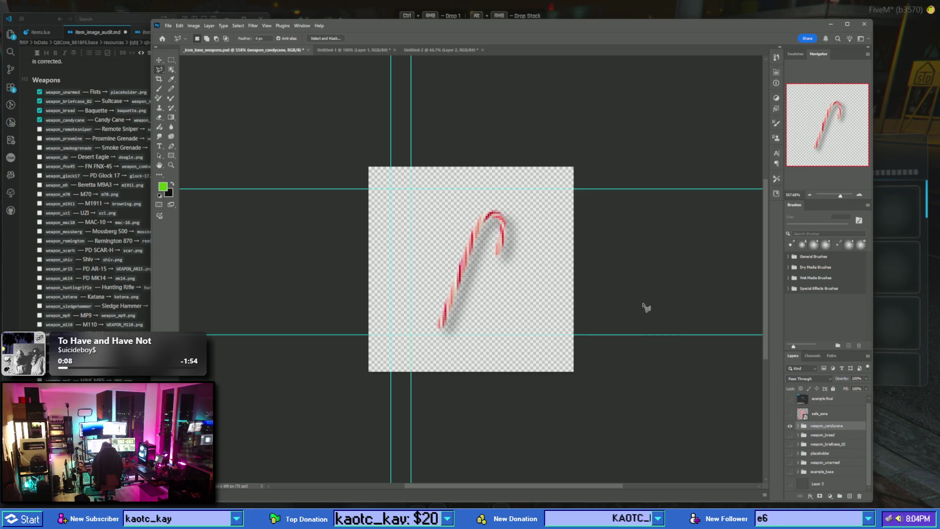
key("ctrl+minus")
key("ctrl+minus")
key("ctrl+minus")
key("ctrl+minus")
key("ctrl+minus")
key("ctrl+minus")
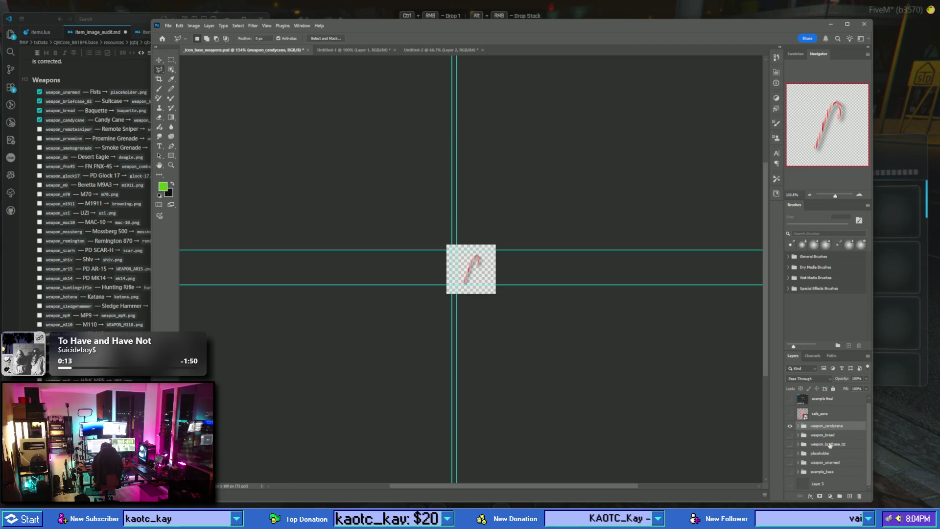
- Quick Export the weapon_candycane group as a PNG into qb-inventory images, replacing the old file
left_click(868, 356)
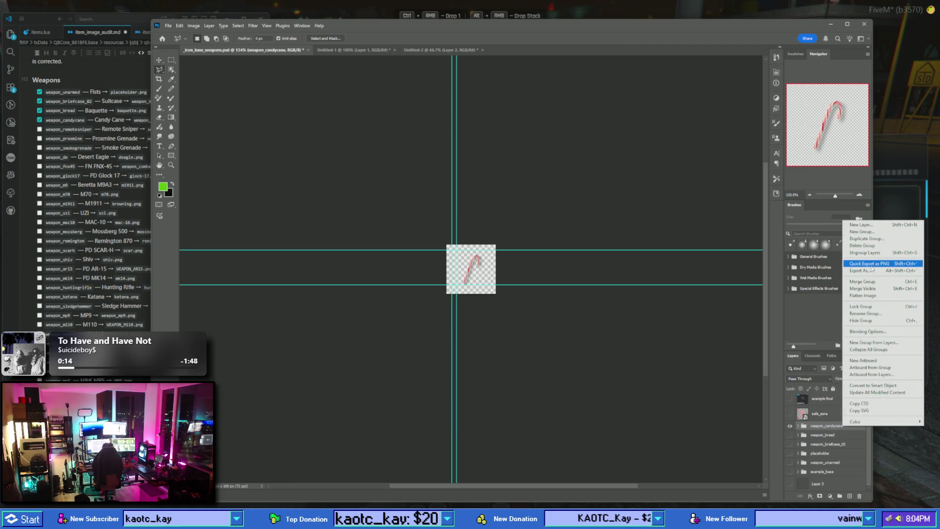
left_click(871, 264)
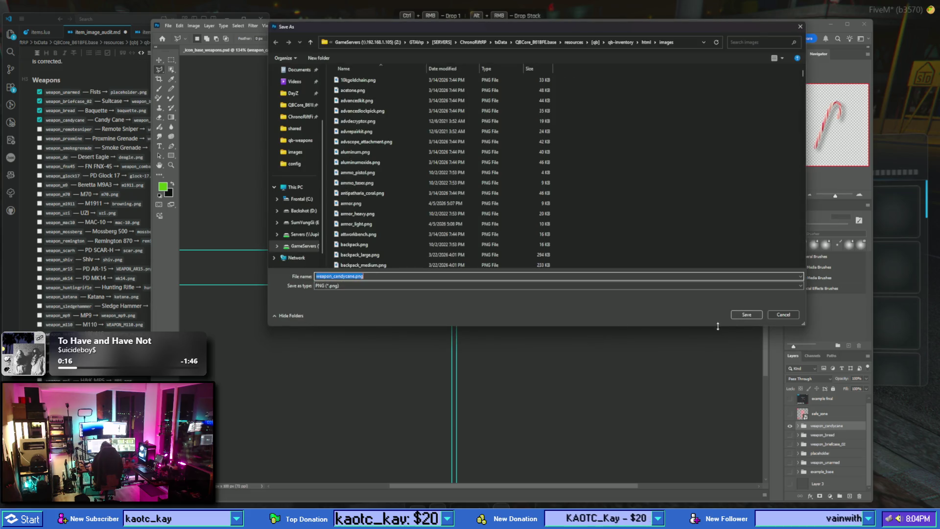
left_click(752, 313)
left_click(485, 256)
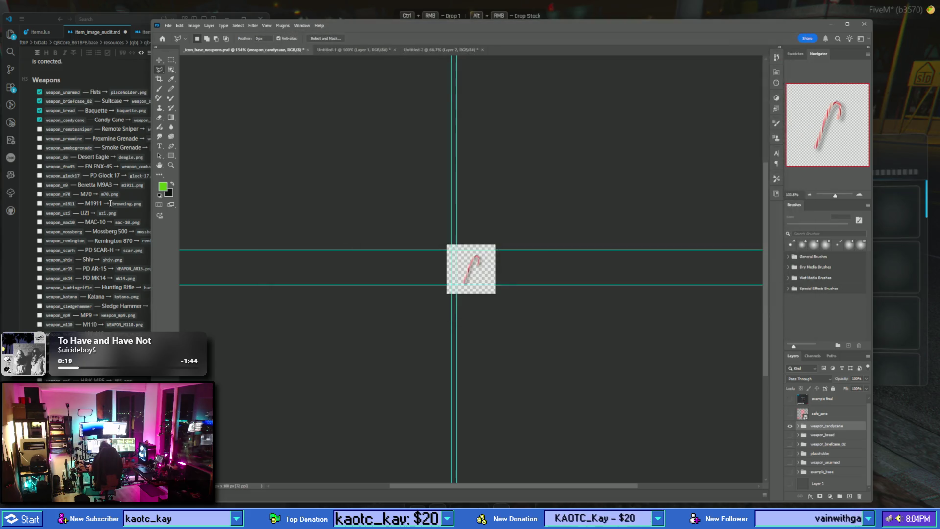
left_click(41, 131)
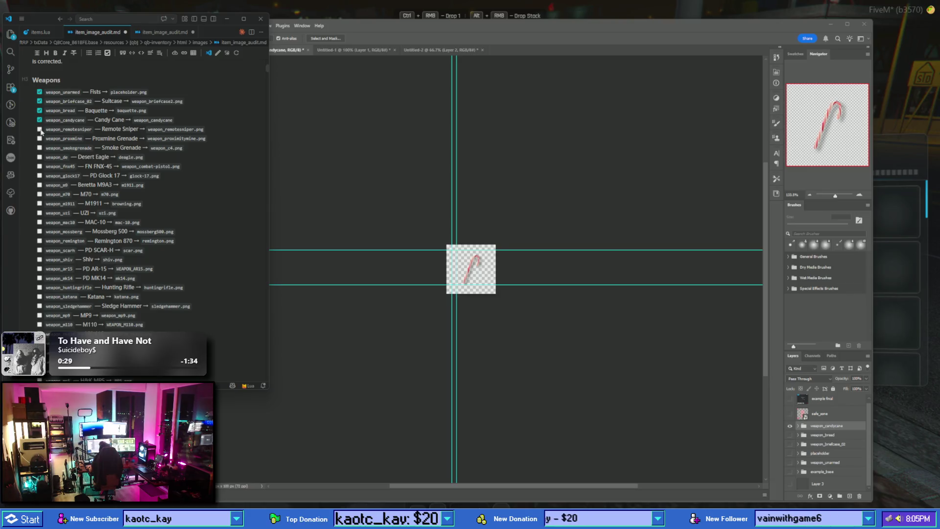
- Search items.lua for 'remotes' to review the remote sniper entries
key("ctrl+Tab")
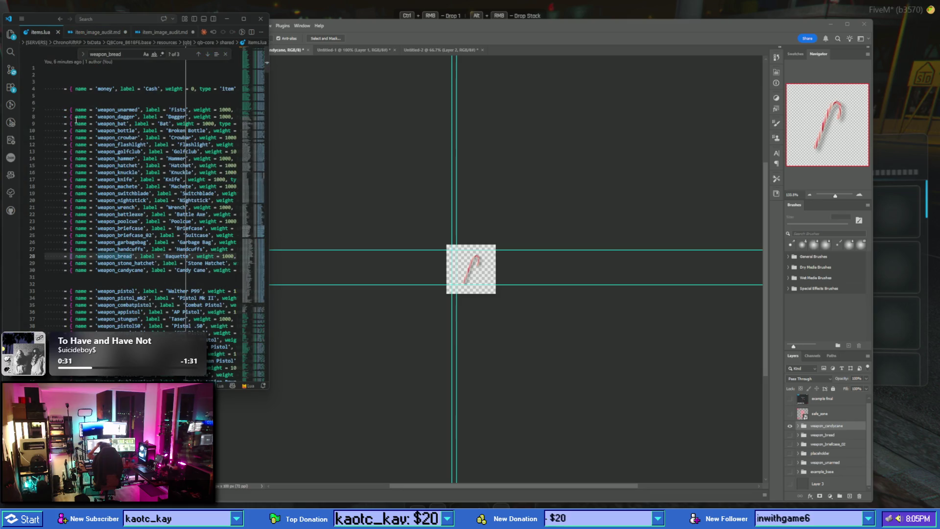
left_click(120, 210)
key("ctrl+f")
type("re")
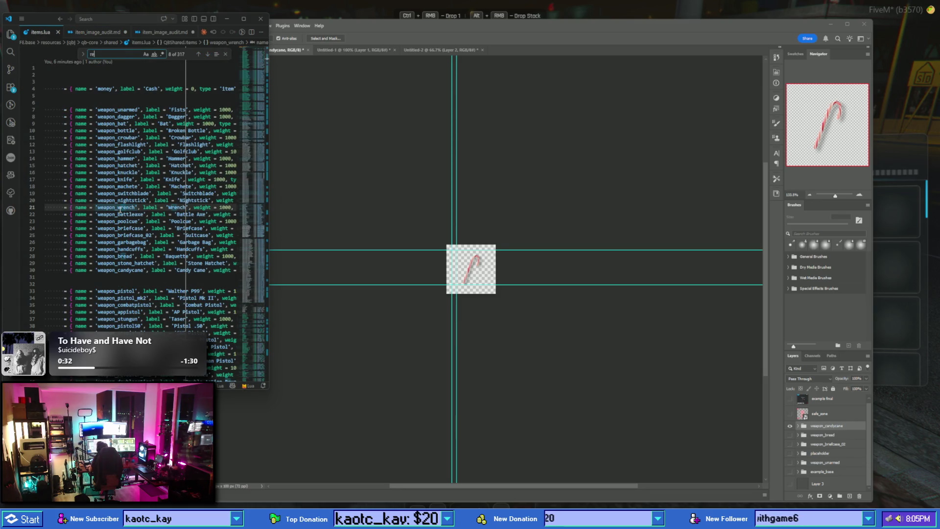
type("motes")
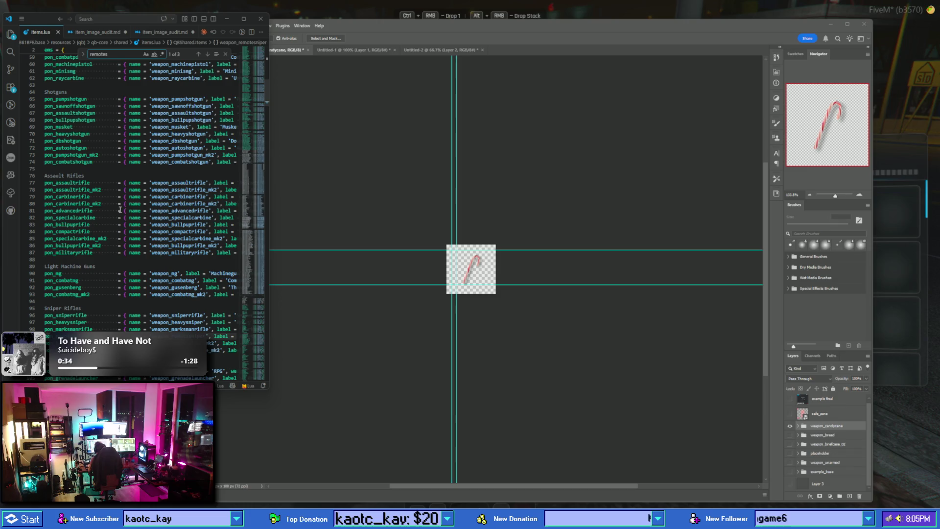
scroll(153, 318, "right", 5)
scroll(153, 317, "right", 5)
scroll(153, 318, "right", 3)
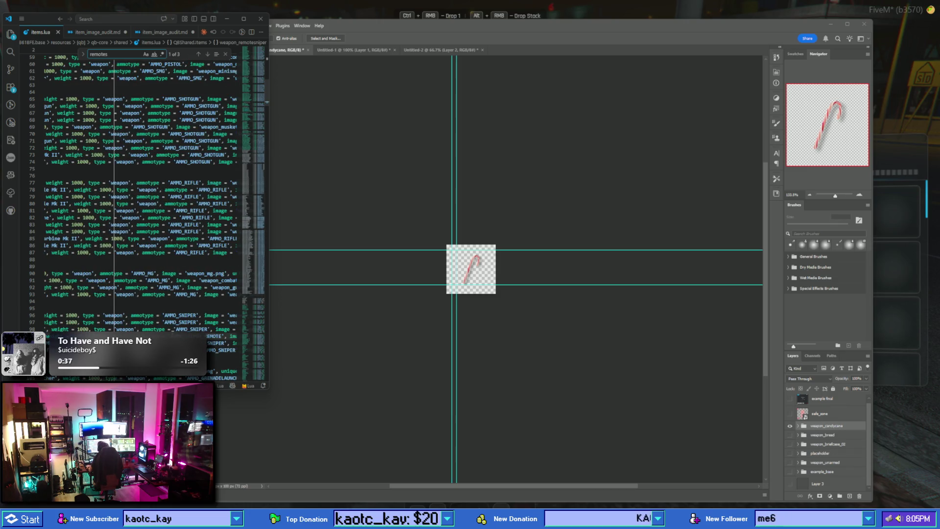
scroll(153, 317, "right", 5)
scroll(153, 318, "right", 3)
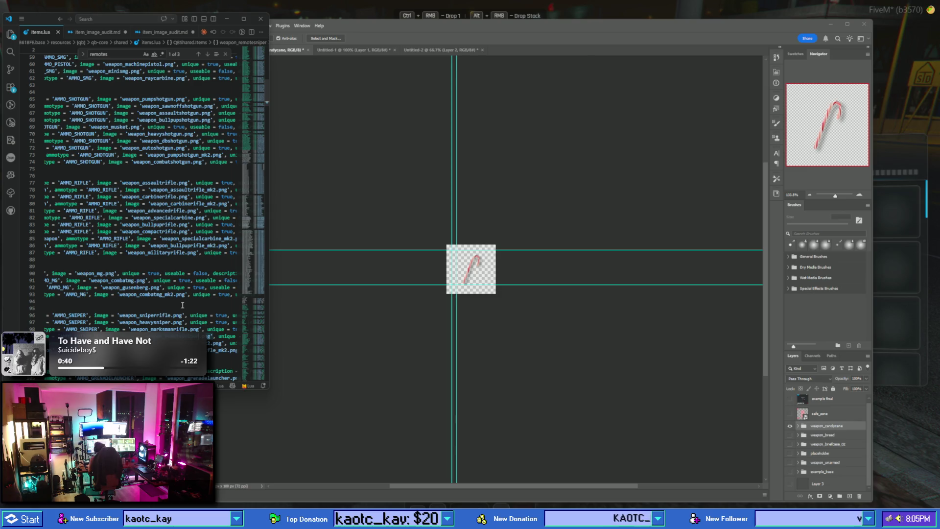
key("ctrl+space")
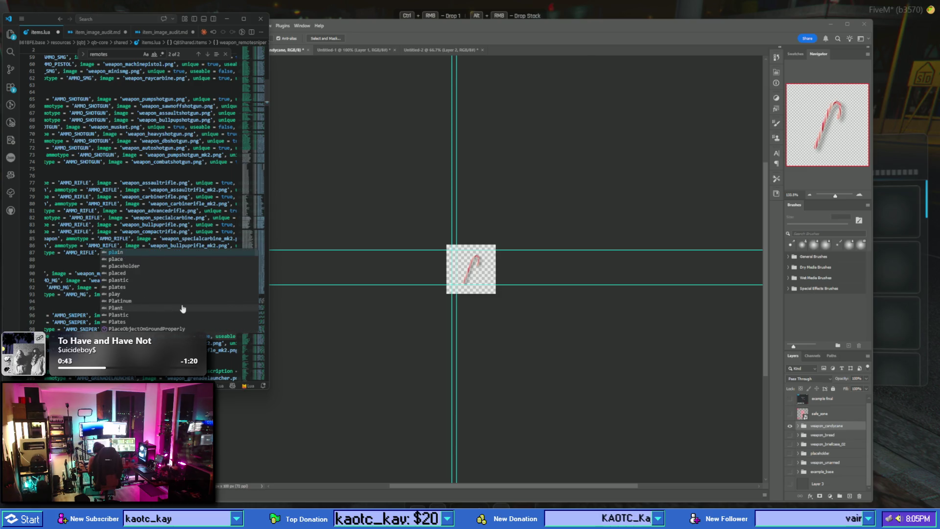
key("Escape")
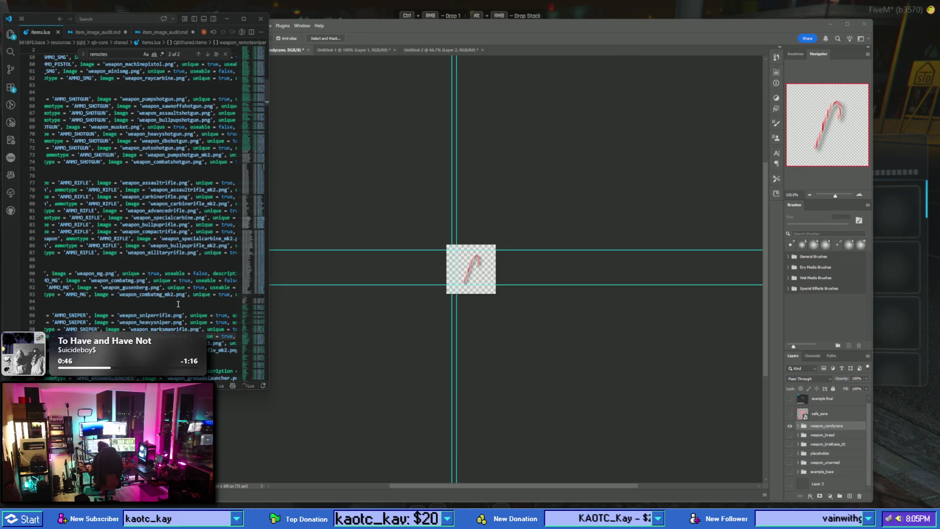
scroll(172, 297, "left", 6)
scroll(155, 286, "left", 4)
- Tick weapon_remotesniper in item_image_audit.md and select the weapon_proxmine name
left_click(96, 32)
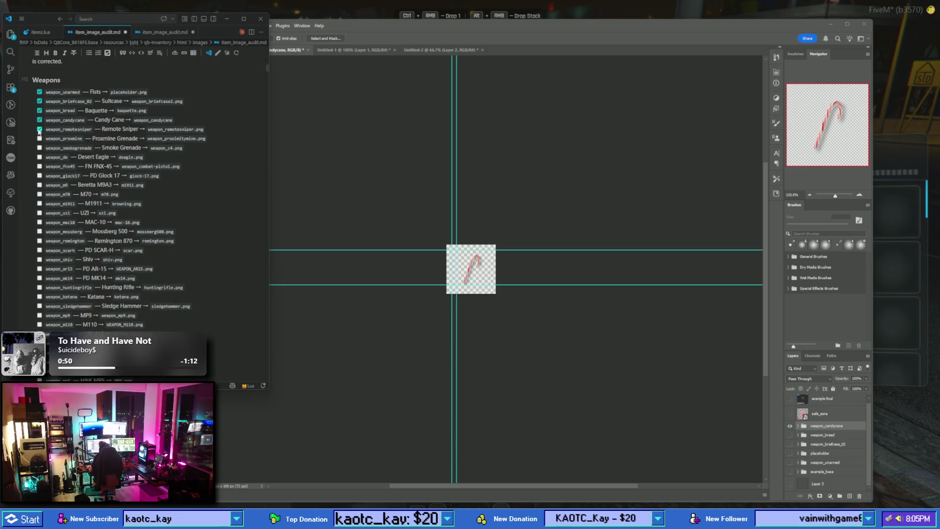
left_click(40, 129)
double_click(77, 138)
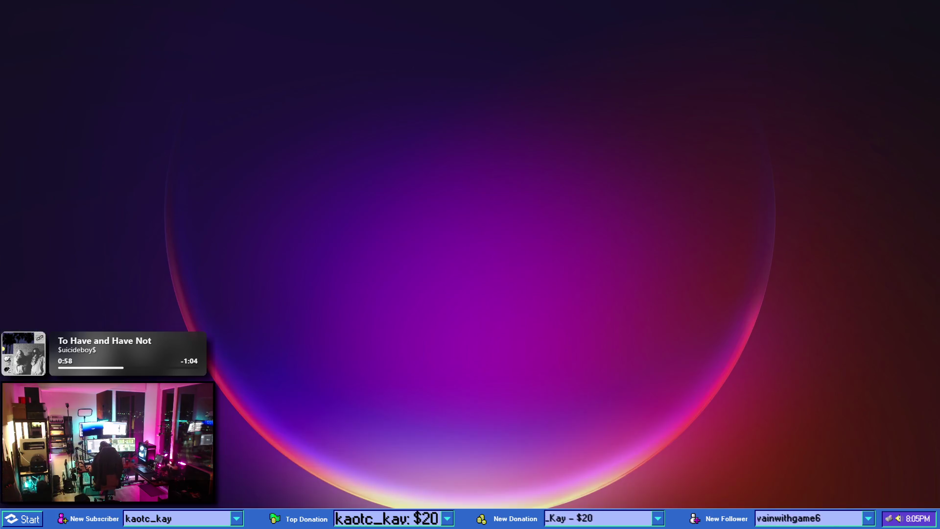
left_click(446, 456)
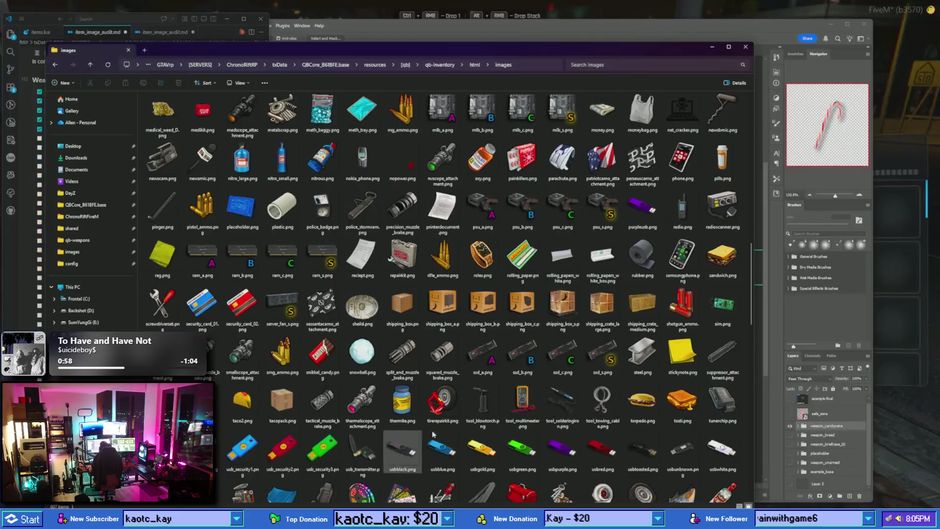
- Preview weapon_proxmine.png in the images folder, then drag it onto the Photoshop canvas
scroll(485, 343, "down", 10)
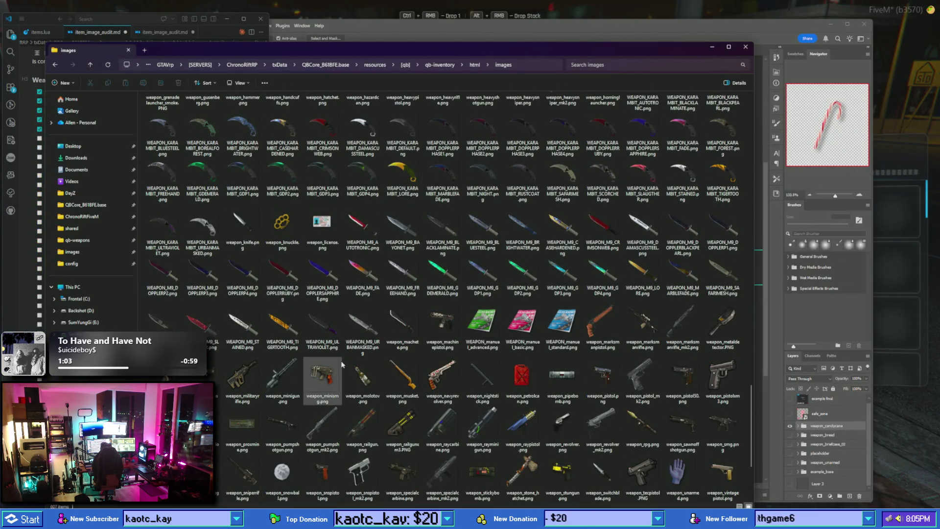
scroll(341, 365, "down", 3)
left_click(253, 289)
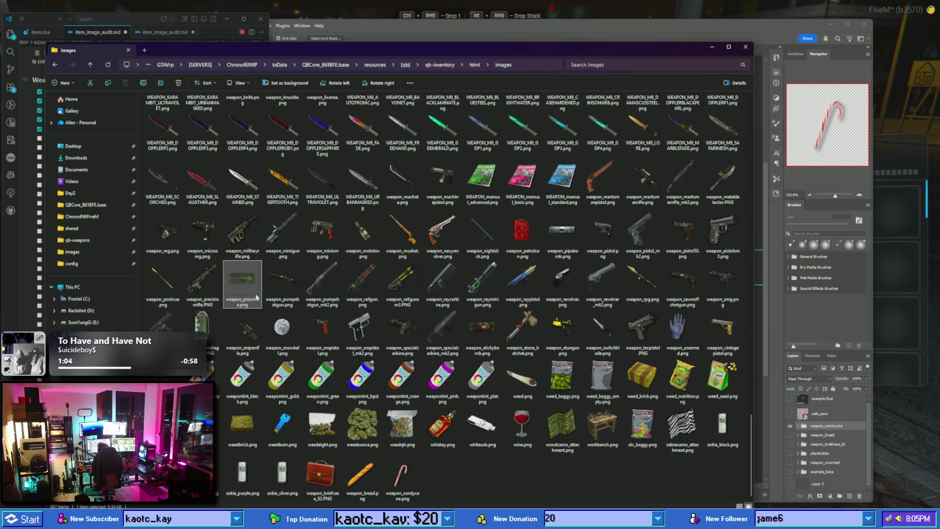
double_click(254, 293)
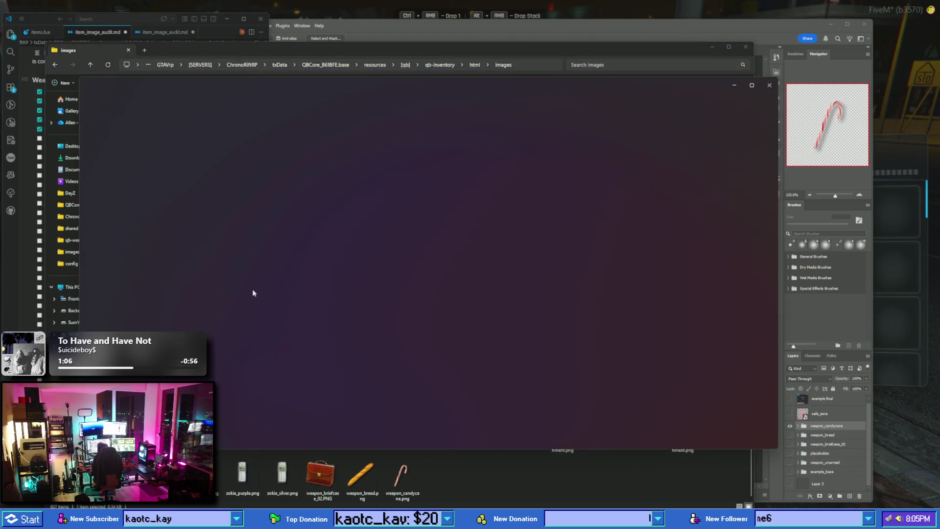
scroll(469, 254, "up", 4)
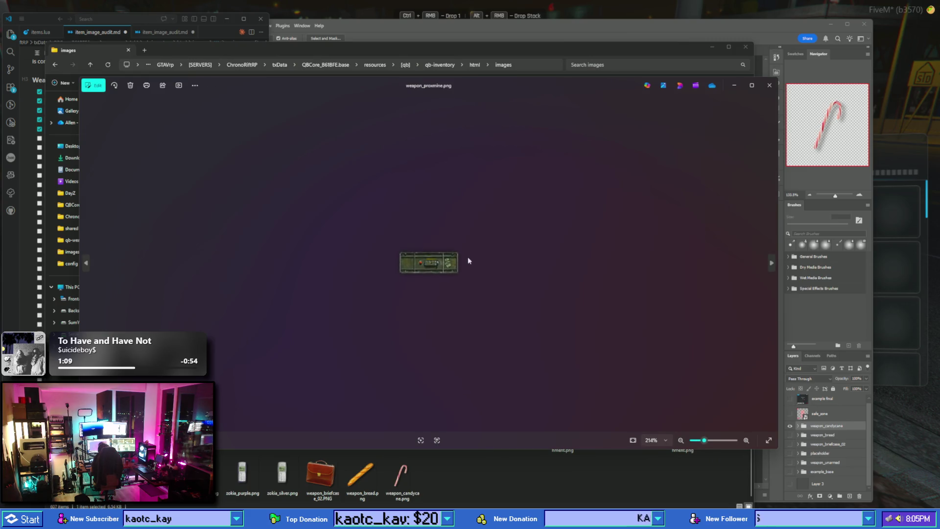
left_click(767, 84)
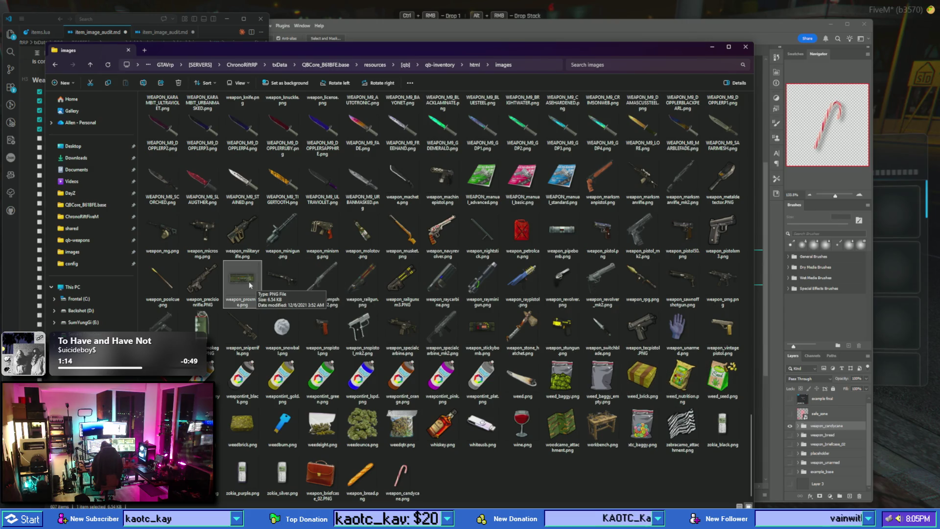
left_click_drag(247, 285, 759, 239)
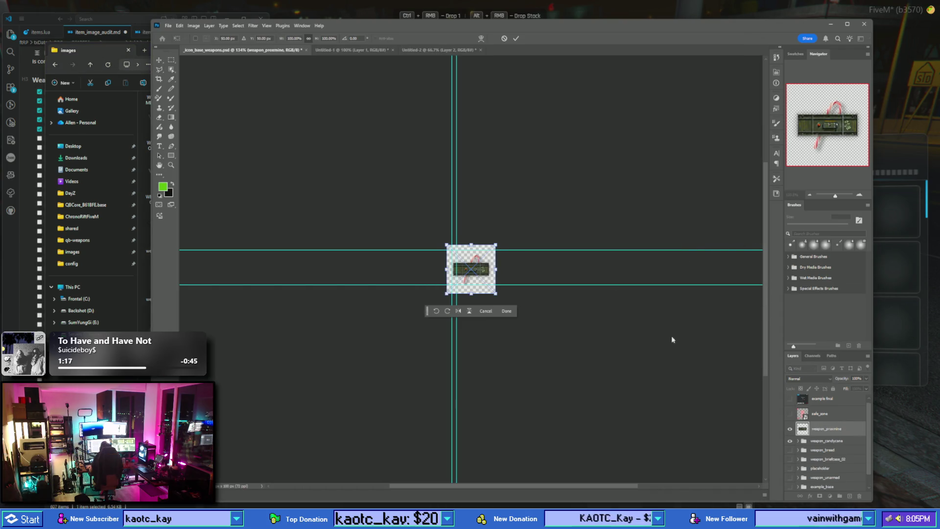
- Commit the placed mine, duplicate the weapon_candycane group, and move the weapon_proximine layer inside it
left_click(830, 442)
key("ctrl+j")
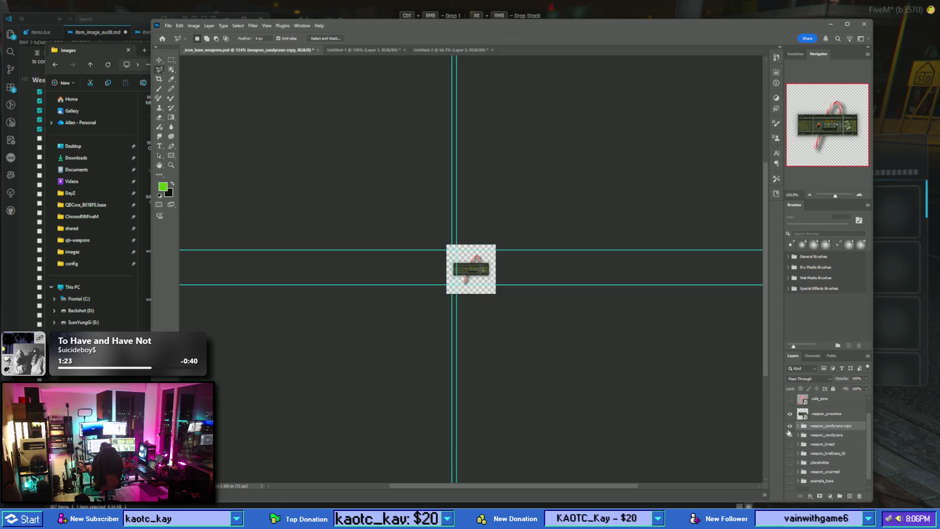
double_click(835, 426)
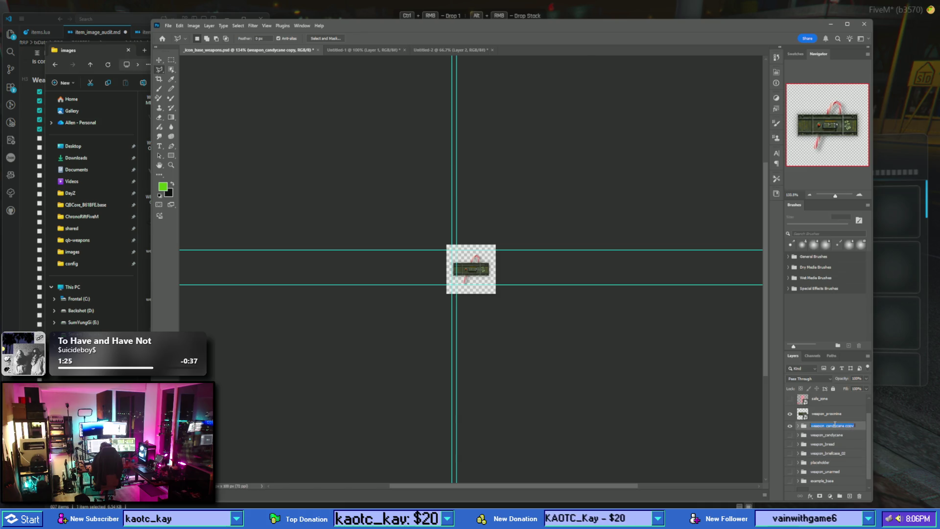
double_click(836, 415)
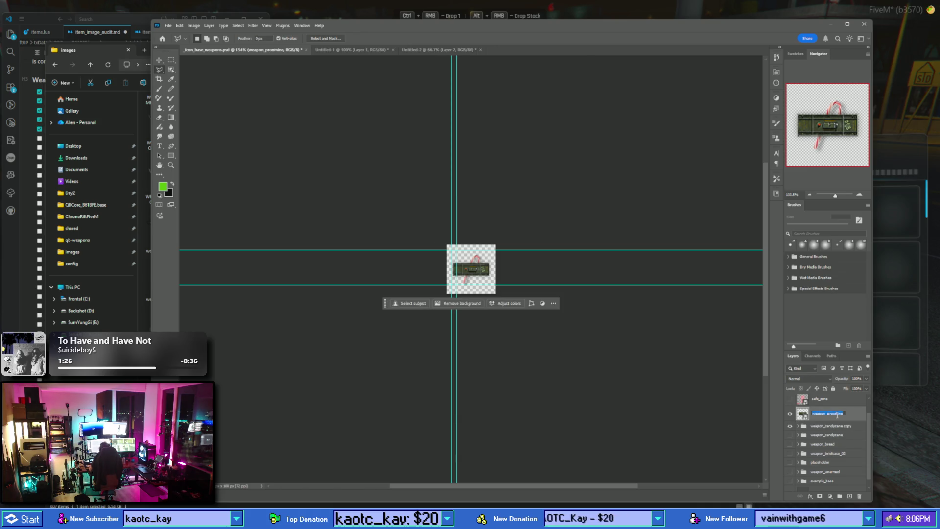
left_click(828, 426)
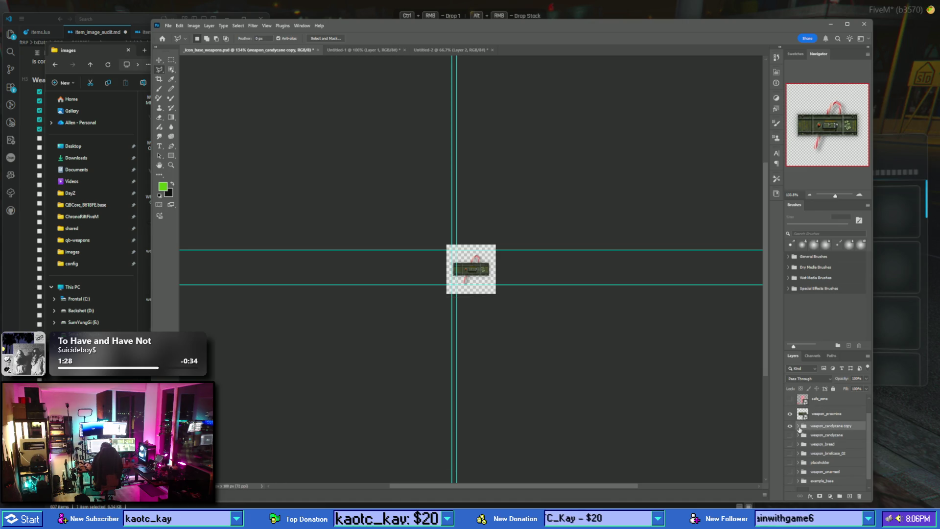
left_click(799, 426)
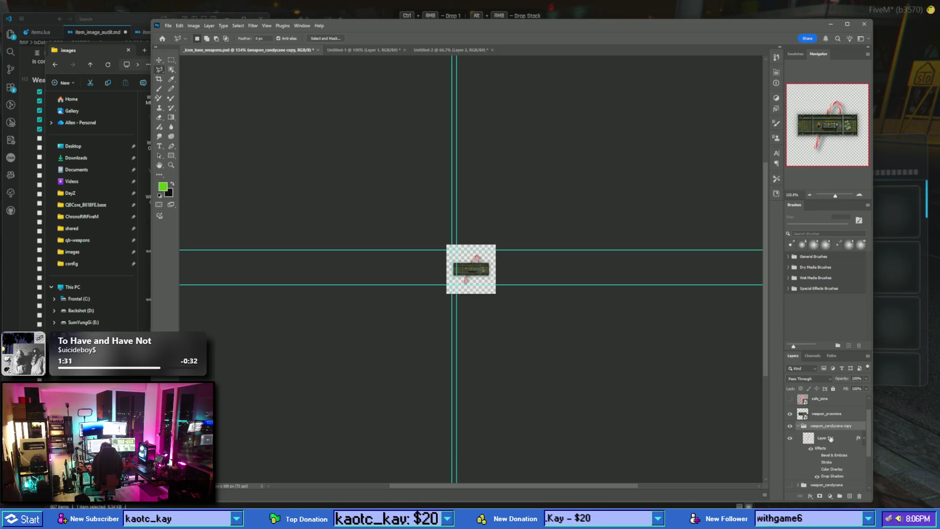
left_click(850, 496)
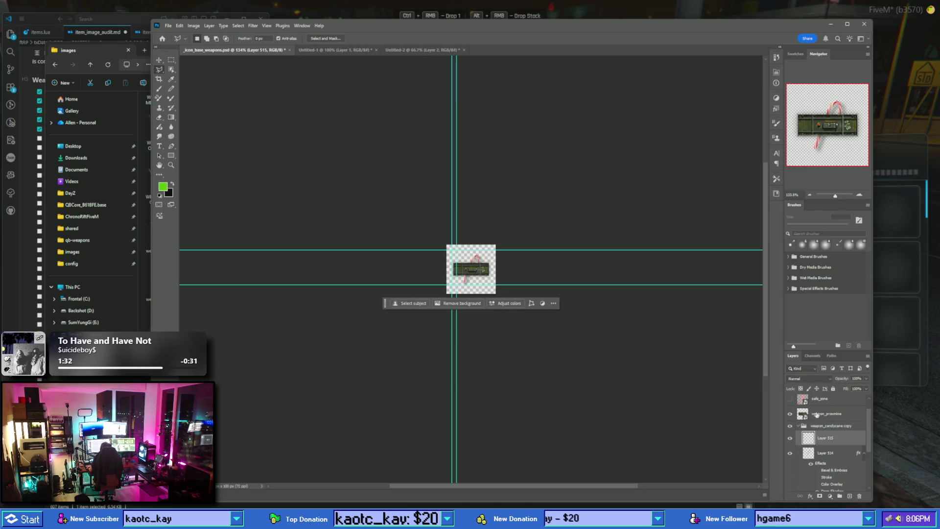
left_click_drag(817, 415, 832, 431)
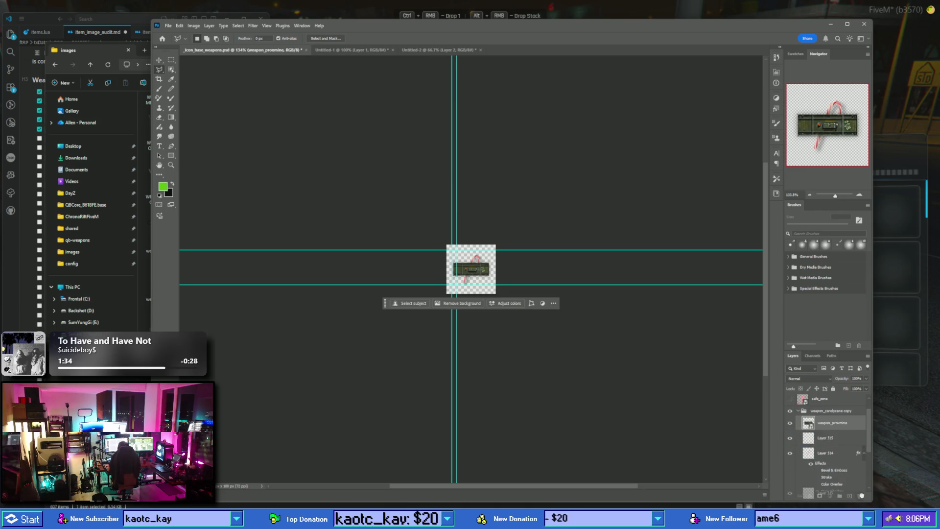
left_click_drag(862, 496, 860, 496)
- Transfer Layer 514's effects onto the mine, delete Layer 514, and rename the group weapon_proxmine
left_click_drag(855, 423, 855, 424)
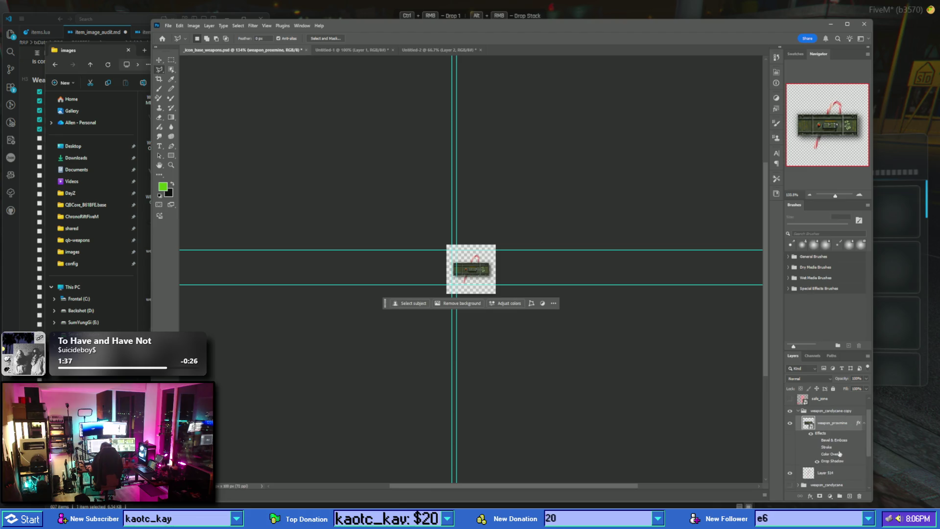
left_click_drag(846, 475, 859, 496)
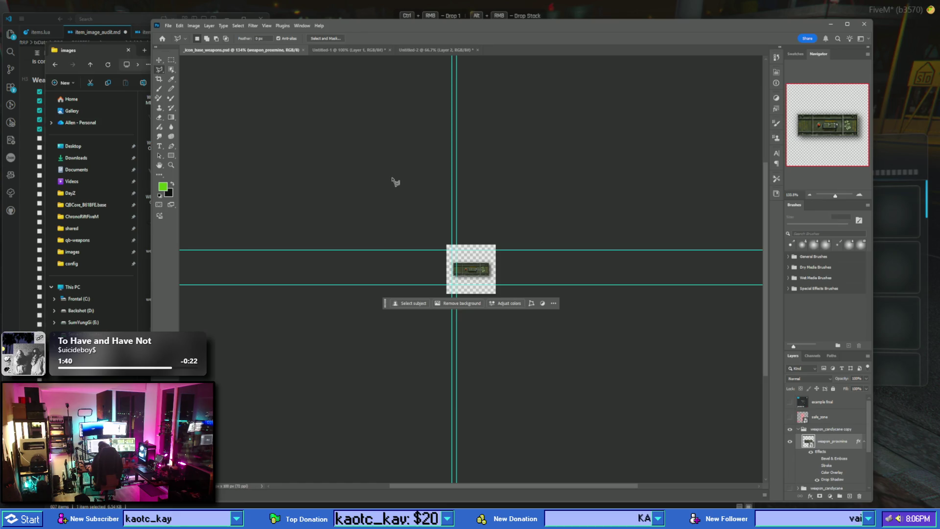
left_click(834, 430)
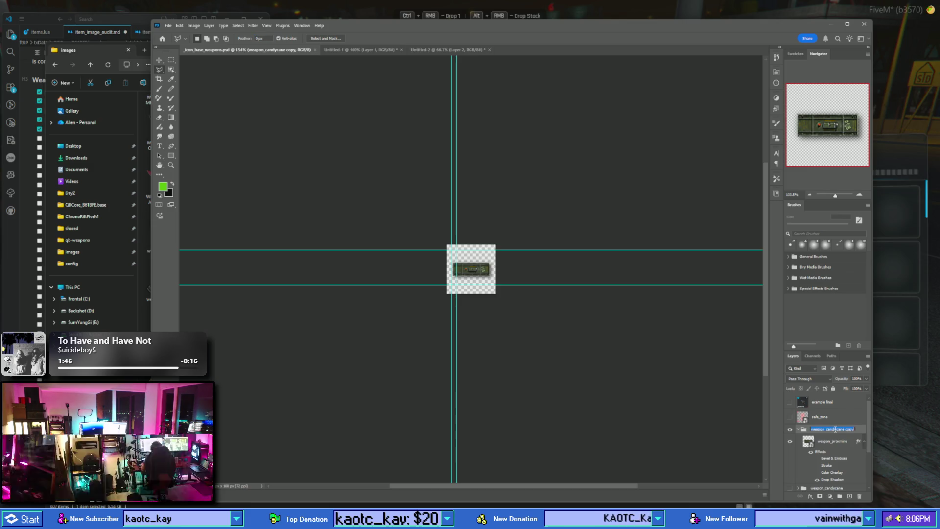
double_click(836, 429)
type("on_pr")
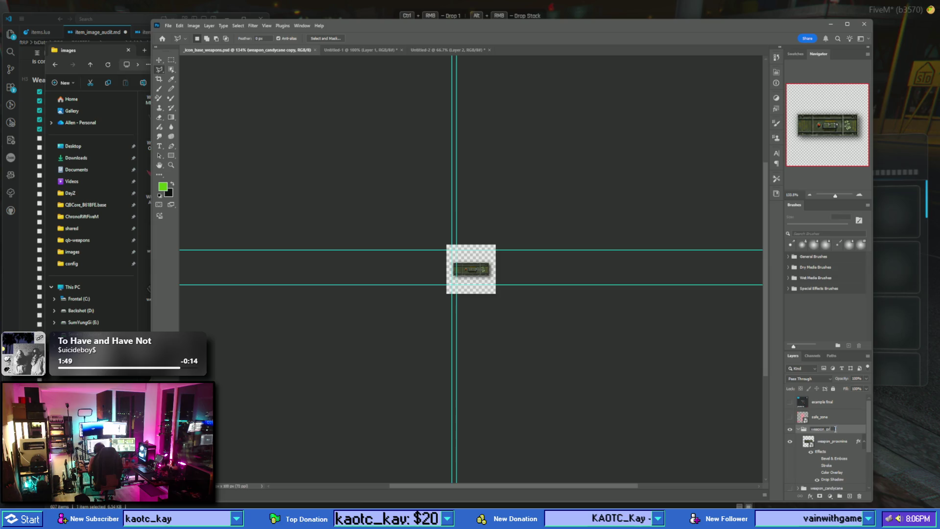
type("oxmine")
key("Return")
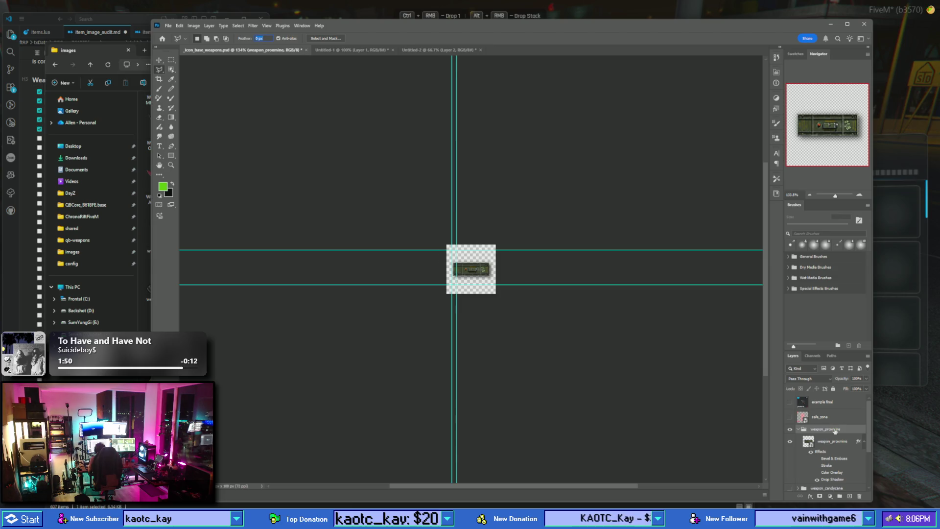
- Quick Export the weapon_proxmine group as weapon_proxmine.png, overwriting the existing file in the images folder
right_click(835, 430)
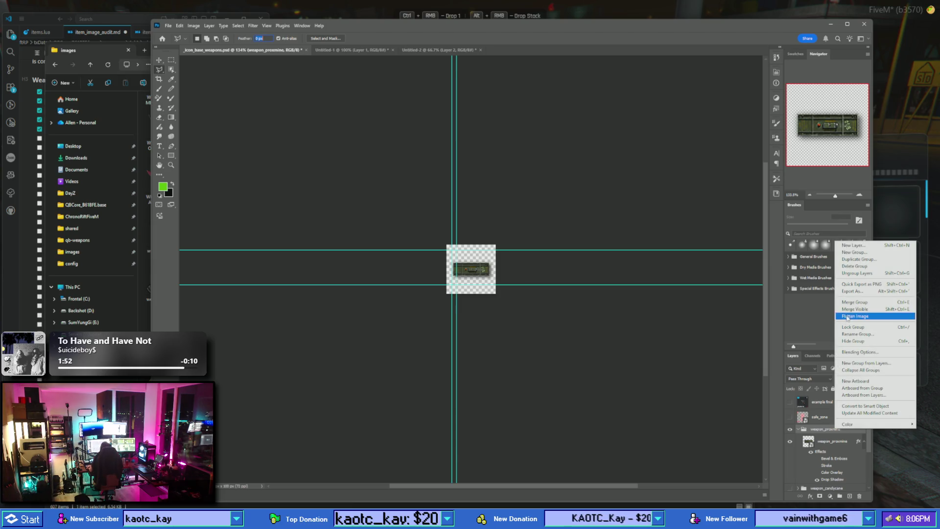
left_click(862, 285)
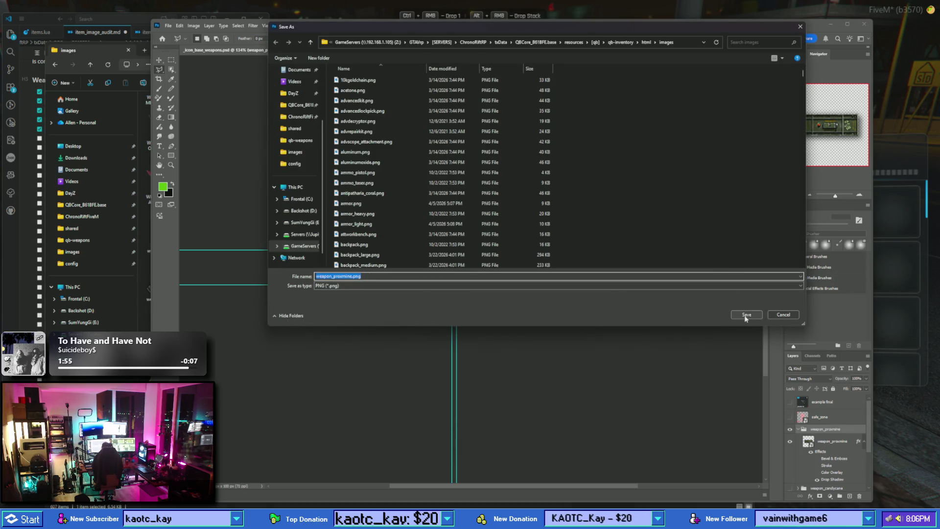
left_click(745, 314)
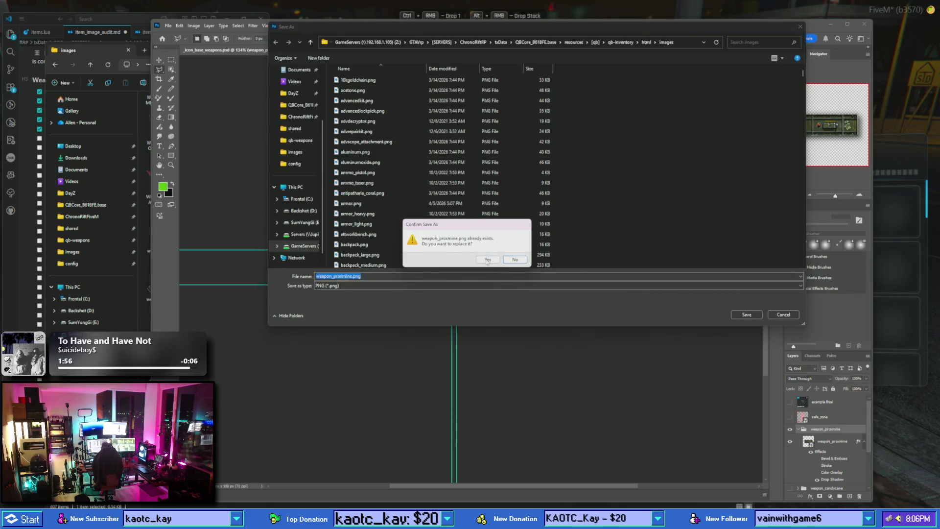
left_click(511, 265)
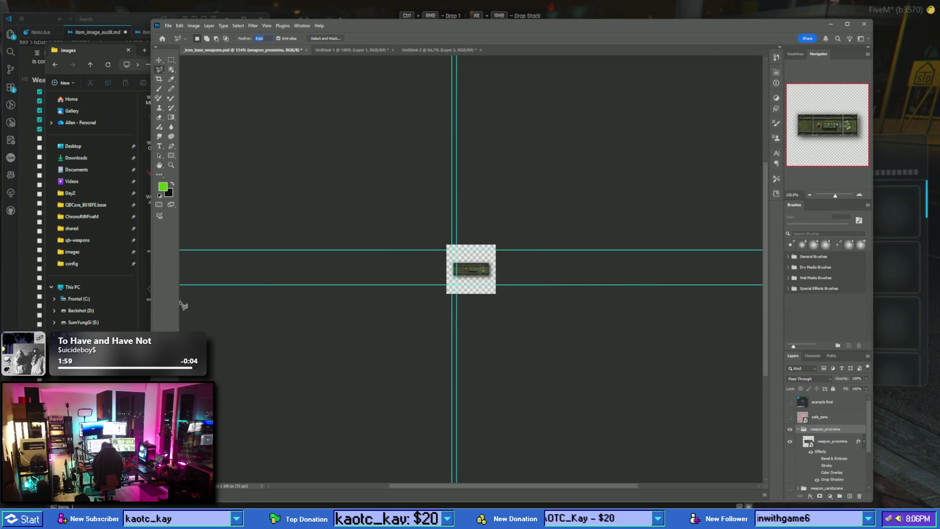
left_click(23, 255)
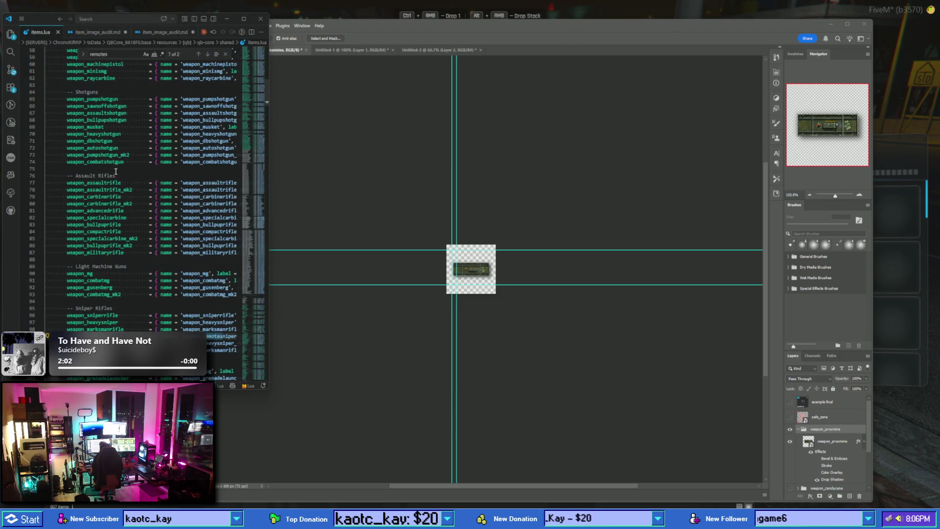
- Change the proximity mine entry's image on line 120 to weapon_proxmine.png
double_click(118, 175)
key("ctrl+f")
type("proxmine")
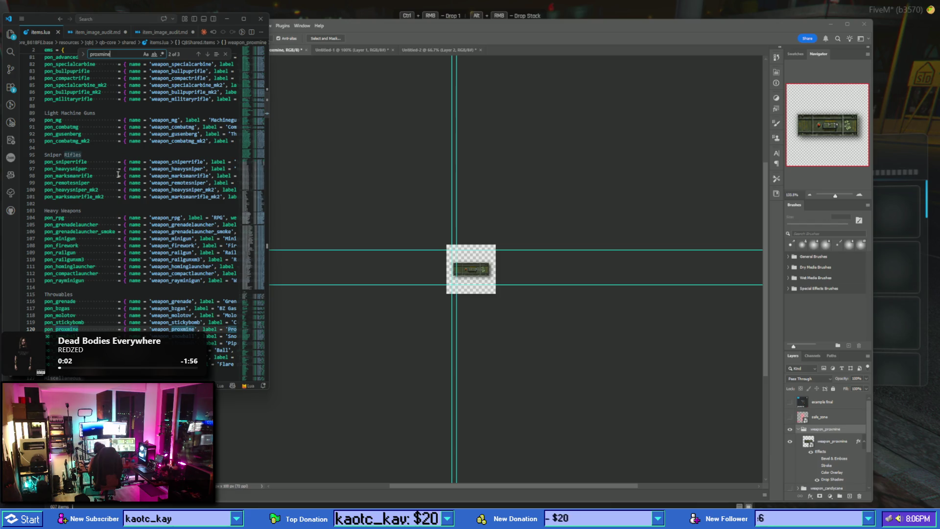
scroll(86, 255, "right", 5)
scroll(170, 317, "right", 5)
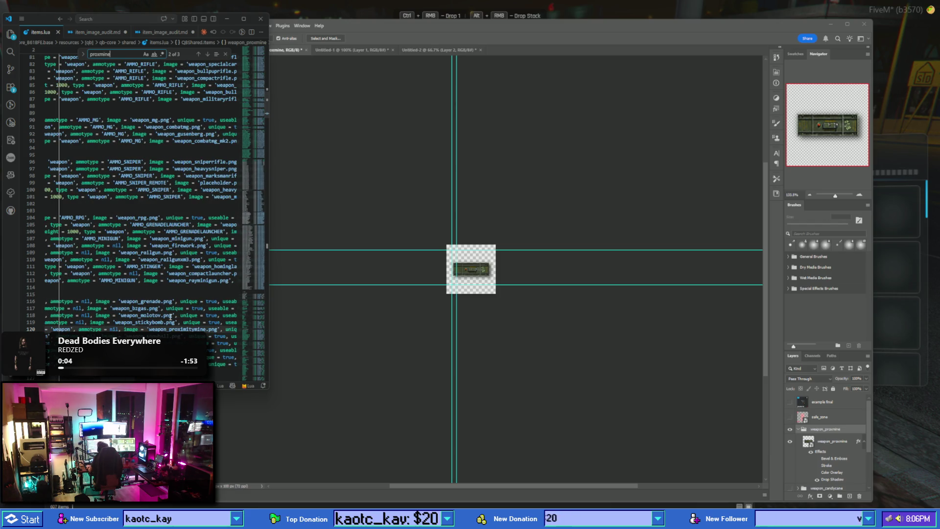
left_click(187, 329)
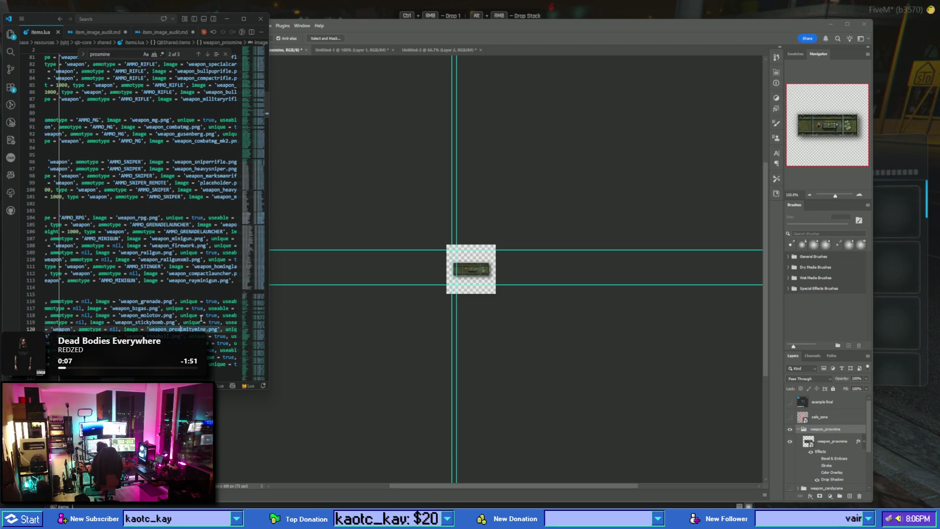
key("Delete")
key("Delete")
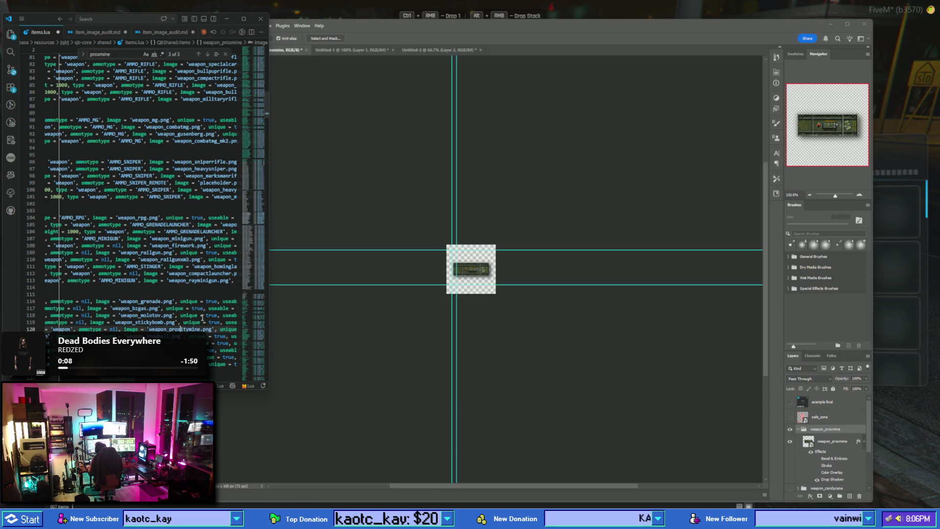
key("Delete")
key("Delete")
key("Delete")
scroll(202, 317, "left", 5)
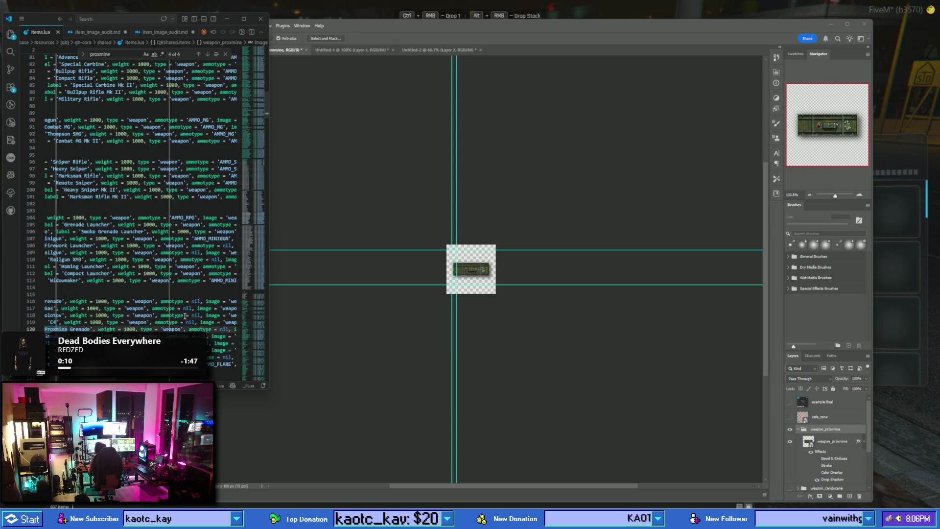
scroll(185, 318, "left", 5)
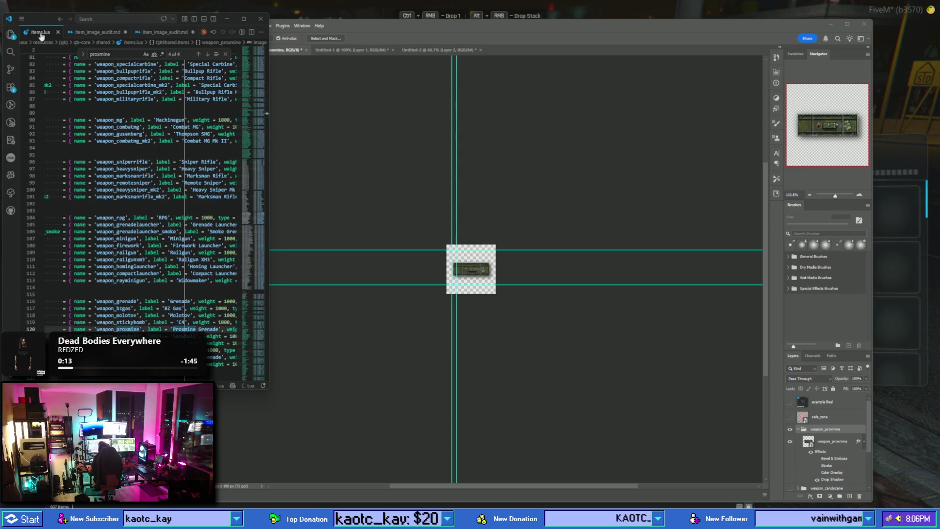
- Tick off Proxmine Grenade in item_image_audit.md and select the weapon_smokegrenade name
left_click(96, 31)
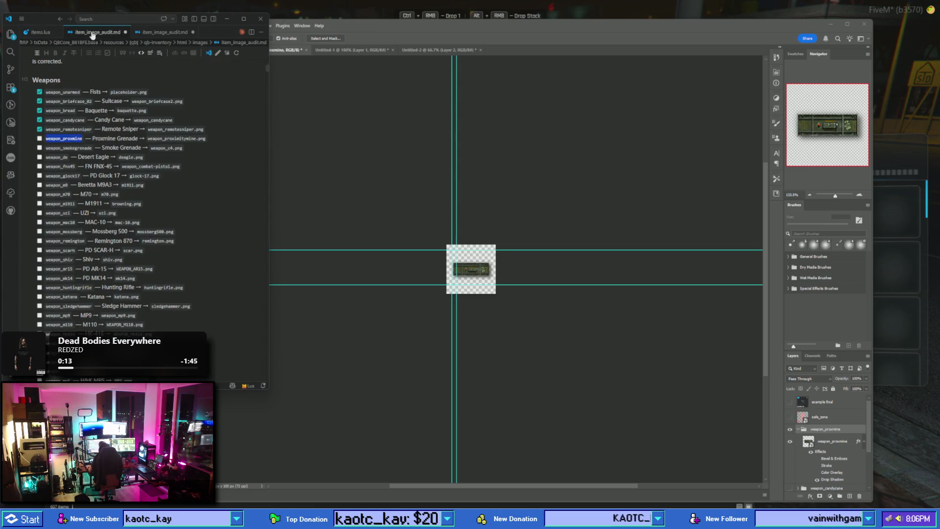
left_click(40, 138)
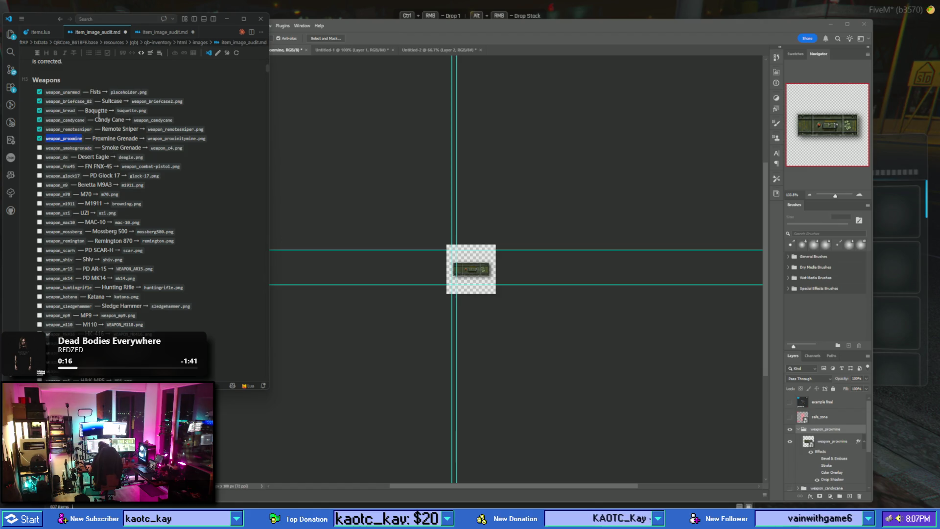
left_click(45, 33)
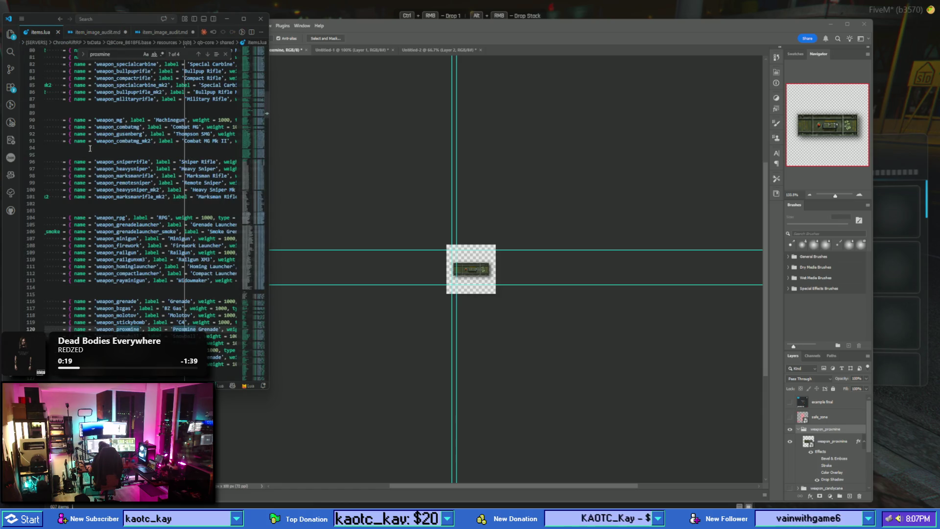
left_click(95, 32)
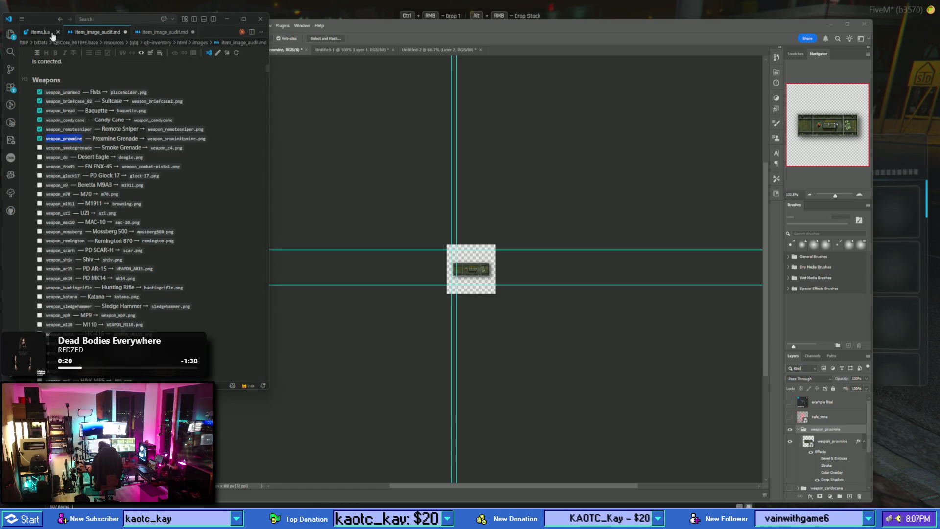
double_click(71, 148)
key("ctrl+c")
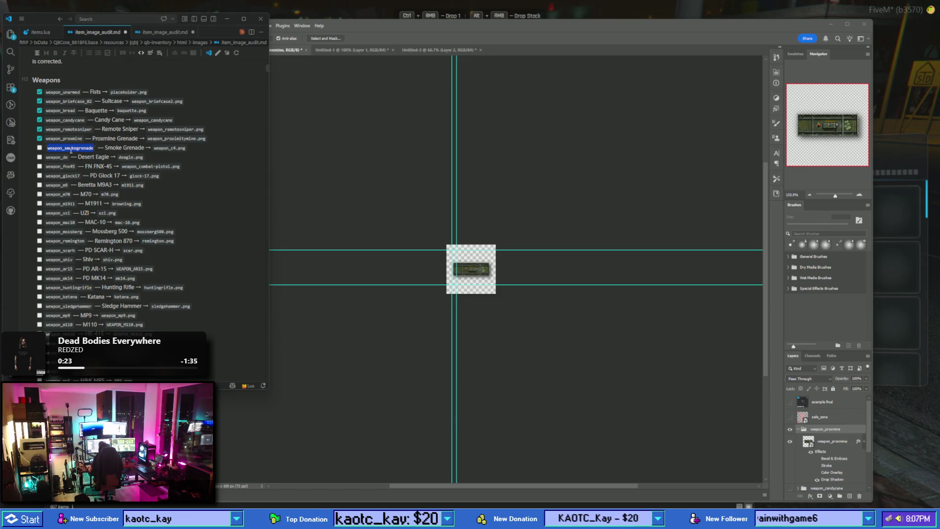
- Find weapon_smokegrenade in items.lua and paste weapon_smokegrenade.png as its image
left_click(40, 32)
key("ctrl+f")
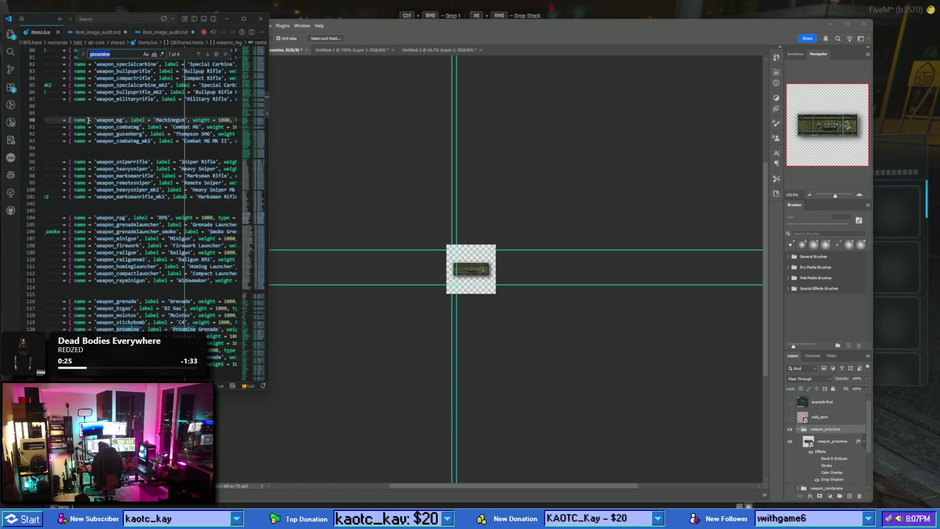
key("ctrl+v")
scroll(180, 150, "right", 2)
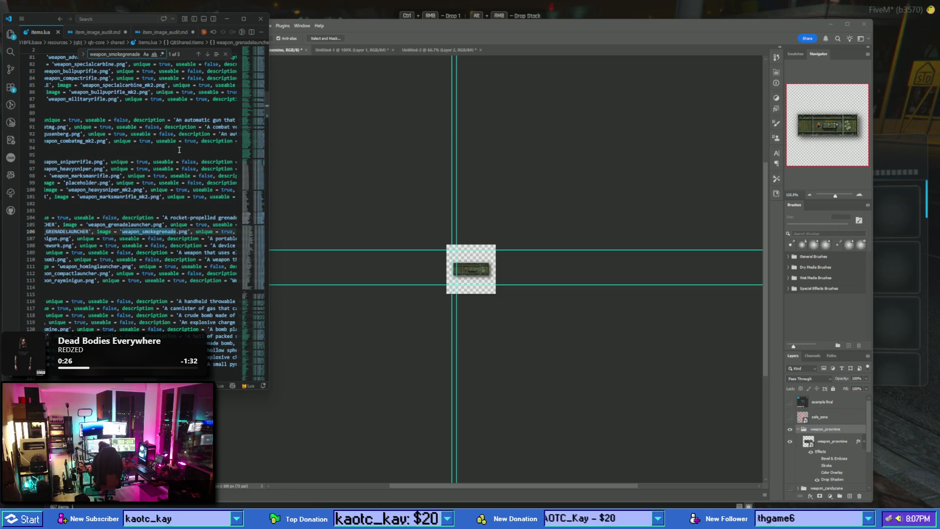
scroll(143, 236, "left", 3)
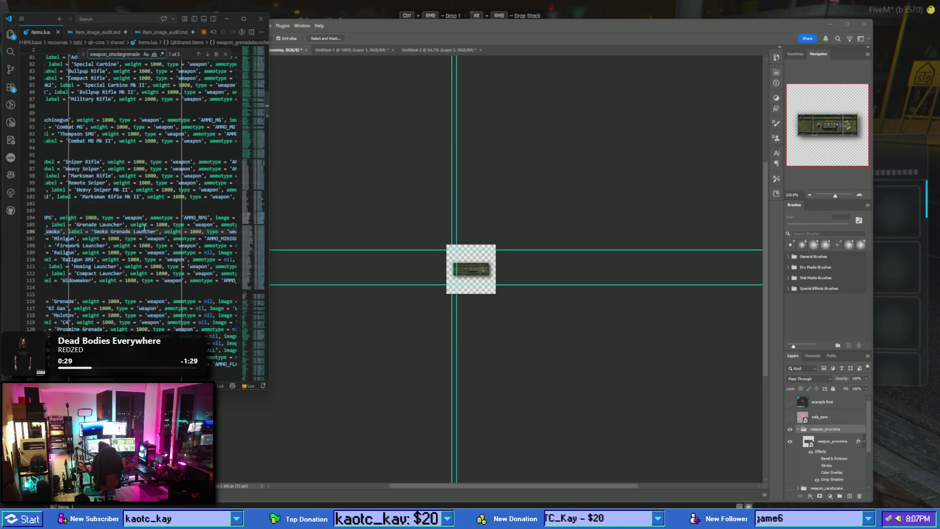
scroll(144, 227, "right", 3)
scroll(145, 226, "left", 3)
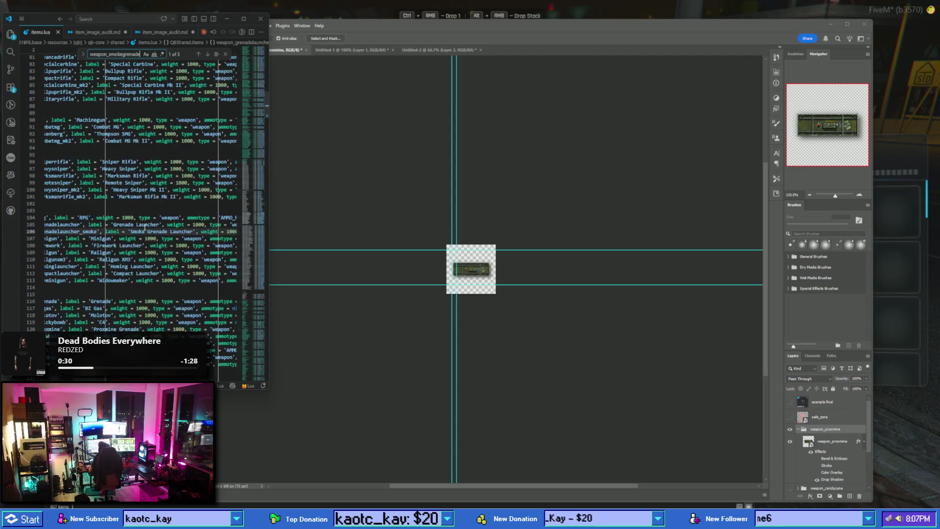
scroll(145, 227, "right", 3)
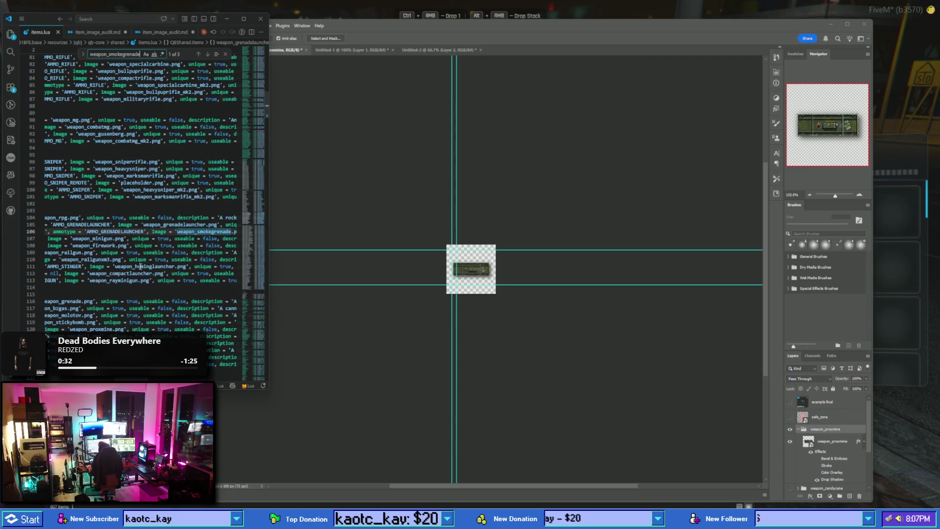
scroll(145, 227, "right", 3)
key("ctrl+v")
scroll(128, 322, "left", 3)
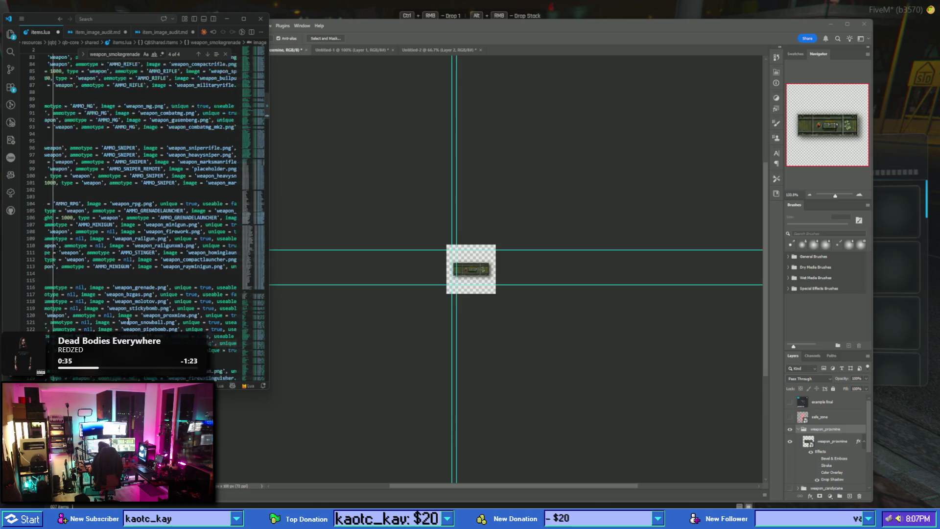
scroll(129, 322, "left", 3)
scroll(128, 322, "left", 3)
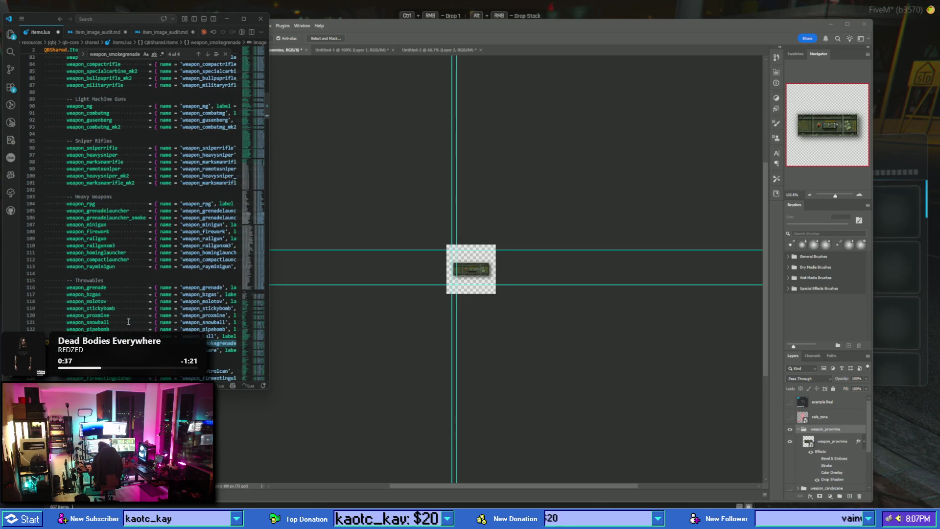
scroll(129, 322, "right", 3)
key("alt+Tab")
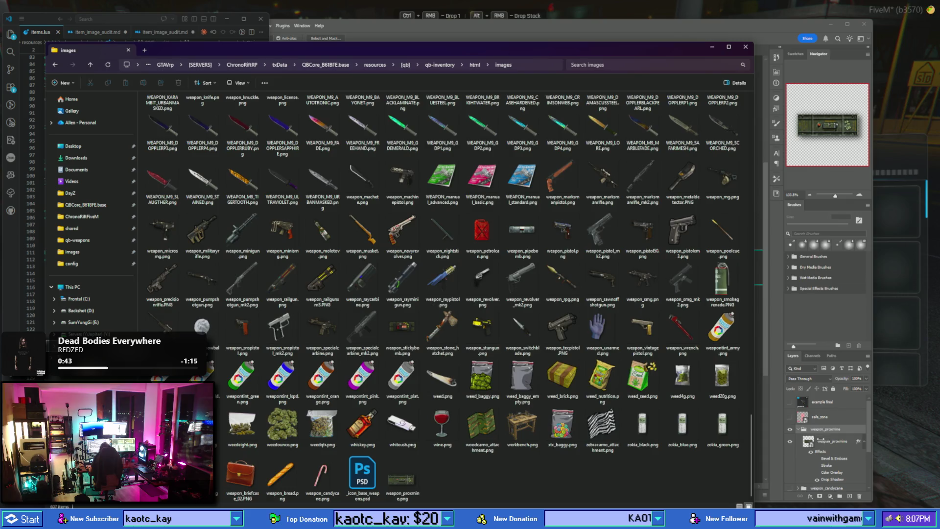
- Duplicate the weapon_proxmine group as weapon_smokegrenade and hide the original
left_click(813, 431)
left_click(799, 429)
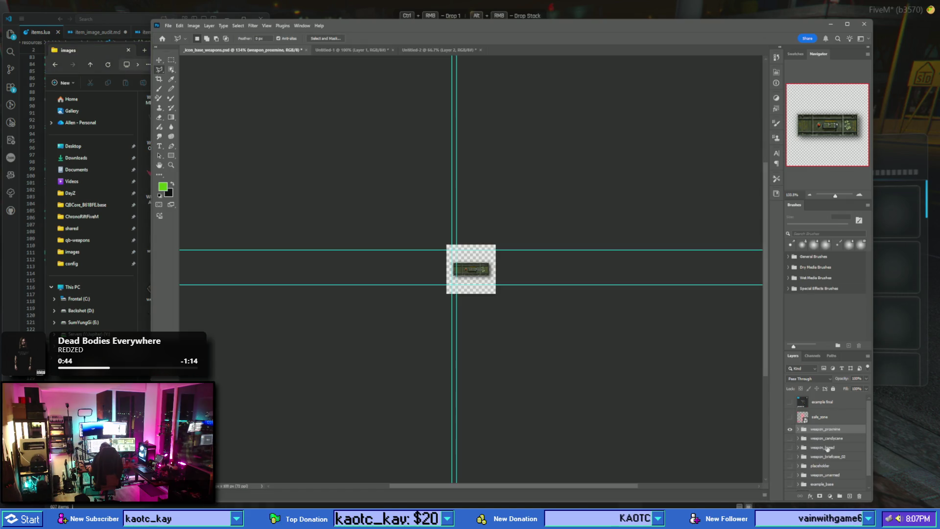
left_click(850, 497)
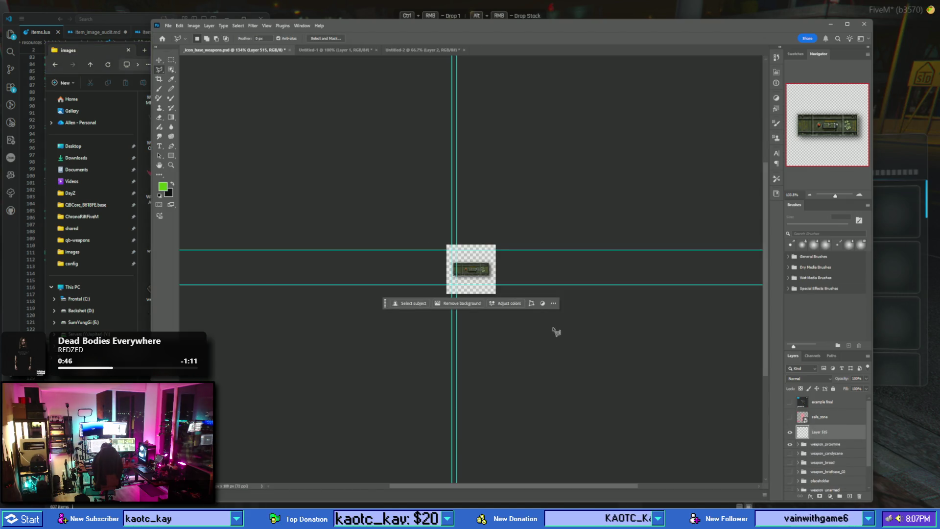
key("ctrl+z")
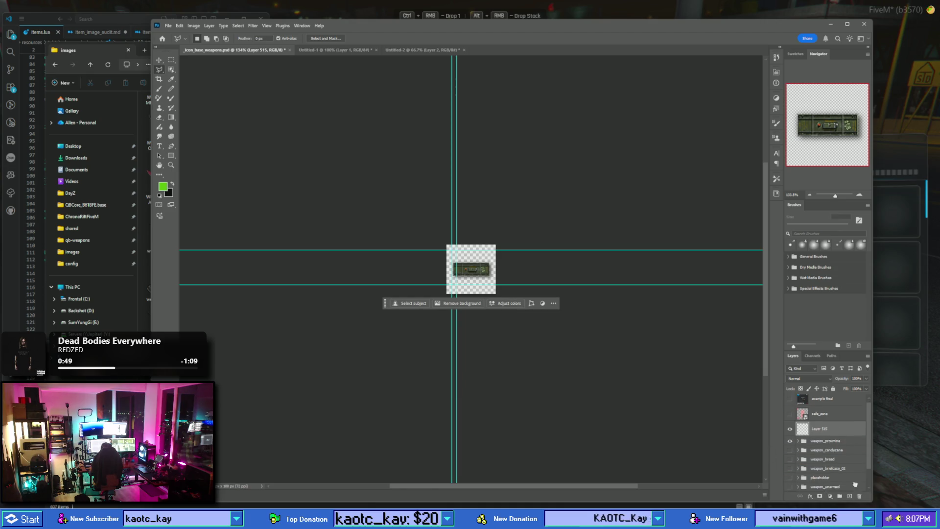
left_click_drag(841, 446, 850, 497)
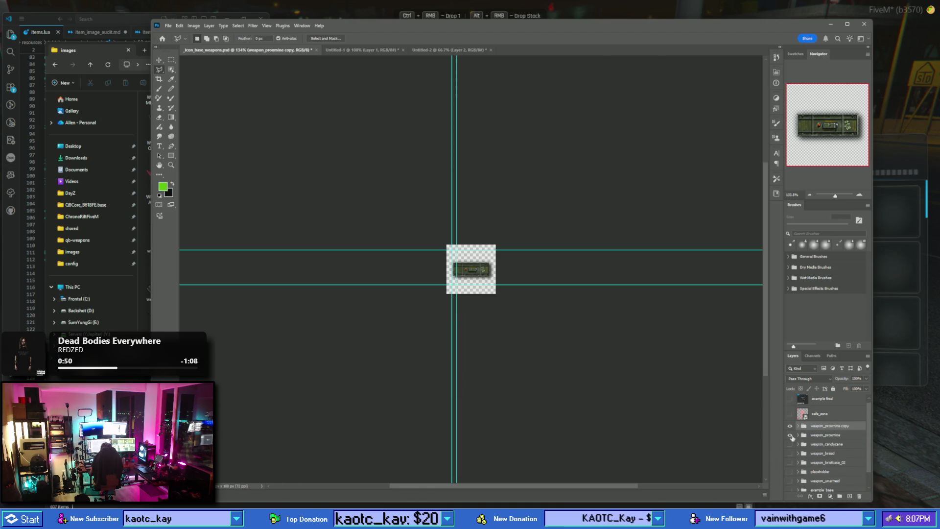
left_click(790, 435)
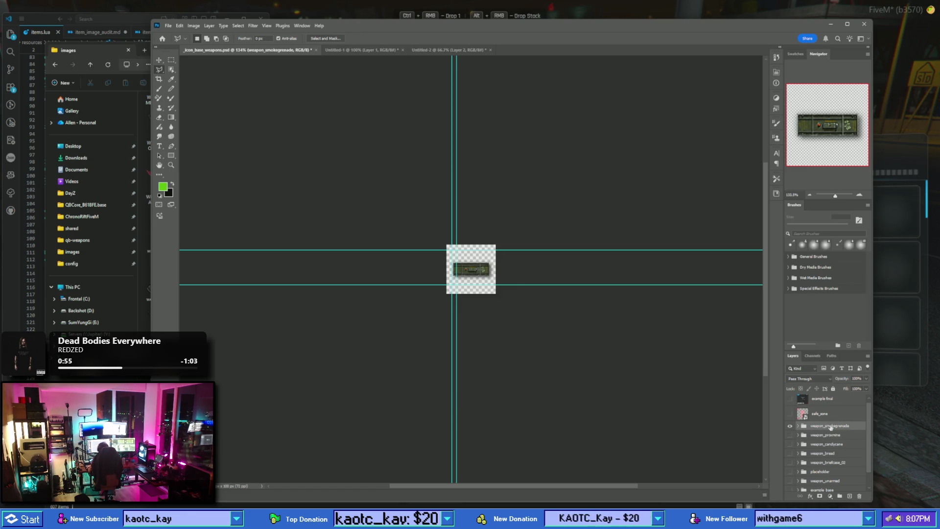
- Move the proxmine layer effects onto a new empty layer and hide the old proxmine image
left_click(798, 427)
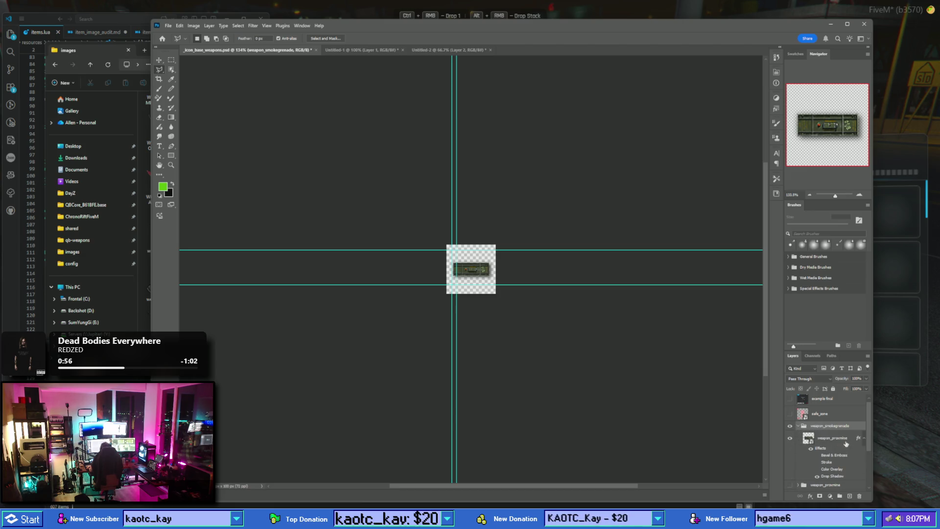
left_click(849, 497)
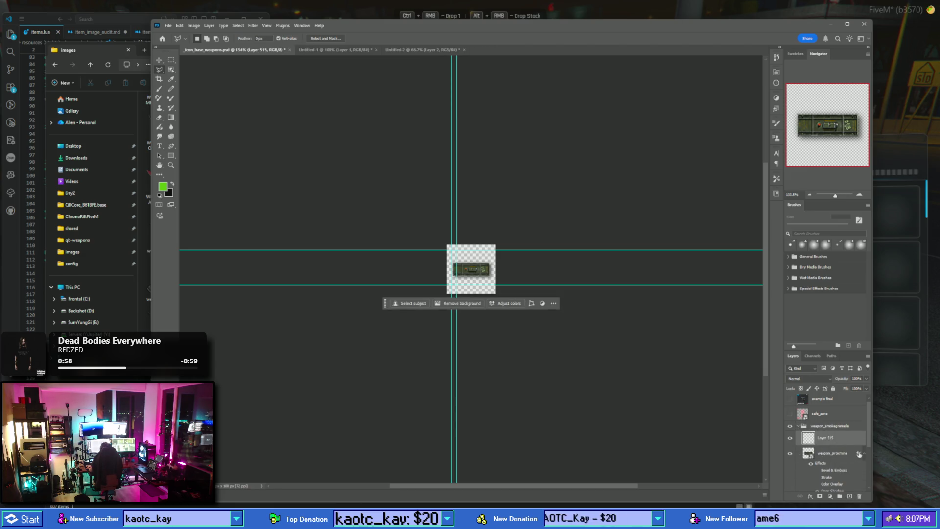
left_click_drag(860, 454, 838, 439)
left_click(790, 488)
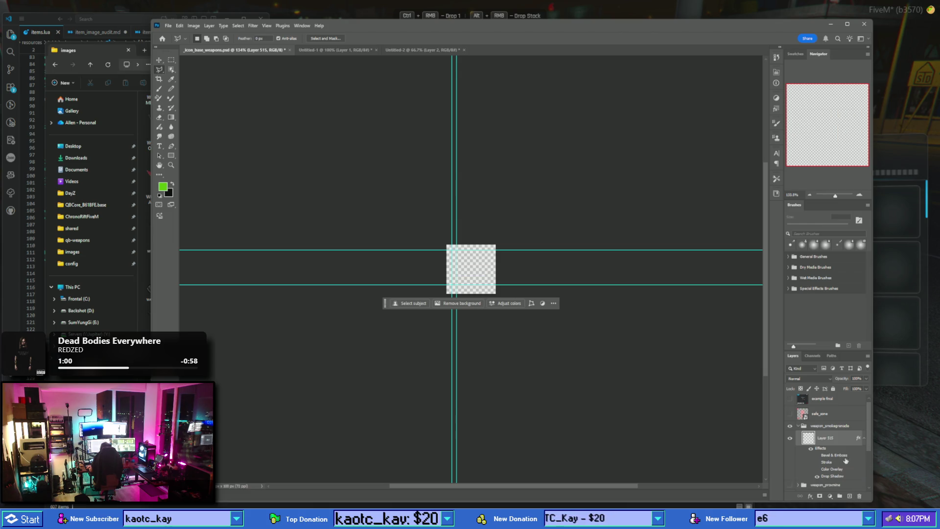
scroll(827, 441, "down", 1)
- Place the smoke grenade image onto the square canvas and commit it
left_click_drag(643, 328, 765, 336)
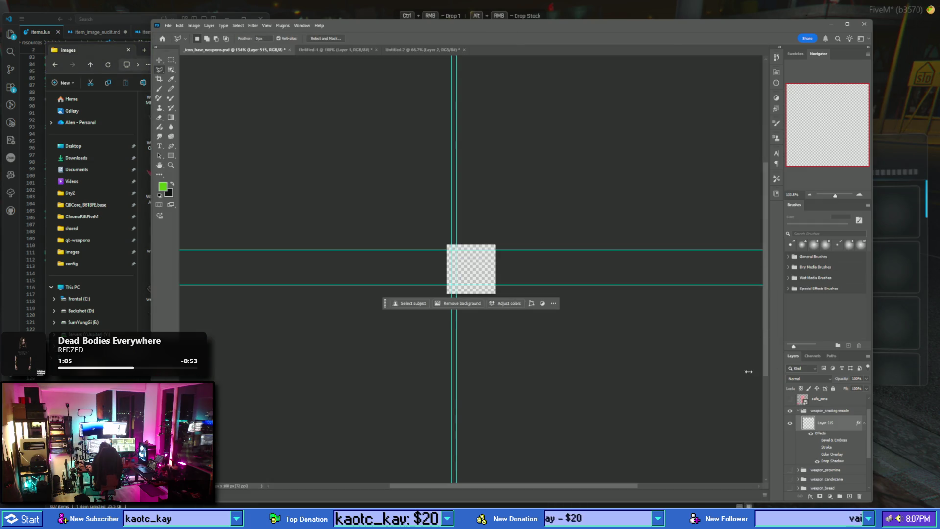
left_click_drag(749, 372, 832, 423)
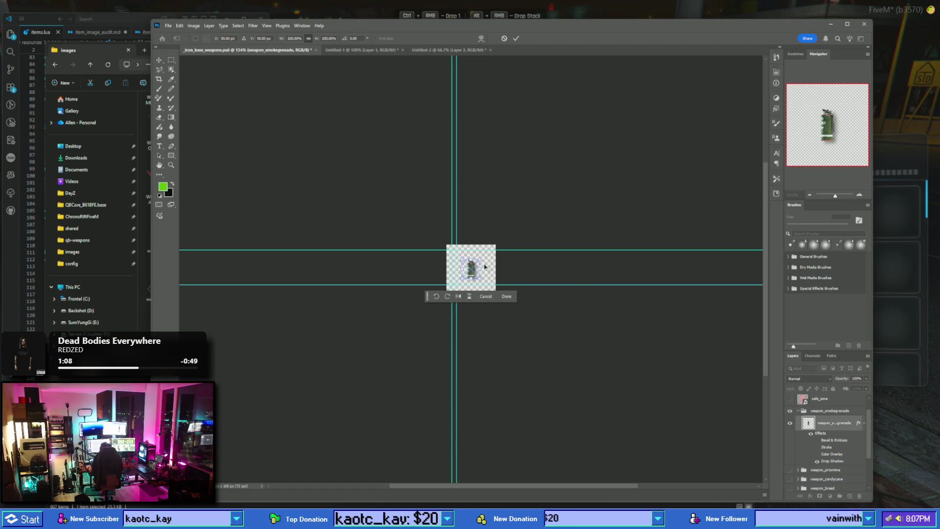
scroll(485, 267, "up", 5)
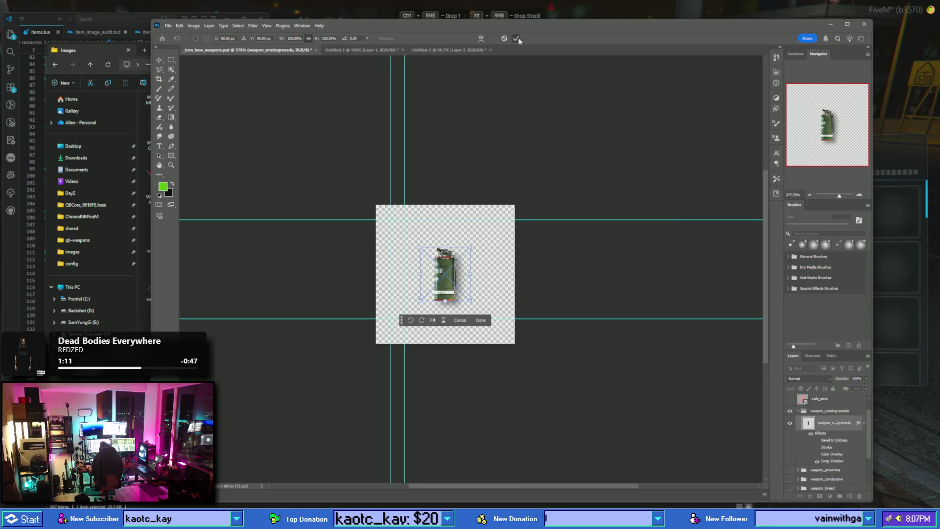
key("Return")
scroll(594, 218, "down", 1)
scroll(594, 218, "down", 3)
scroll(596, 230, "down", 2)
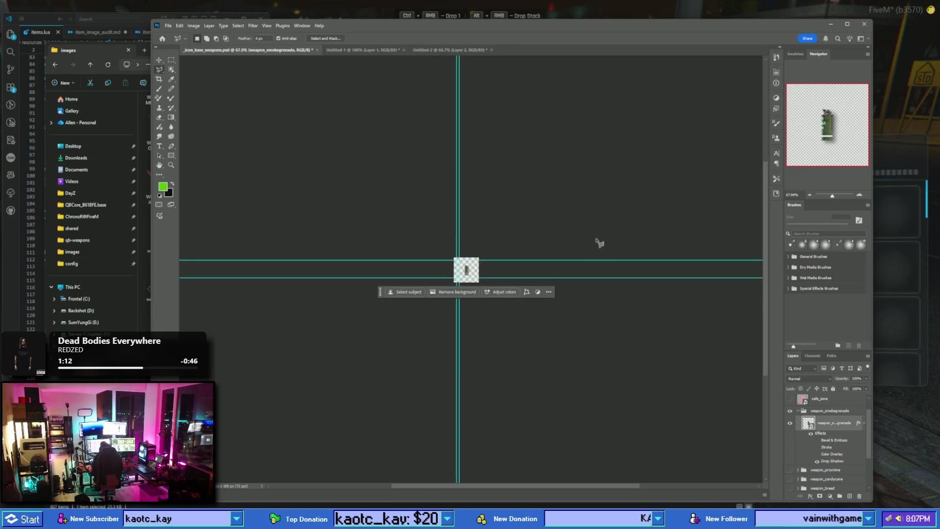
scroll(599, 241, "up", 2)
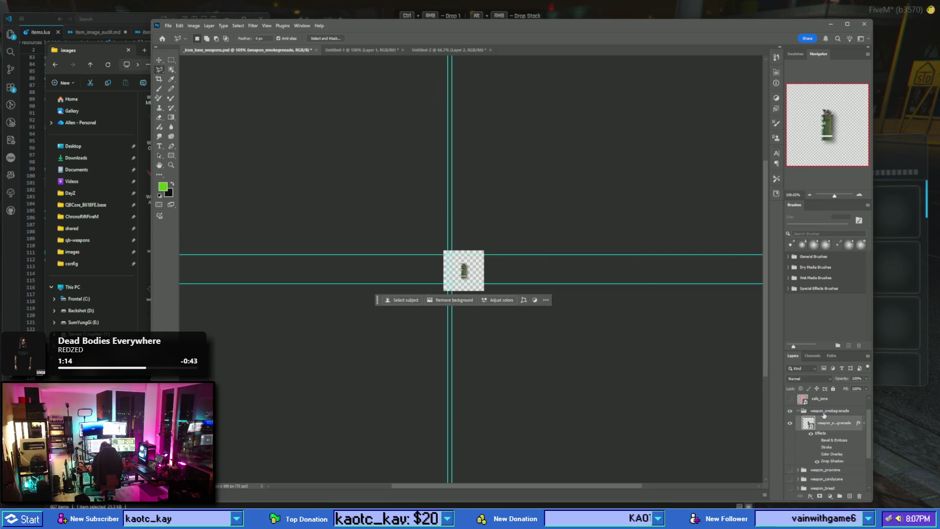
- Quick Export the group as weapon_smokegrenade.png, replacing the existing file
right_click(824, 415)
left_click(862, 269)
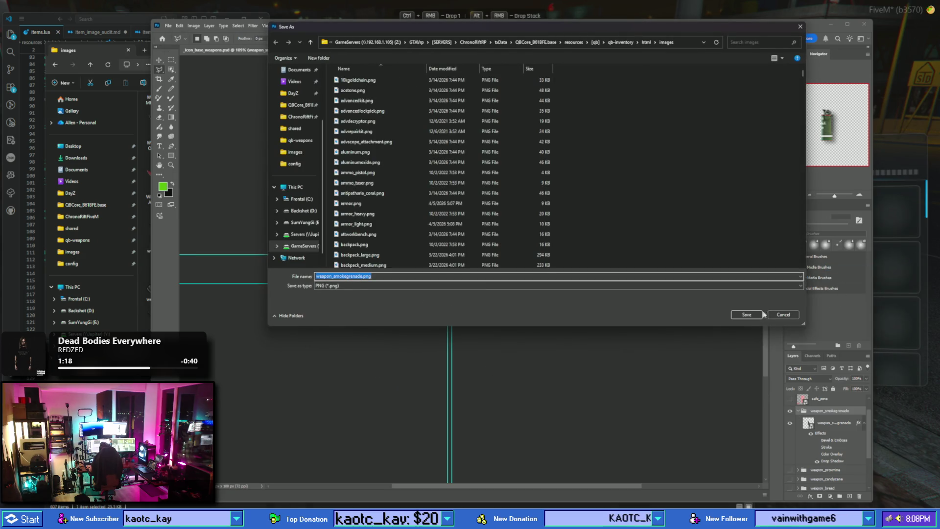
left_click(746, 315)
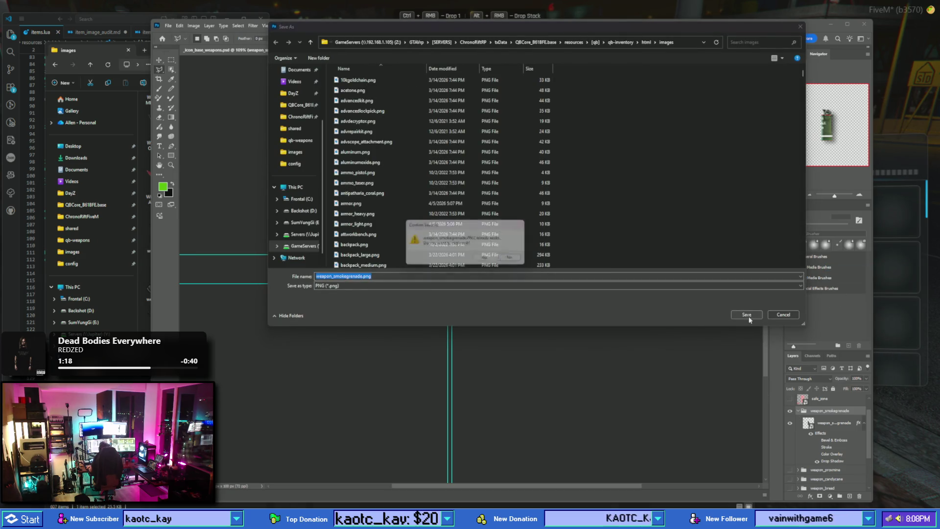
left_click(487, 260)
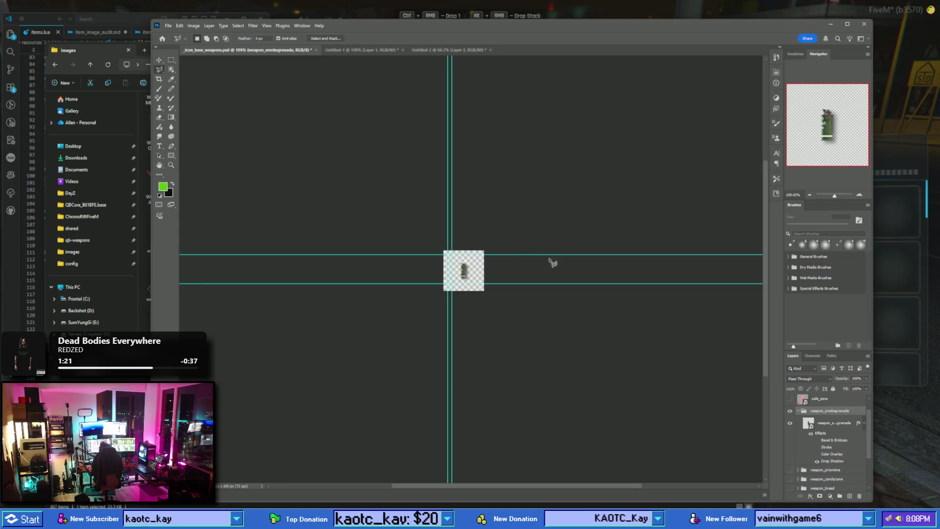
left_click(13, 253)
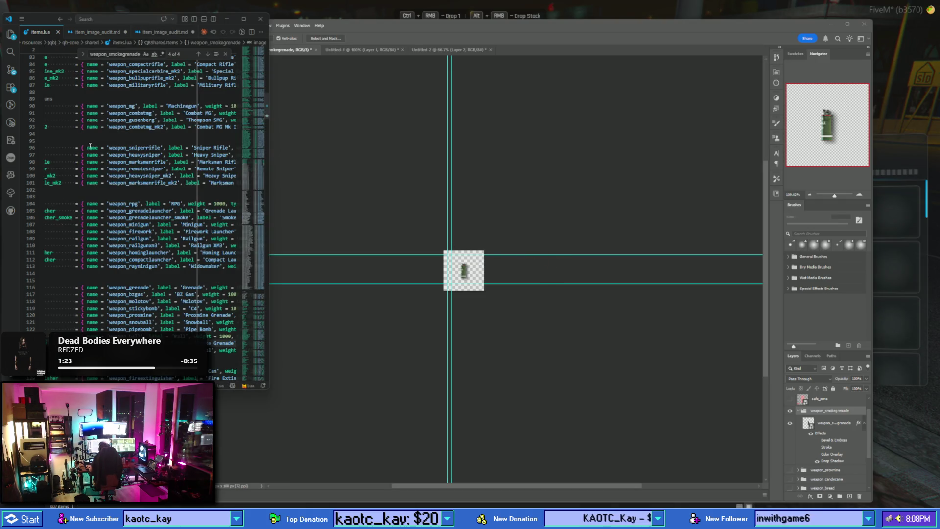
- View item_image_audit.md, then bring the qb-inventory images folder forward from the taskbar
left_click(97, 32)
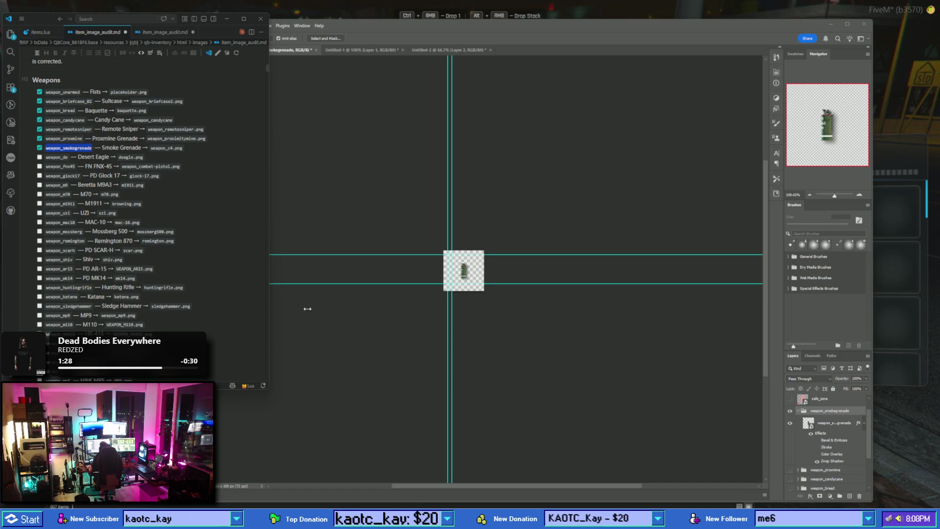
mouse_move(397, 519)
left_click(446, 468)
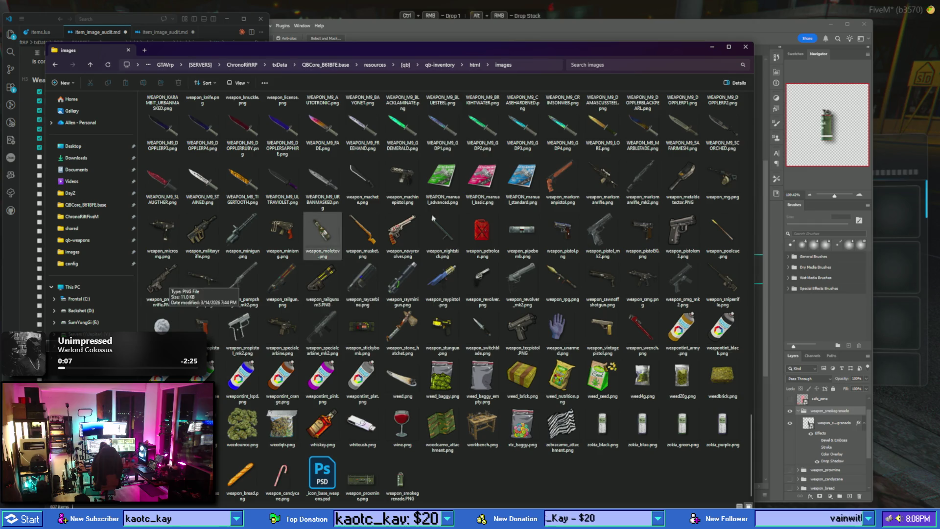
- Run /giveitem in the game chat to give the character a Desert Eagle
left_click(900, 147)
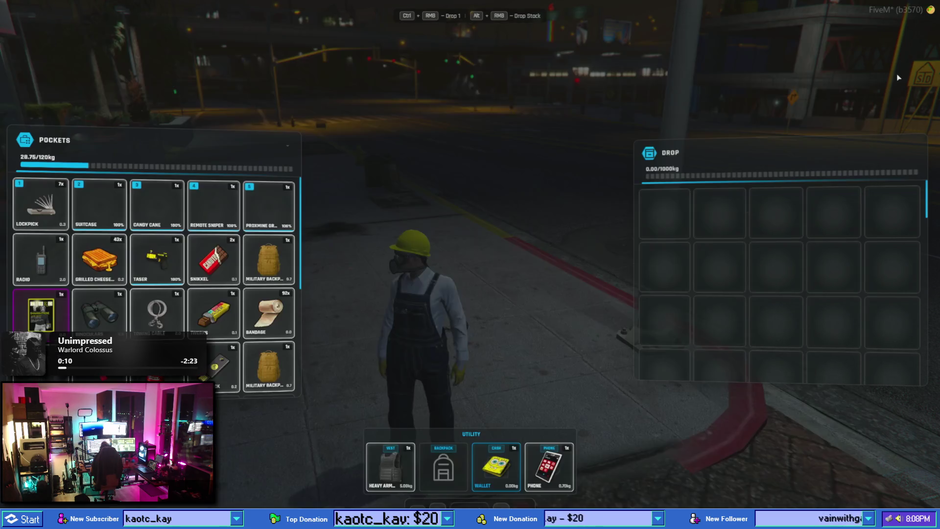
key("Escape")
type("t/")
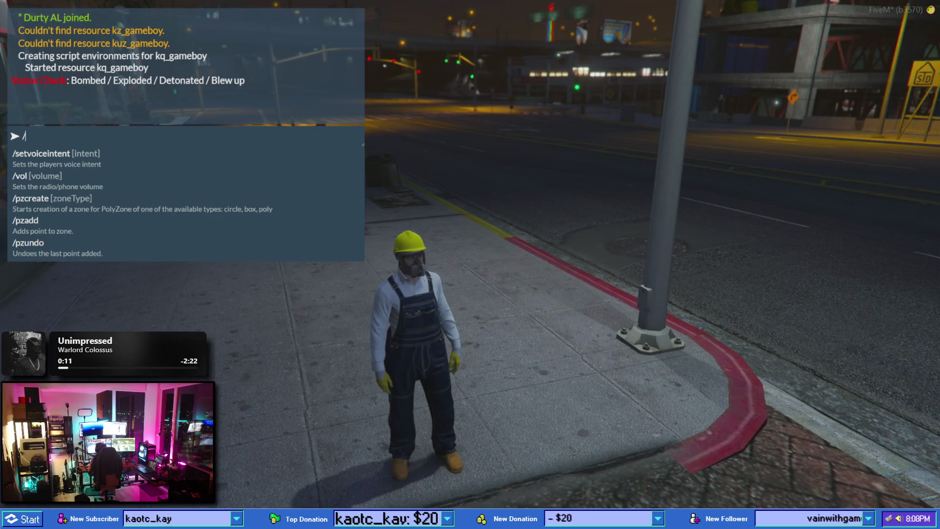
type("giv")
type("eitem 1 weapon_proxmine 1")
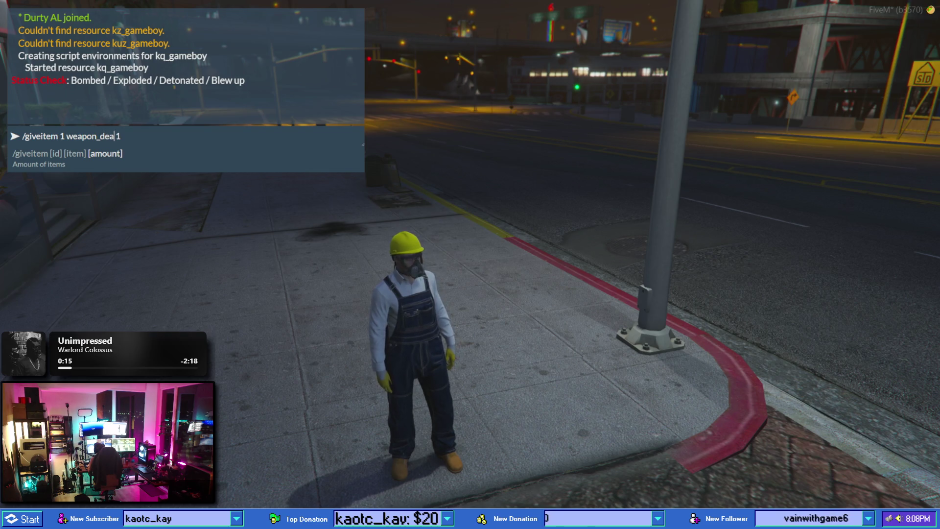
key("Return")
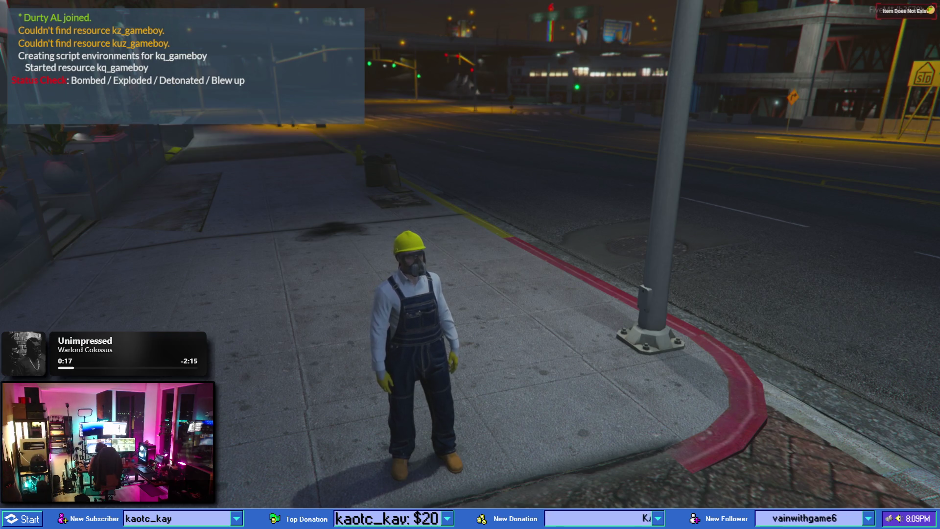
key("t")
key("Up")
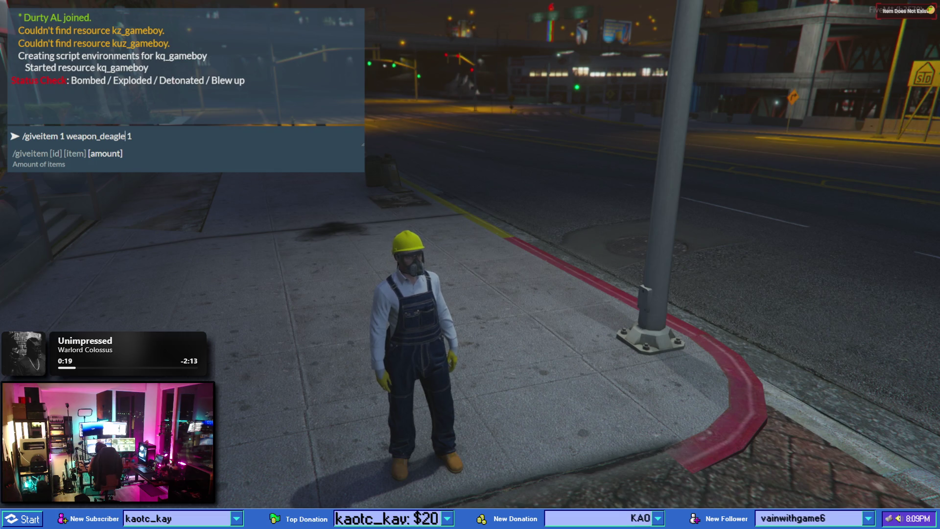
key("Return")
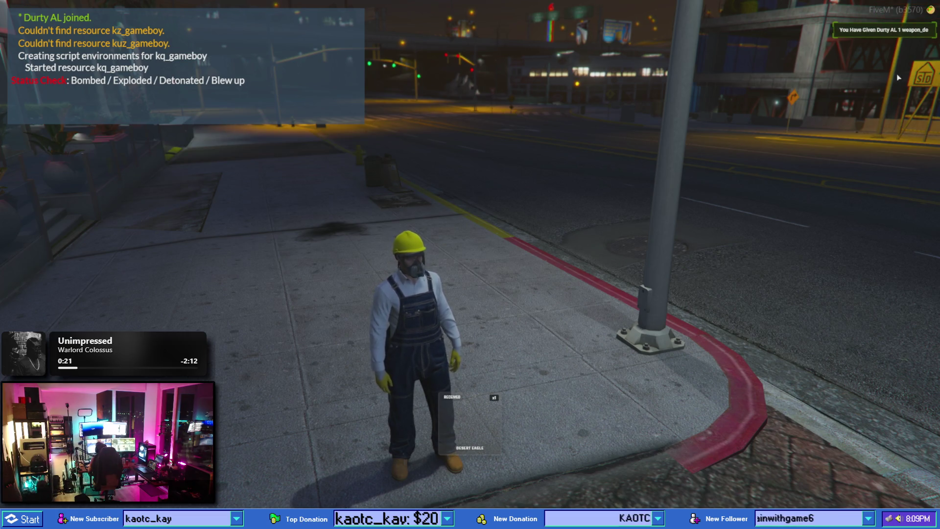
- Use the Desert Eagle from the inventory pockets to equip it
key("Tab")
scroll(254, 276, "down", 2)
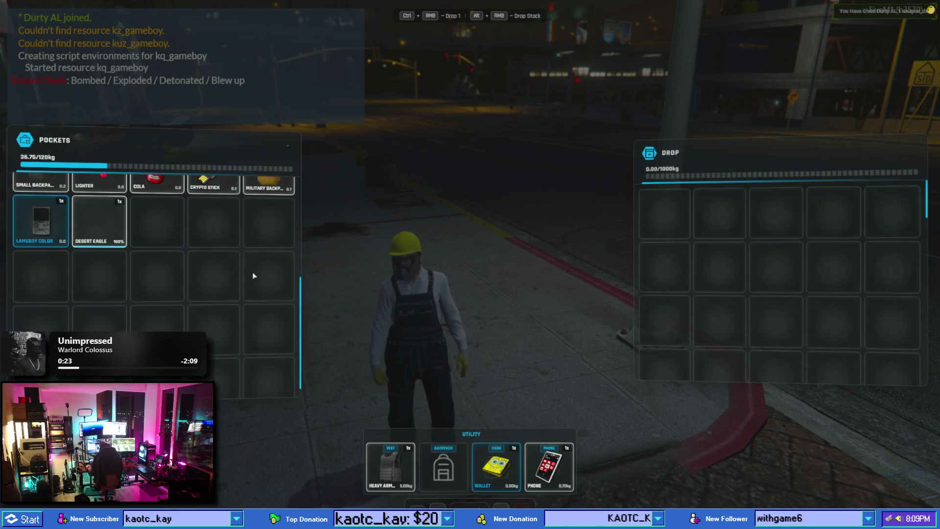
scroll(254, 276, "up", 1)
right_click(100, 274)
mouse_move(99, 274)
left_mouse_down()
mouse_move(204, 265)
mouse_move(123, 216)
left_mouse_up()
right_click(123, 164)
left_click(142, 172)
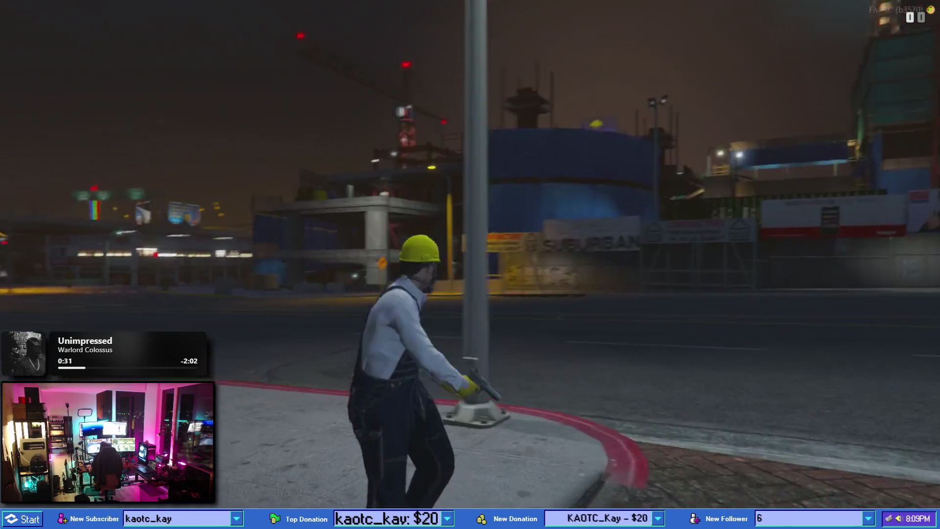
- Aim the Desert Eagle around the street in third- and first-person views to check the model
right_click(470, 265)
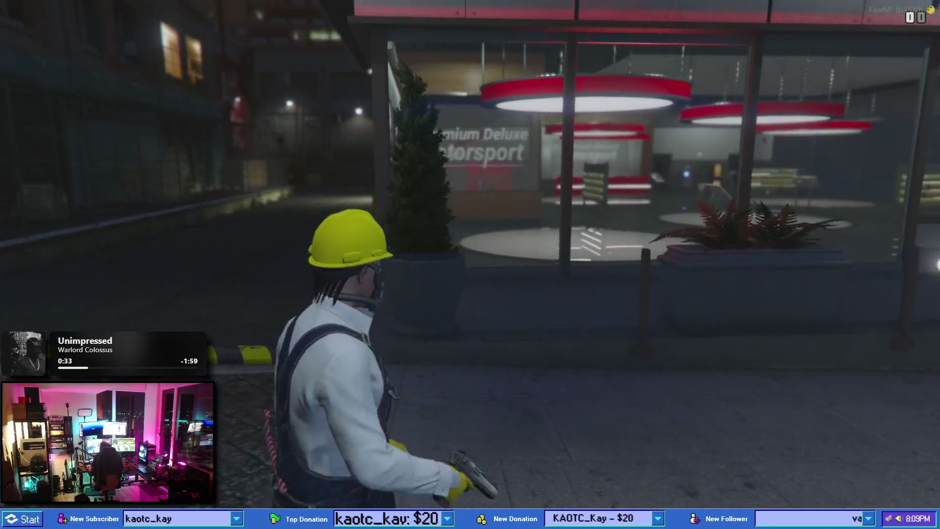
right_click(471, 264)
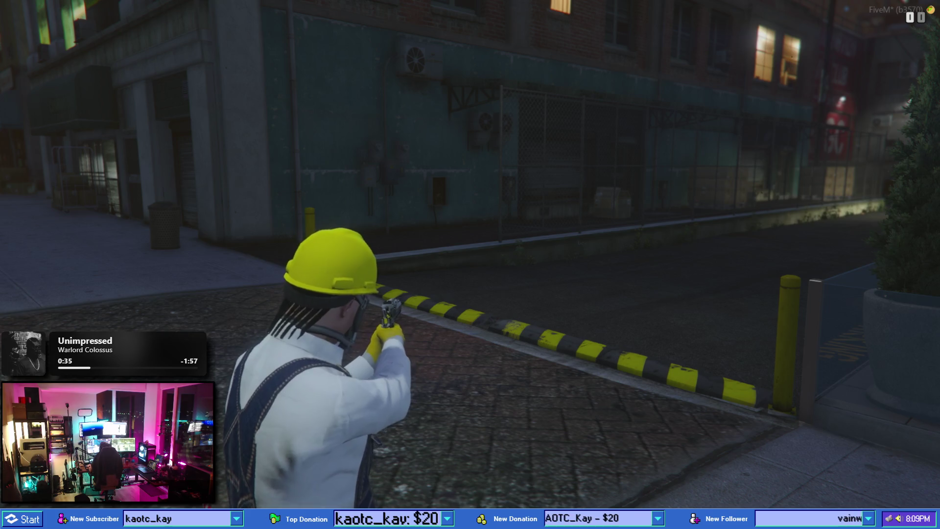
key("v")
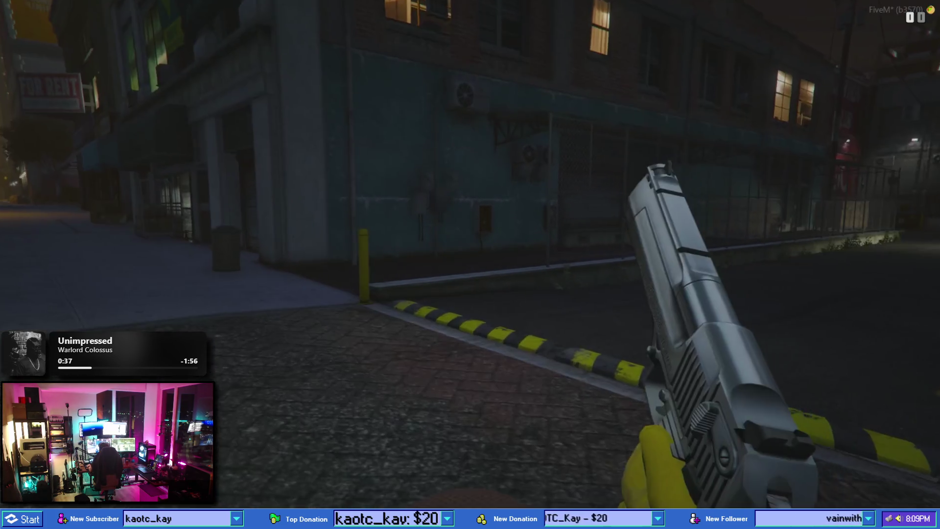
right_click(470, 264)
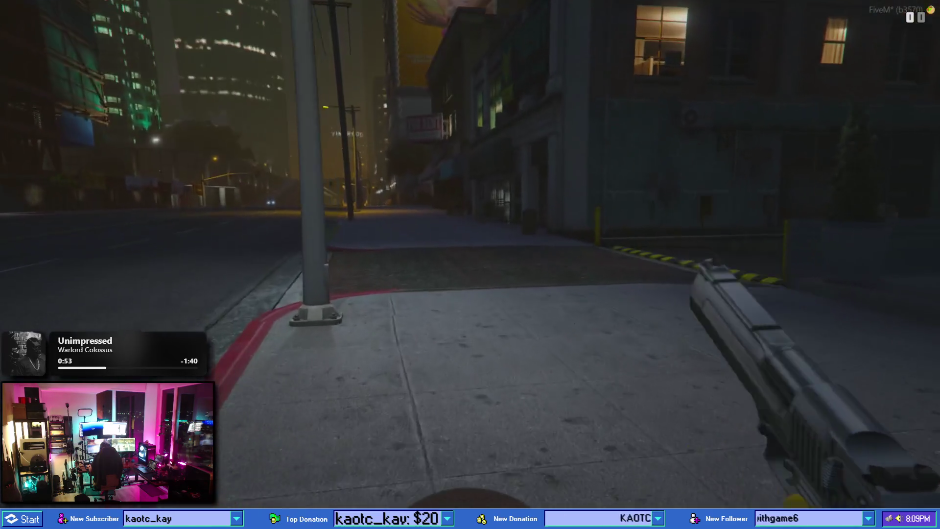
key("v")
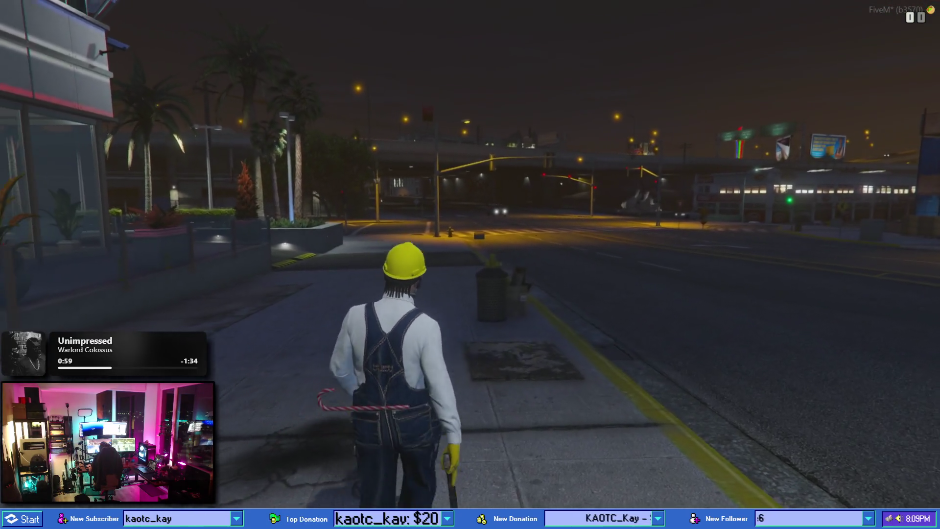
key("v")
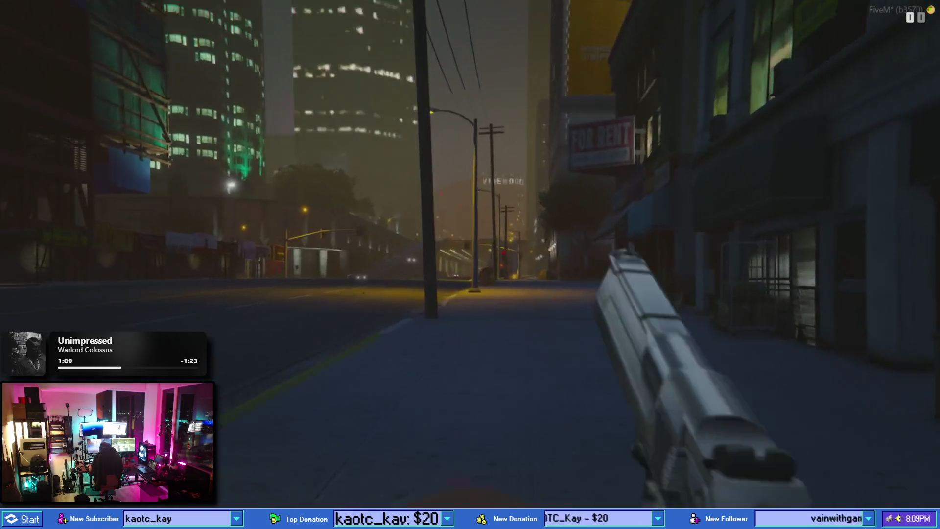
right_click(470, 264)
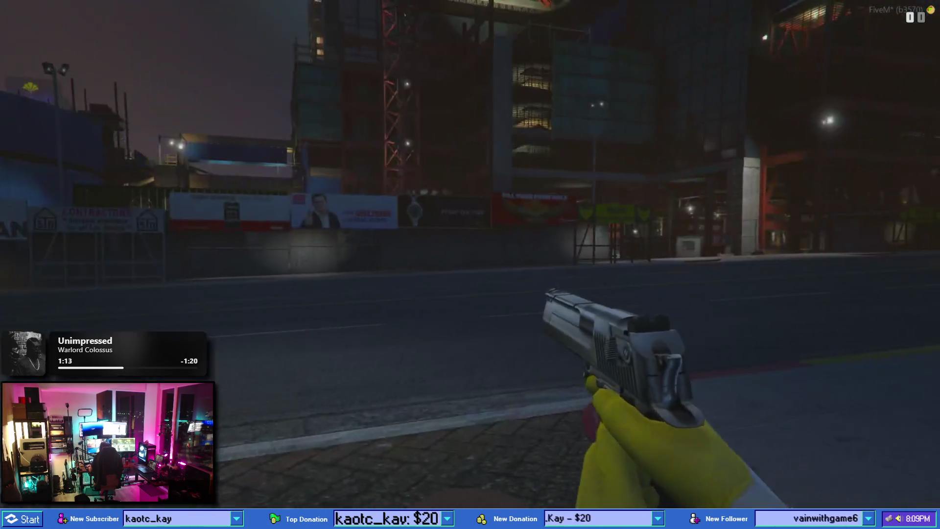
right_click(471, 264)
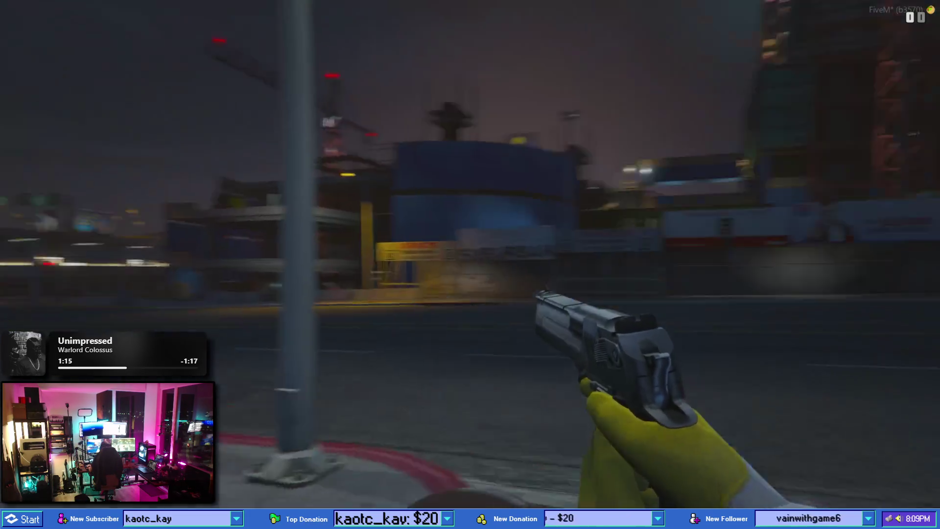
right_click(470, 264)
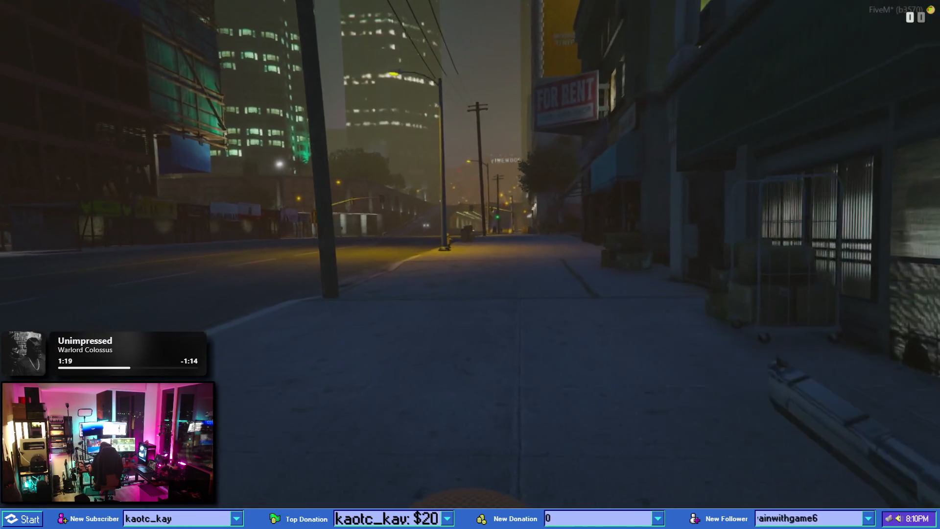
- Aim the pistol once more, return to third-person, and switch to the images folder
right_click(470, 265)
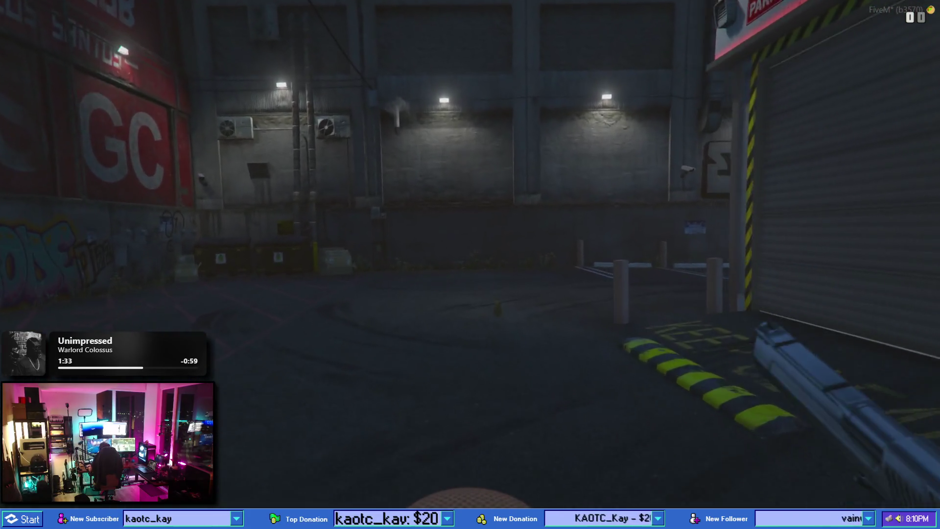
key("v")
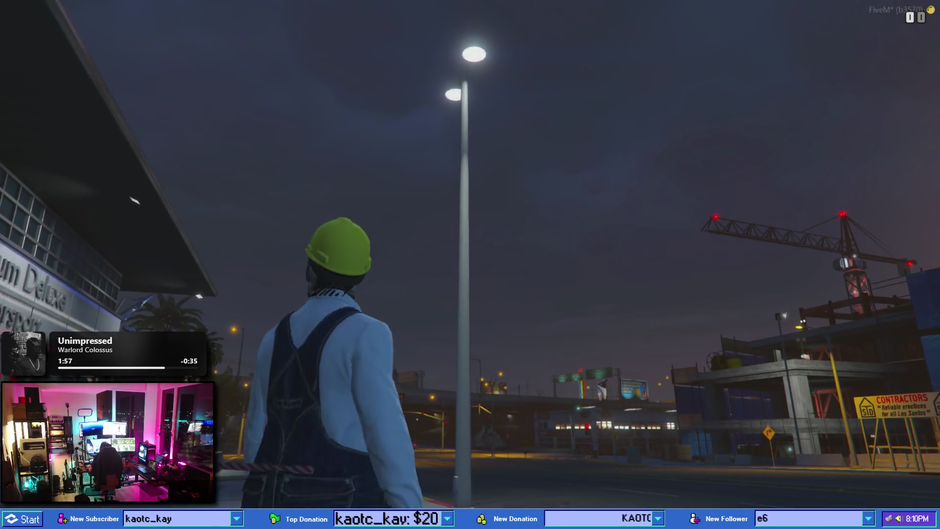
key("alt+Tab")
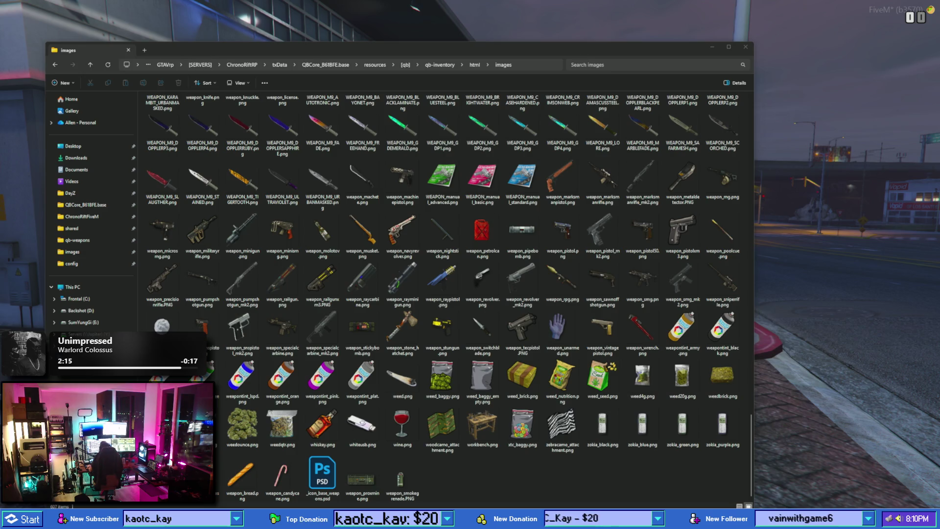
- Duplicate the weapon_smokegrenade group and add an empty layer inside the copy
key("alt+Tab")
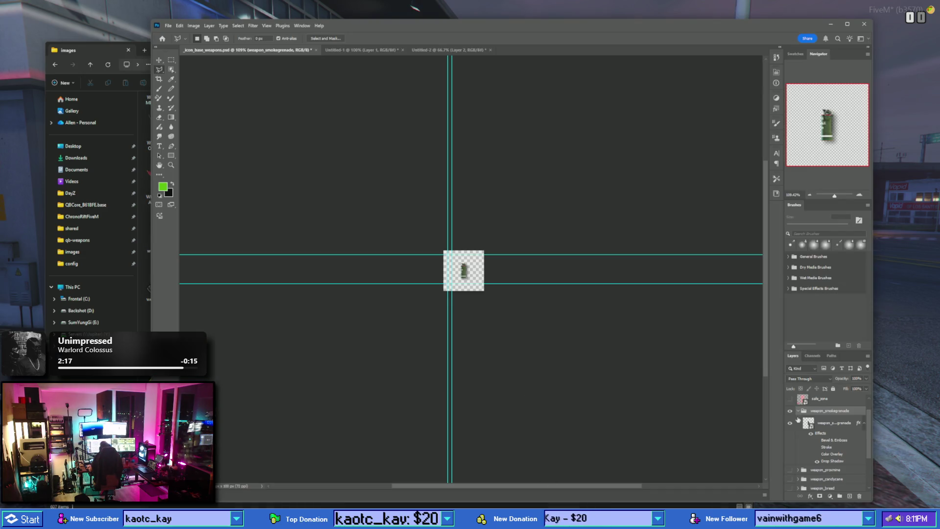
left_click(799, 411)
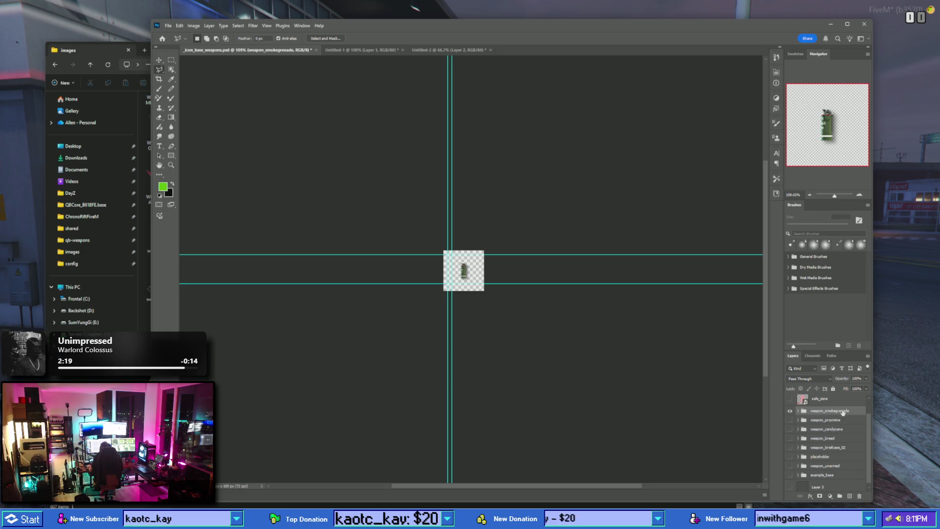
left_click_drag(843, 412, 850, 495)
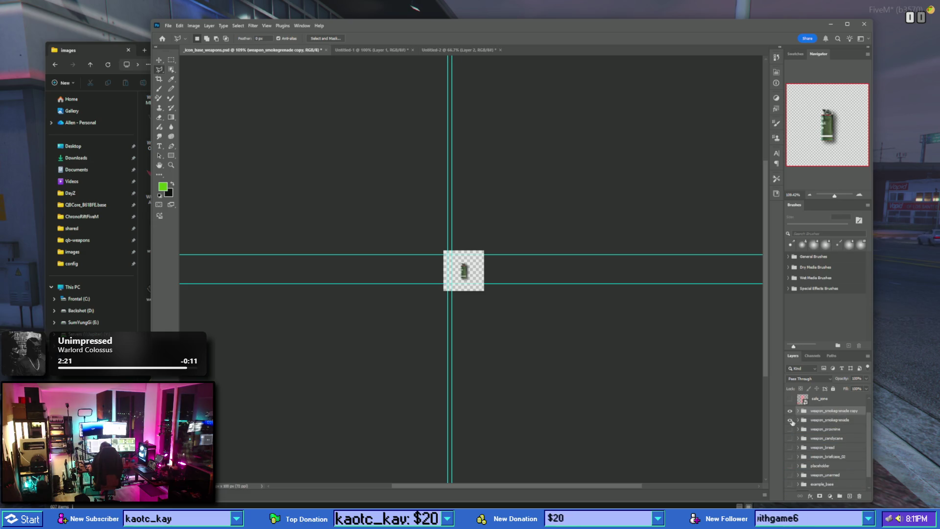
left_click(798, 411)
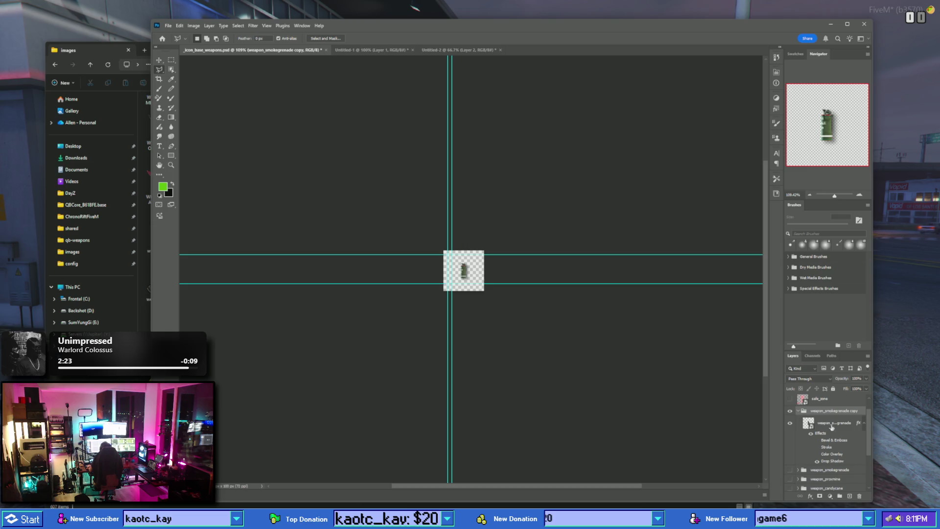
left_click(851, 497)
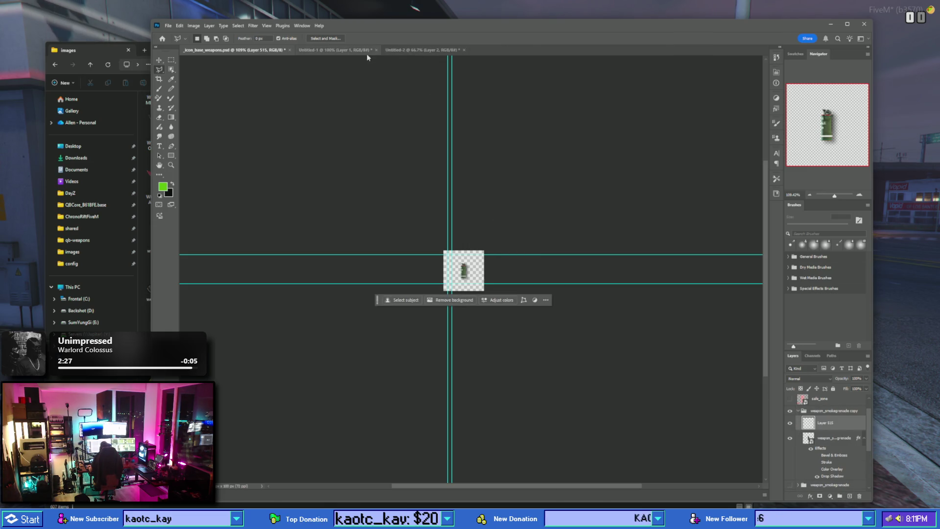
- Close the candy cane (Untitled-2) and briefcase (Untitled-1) documents without saving
left_click(424, 50)
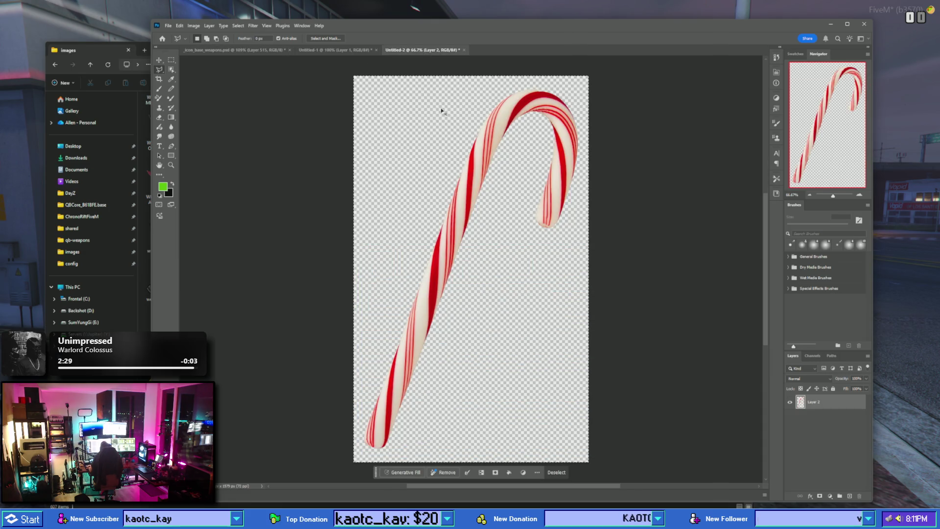
left_click(465, 50)
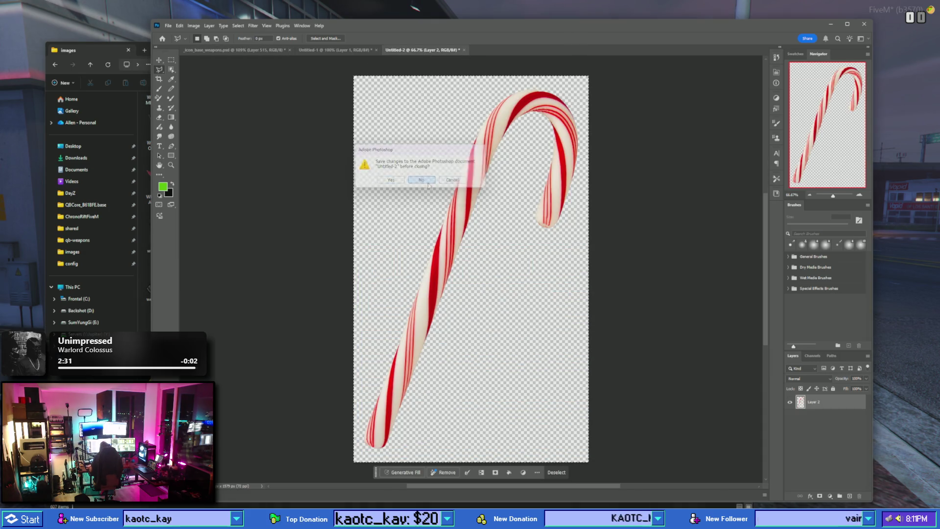
left_click(422, 181)
left_click(350, 50)
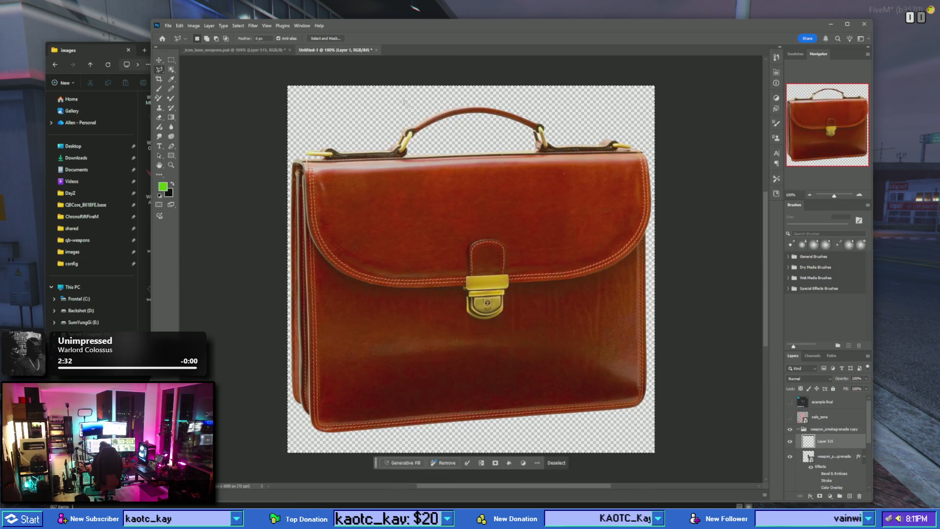
left_click(376, 51)
left_click(424, 177)
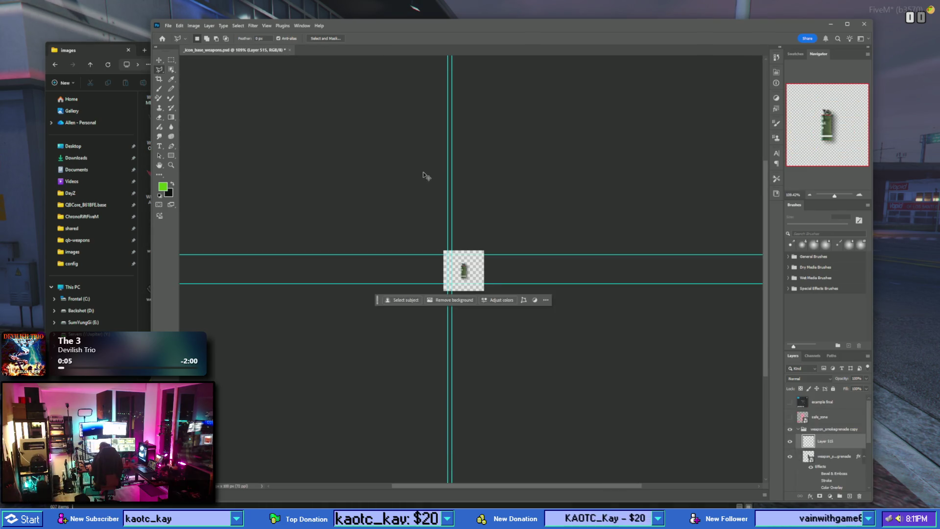
- Create a new default document and paste the Desert Eagle image as Layer 1
key("ctrl+n")
key("Return")
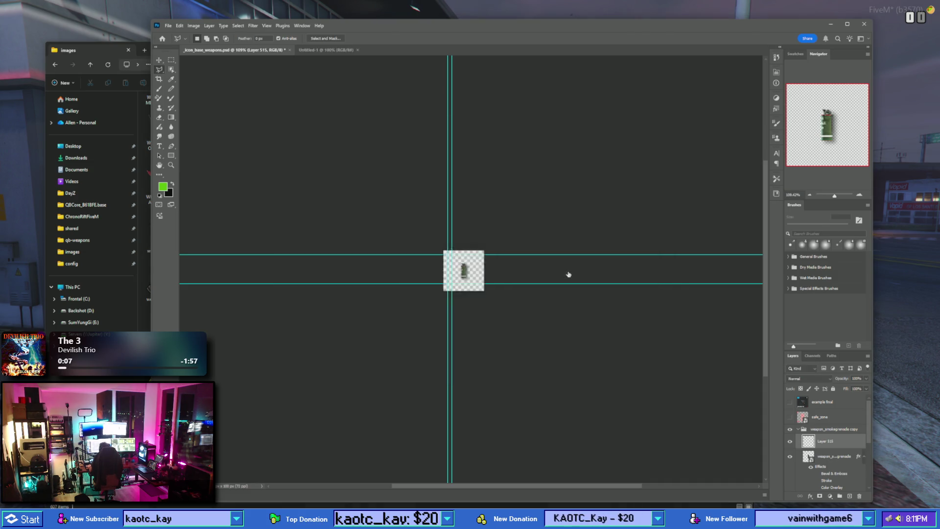
key("ctrl+v")
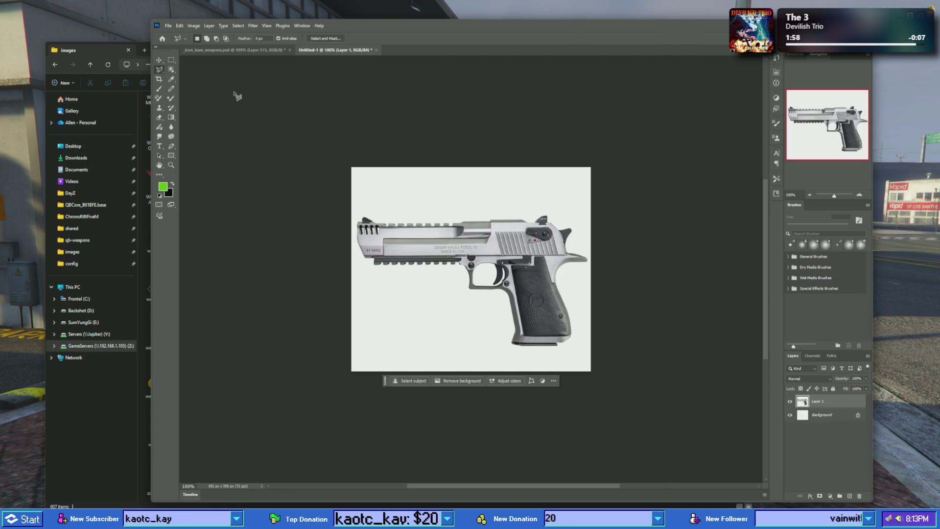
- Try selecting the pistol's white background by colour, then clear the selection
left_click(172, 71)
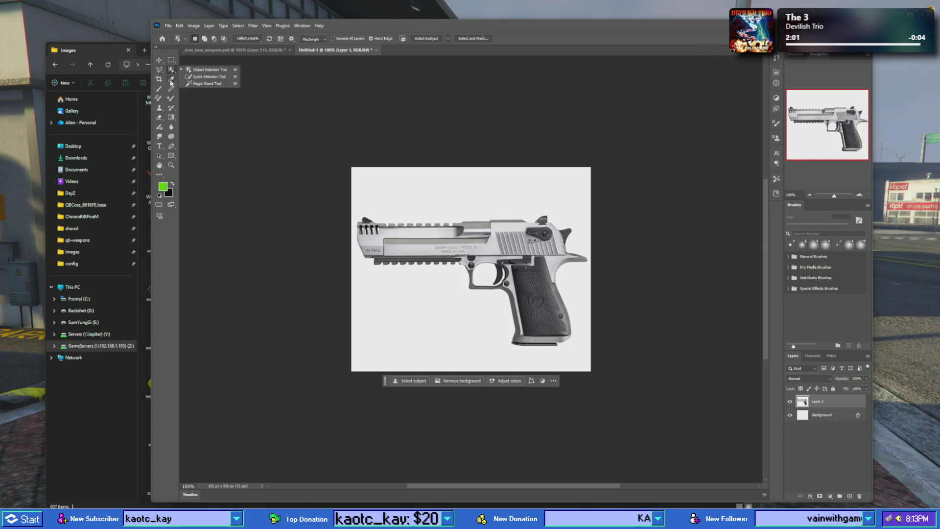
left_click(172, 60)
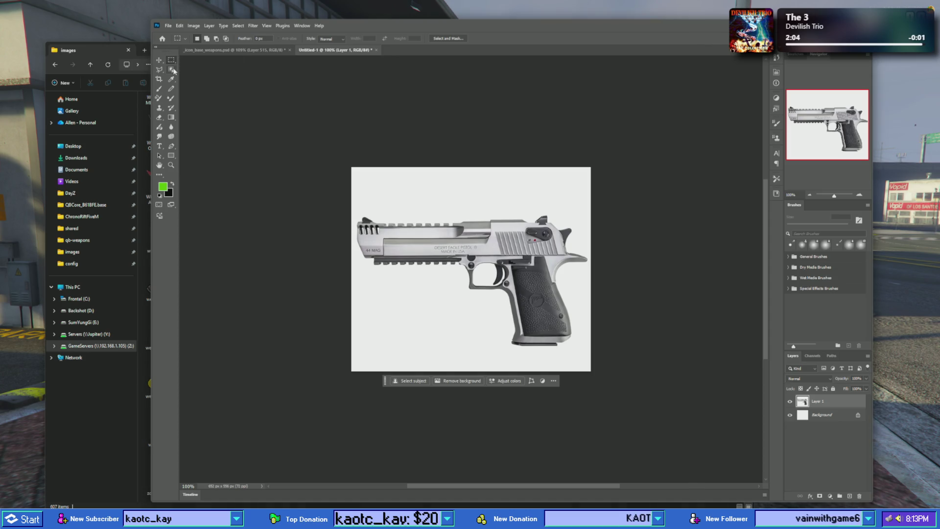
left_click(171, 70)
left_click(191, 84)
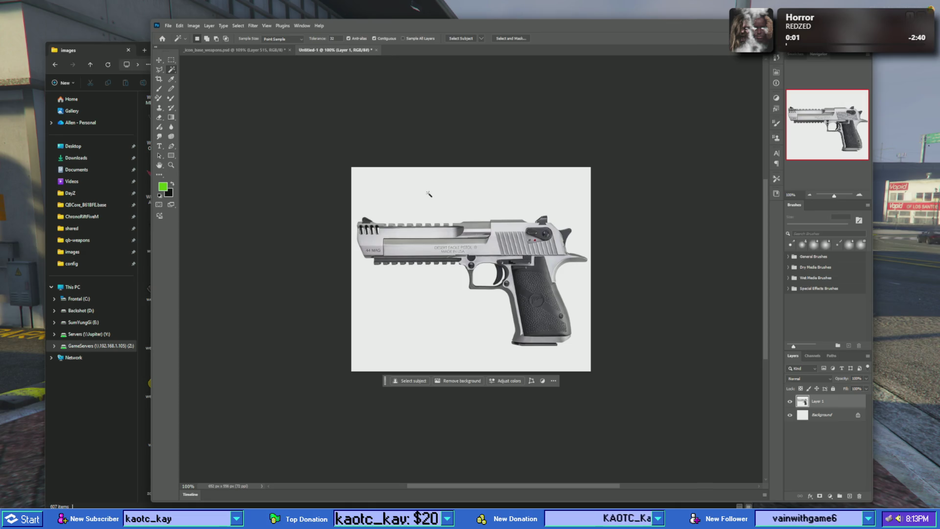
left_click(429, 194)
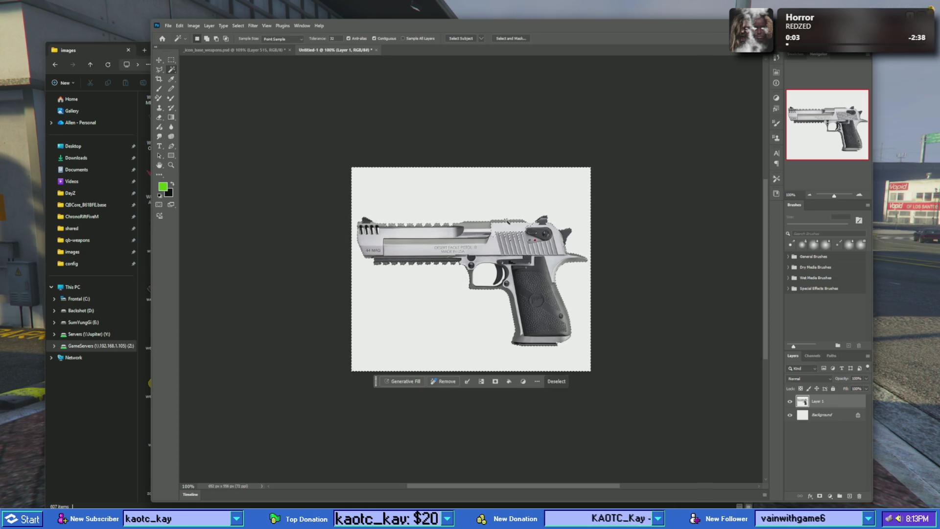
scroll(515, 228, "up", 2)
right_click(513, 229)
right_click(497, 201)
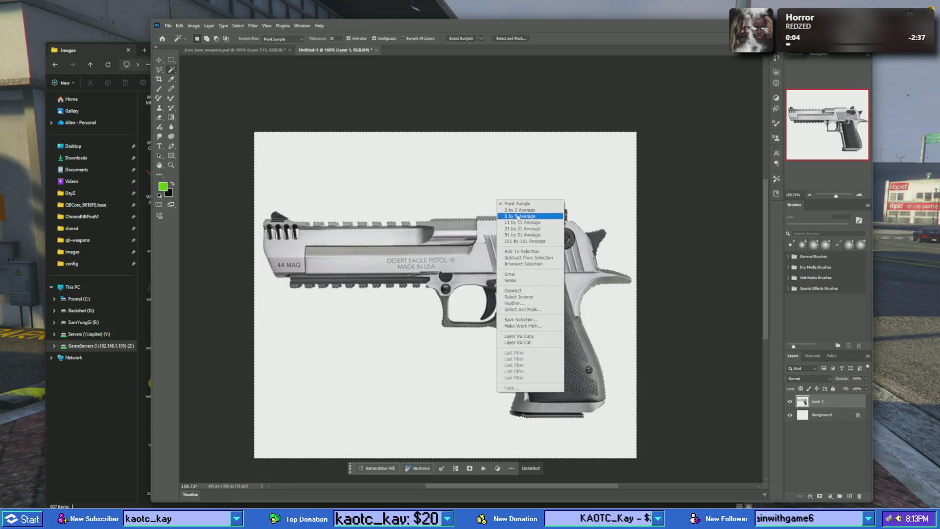
left_click(528, 291)
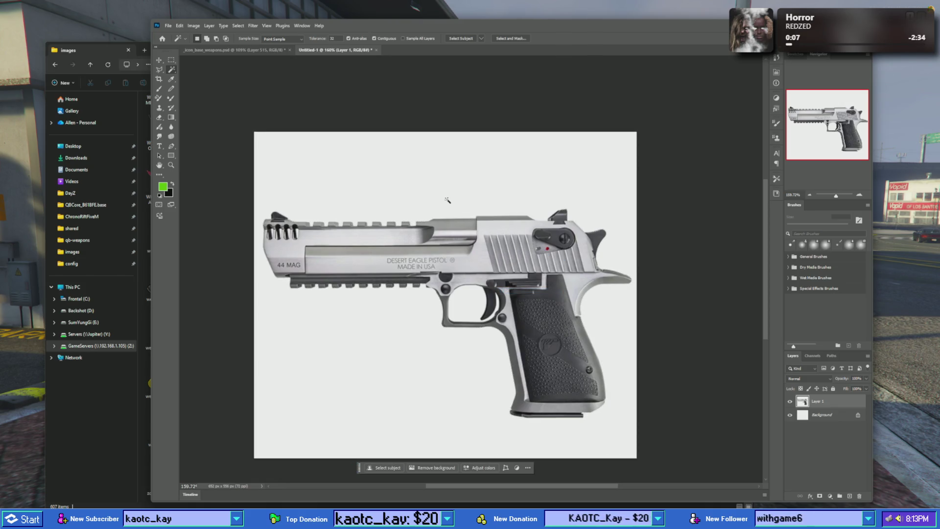
left_click(447, 201)
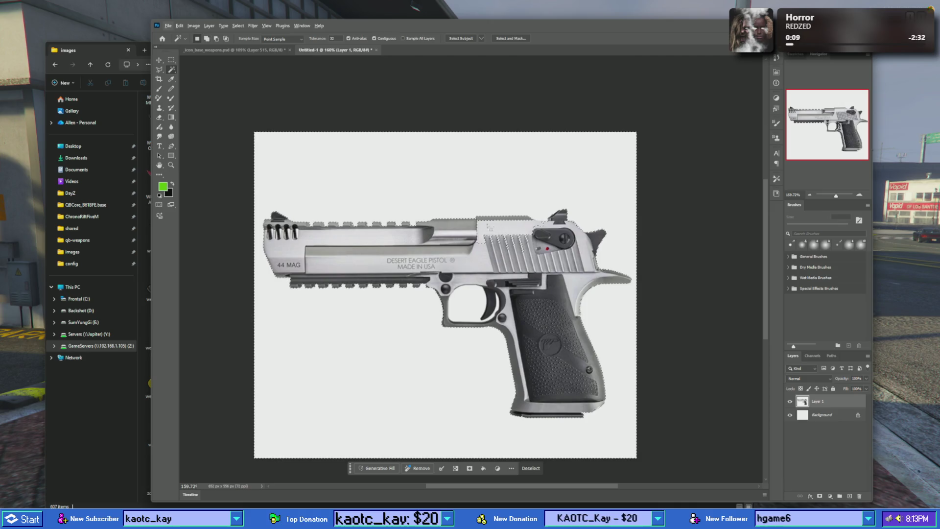
right_click(371, 186)
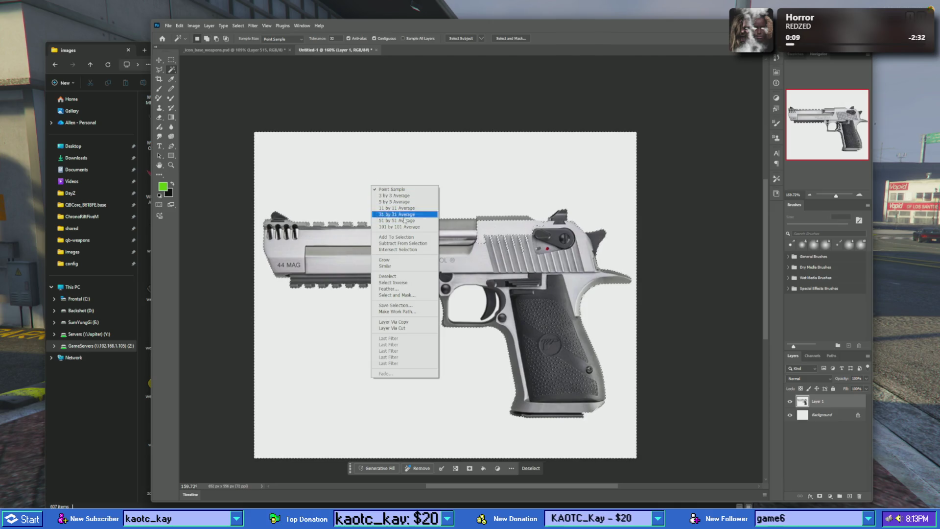
left_click(398, 277)
- Select the Desert Eagle as an object with the Object Selection tool
right_click(172, 70)
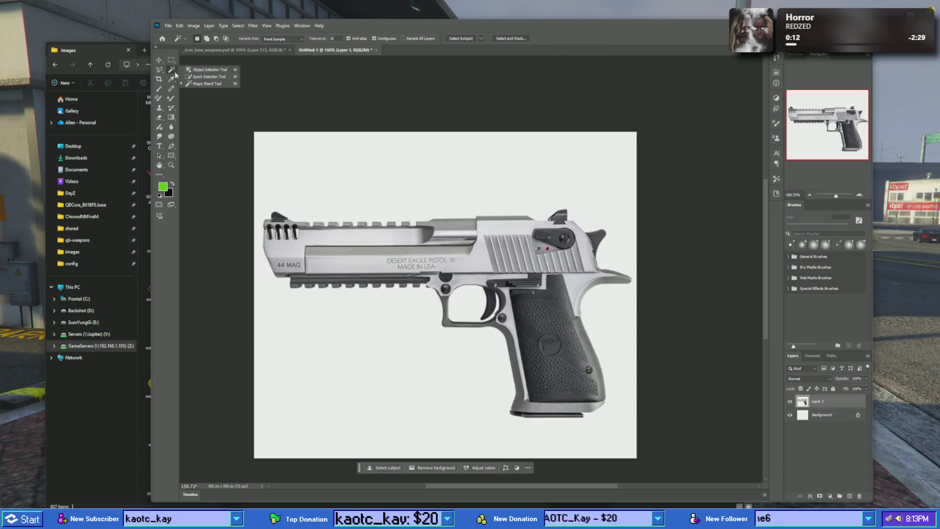
left_click(208, 76)
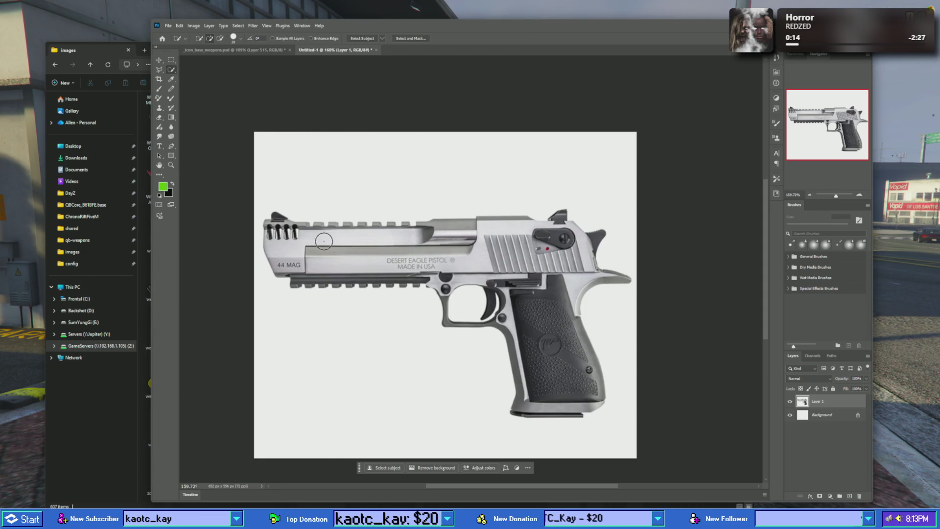
right_click(173, 71)
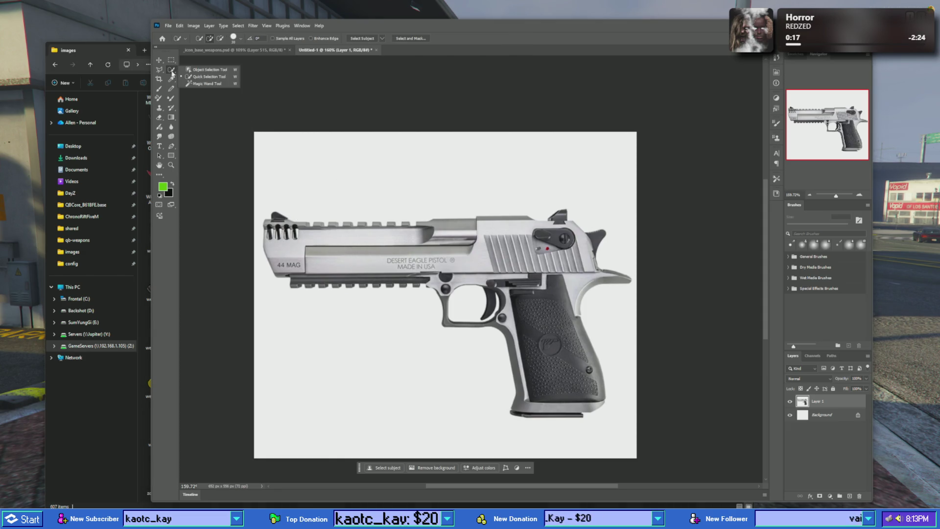
left_click(211, 70)
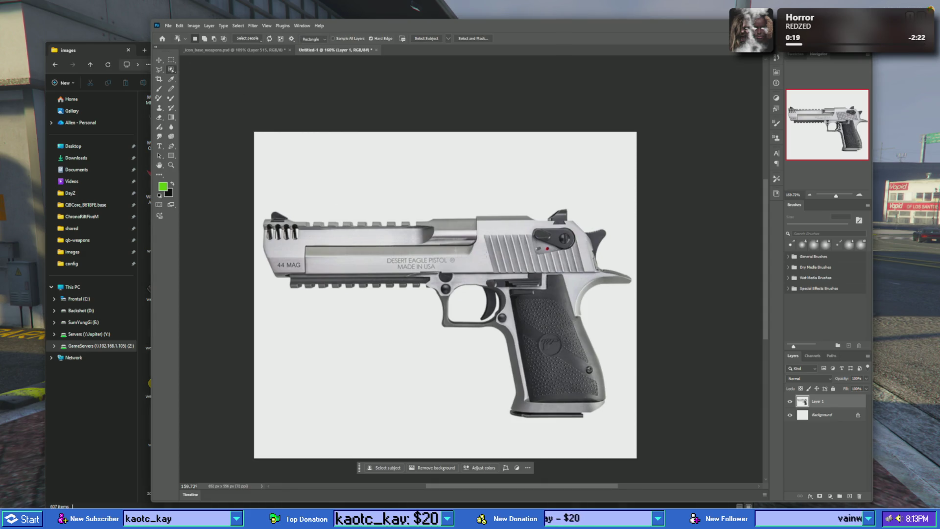
left_click(504, 244)
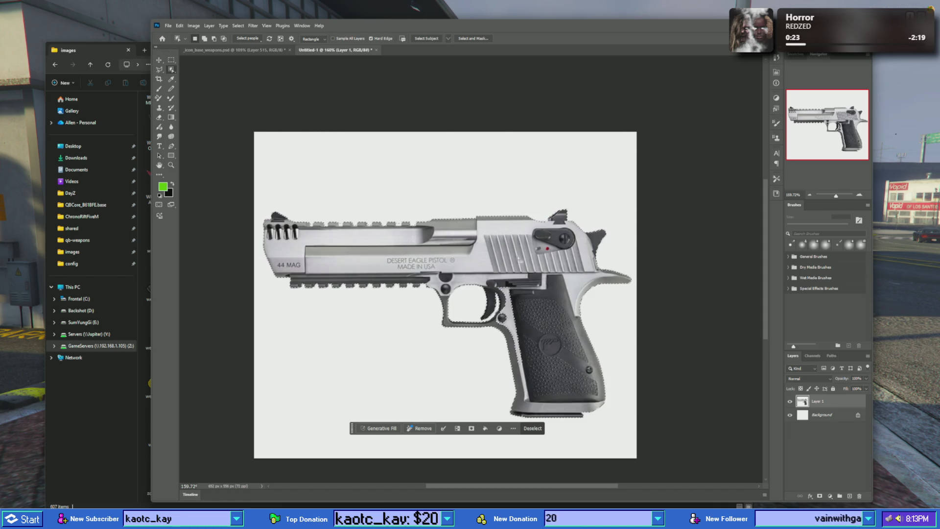
scroll(510, 310, "up", 4)
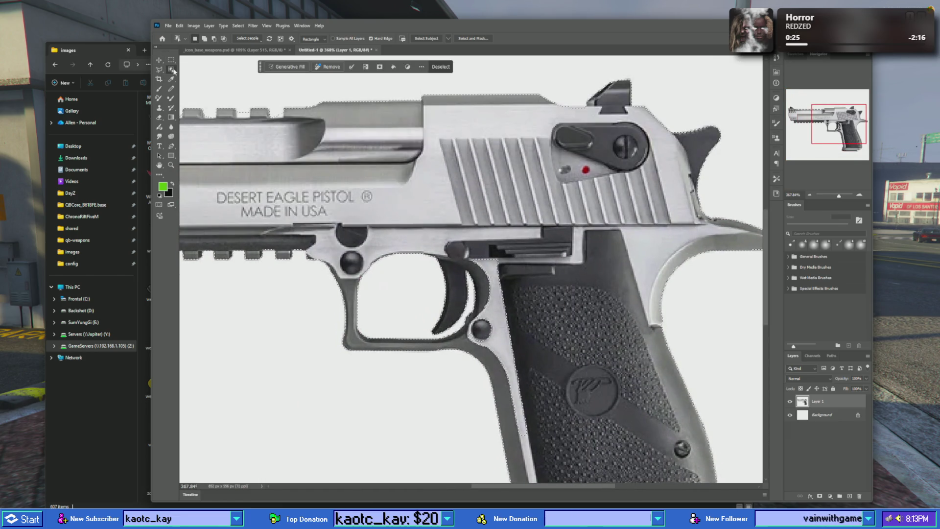
right_click(174, 71)
left_click(206, 88)
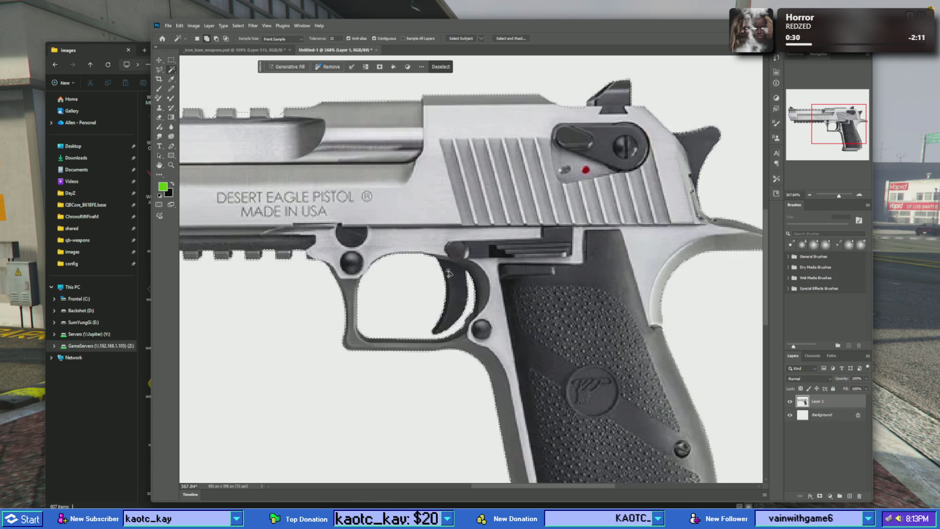
scroll(500, 300, "down", 1)
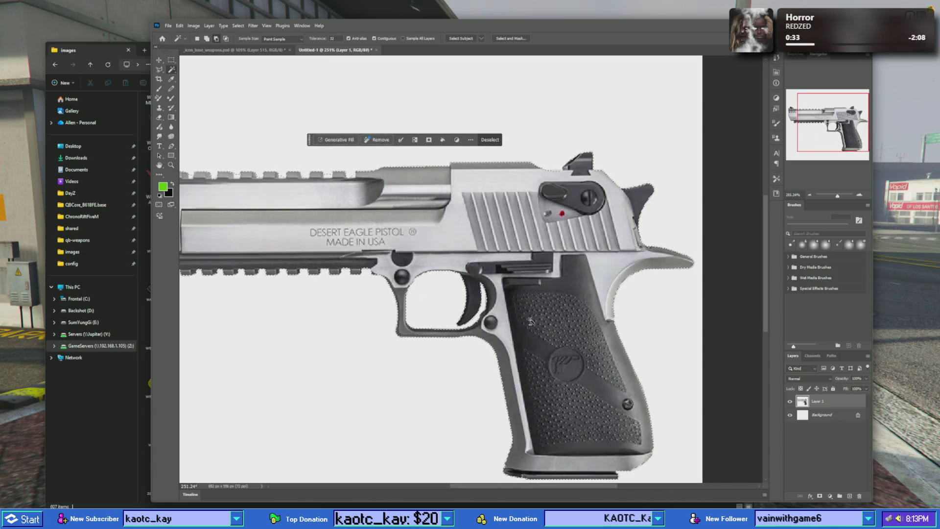
scroll(530, 352, "down", 1)
scroll(492, 214, "down", 1)
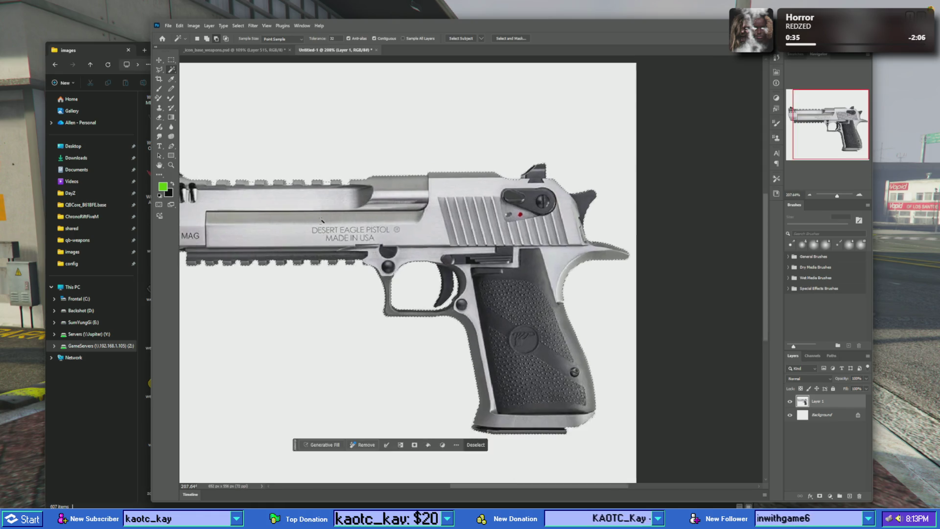
scroll(354, 257, "down", 1)
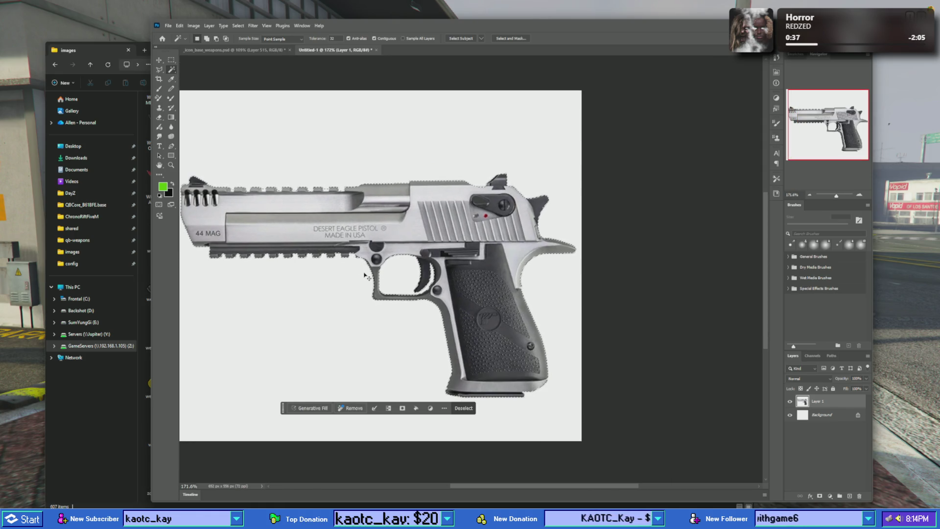
- Move the pistol onto its own layer and delete Layer 1 and the Background
key("Delete")
key("ctrl+v")
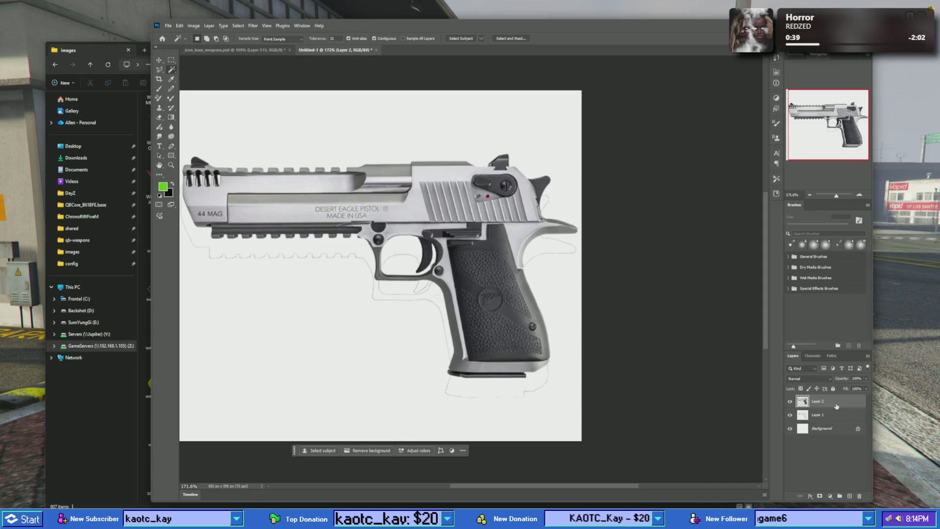
left_click_drag(840, 419, 860, 496)
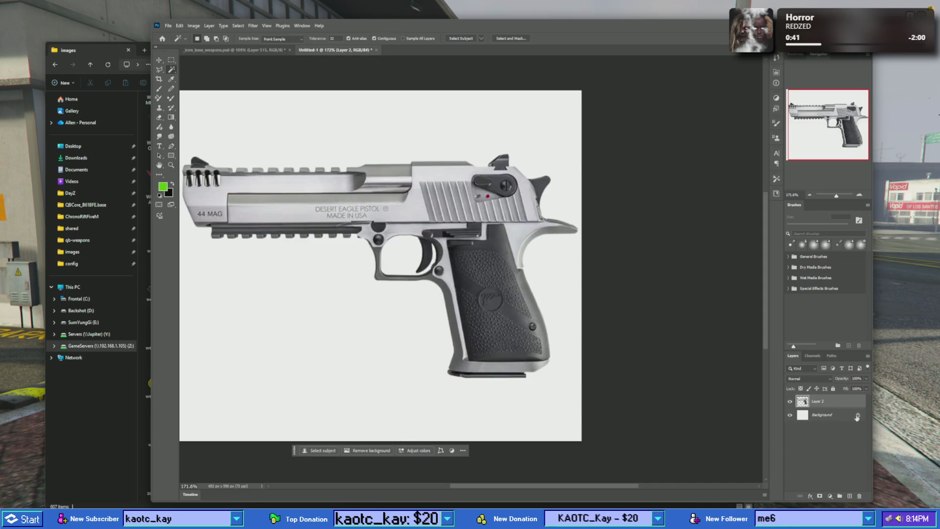
left_click_drag(858, 416, 858, 490)
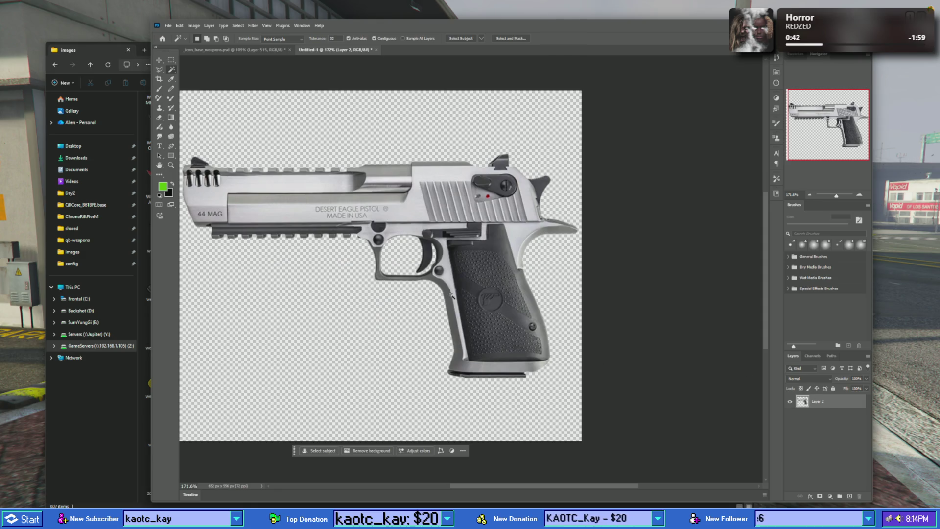
scroll(451, 295, "down", 2)
scroll(470, 289, "up", 5)
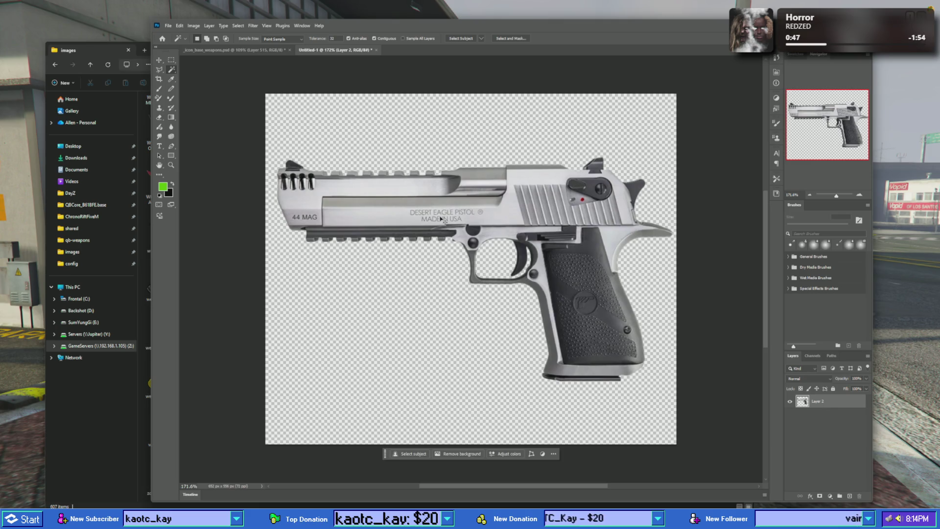
left_click(442, 218)
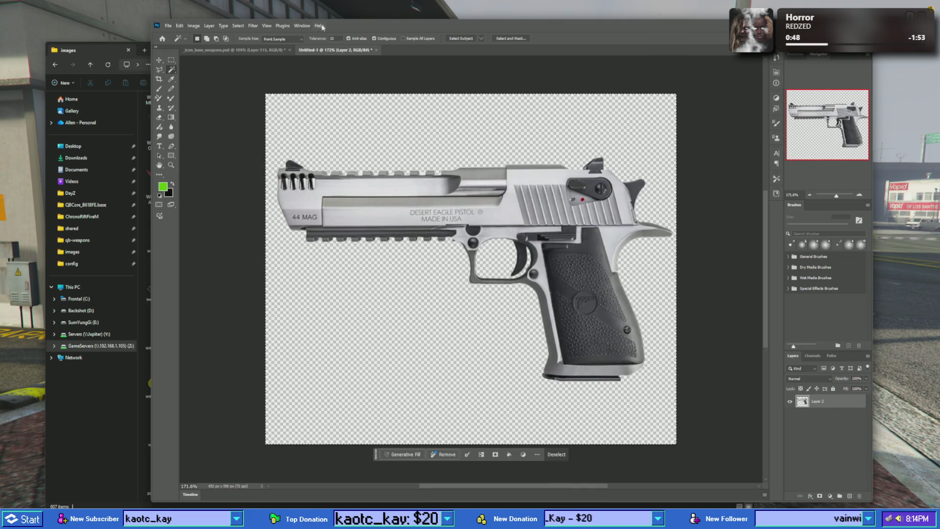
left_click(235, 50)
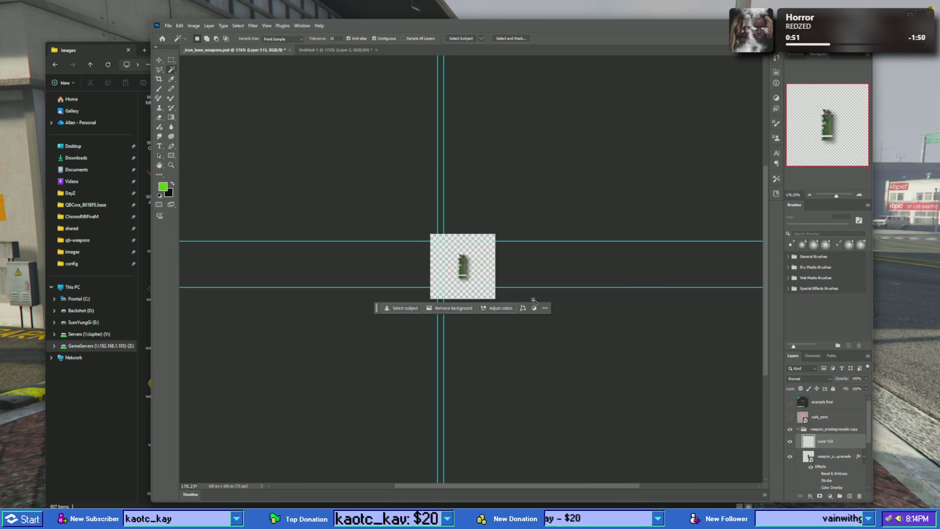
- Rename the copied group weapon_de and paste the Desert Eagle into its Layer 515
double_click(838, 428)
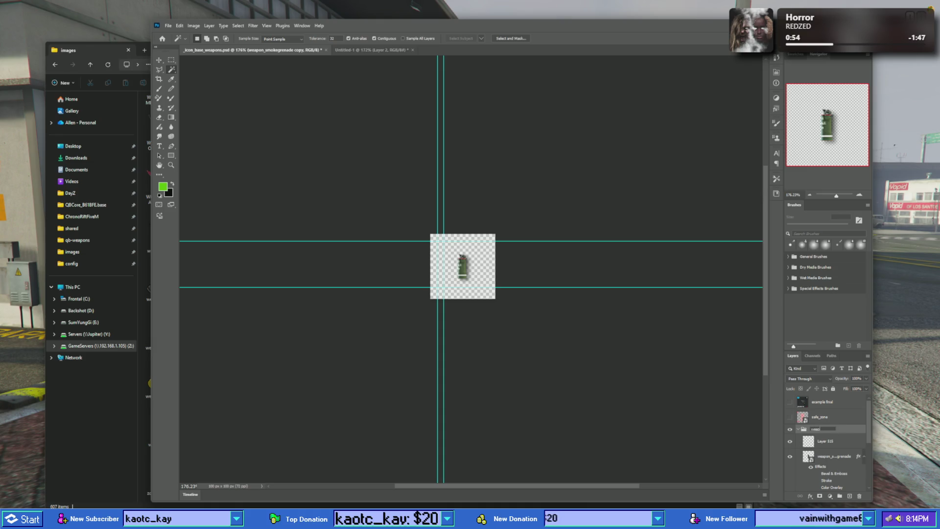
key("Return")
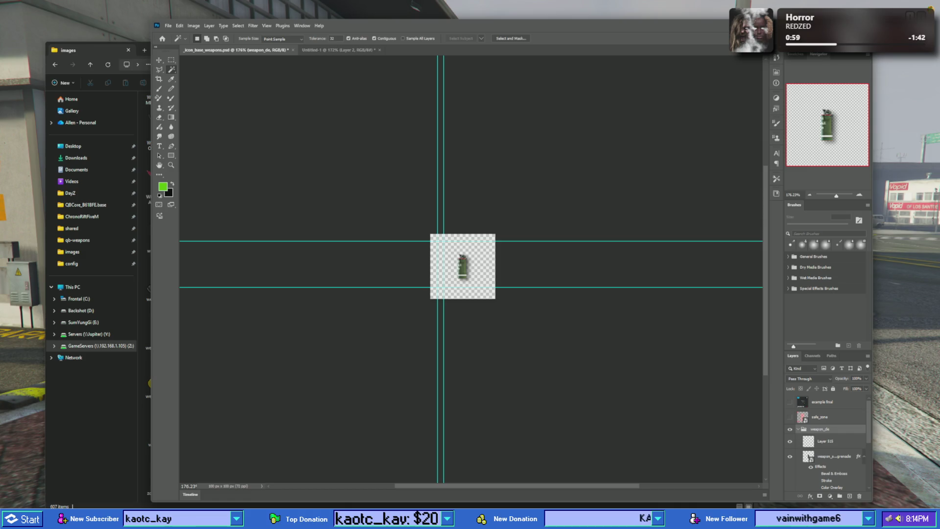
key("alt+Tab")
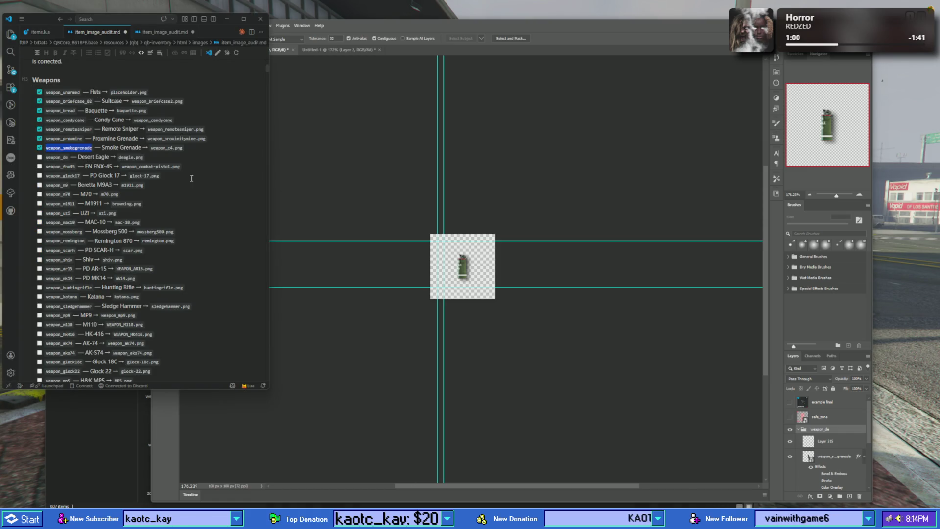
left_click(832, 441)
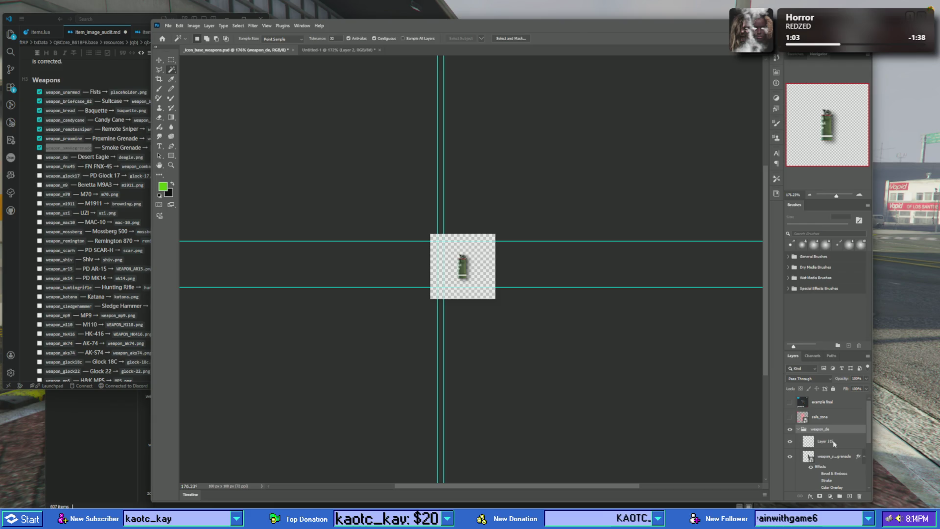
left_click(831, 442)
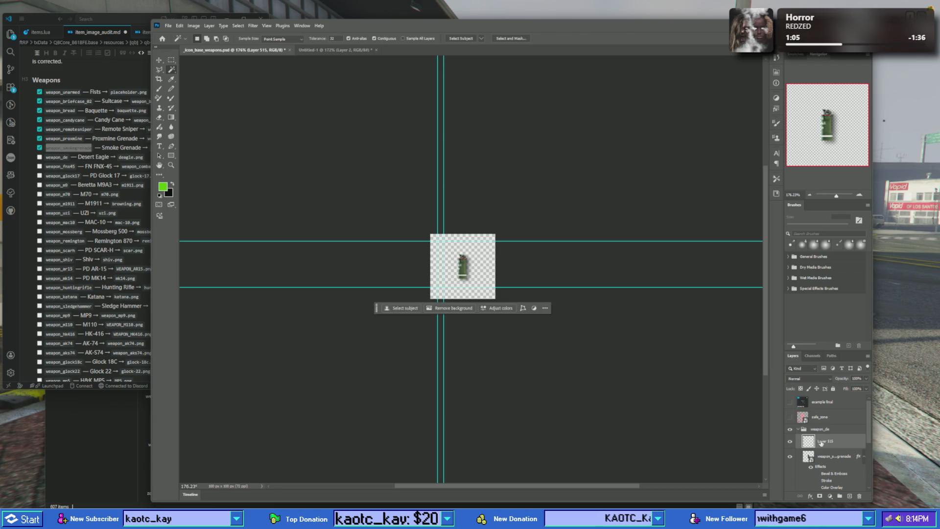
key("ctrl+v")
left_click(160, 70)
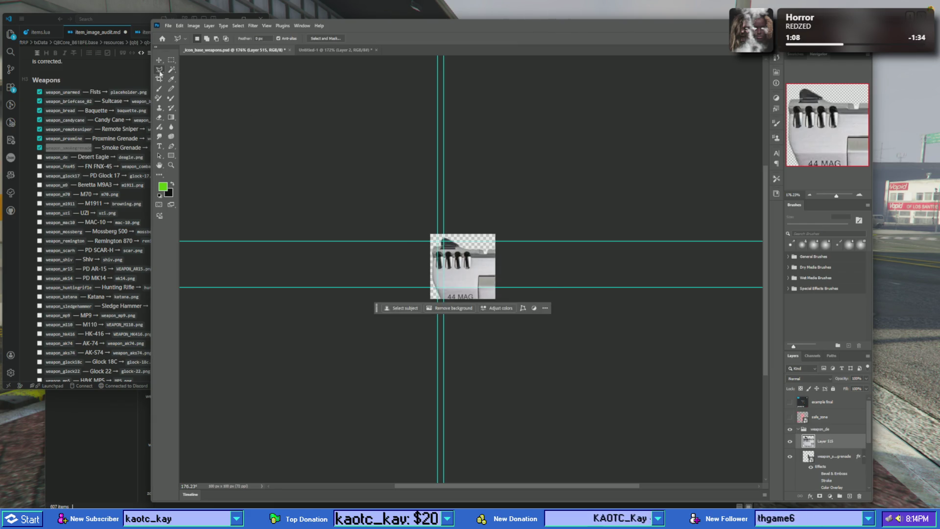
- Free-transform the pasted Desert Eagle to fit the canvas, shrinking, repositioning and tilting it about 12°
left_click(860, 195)
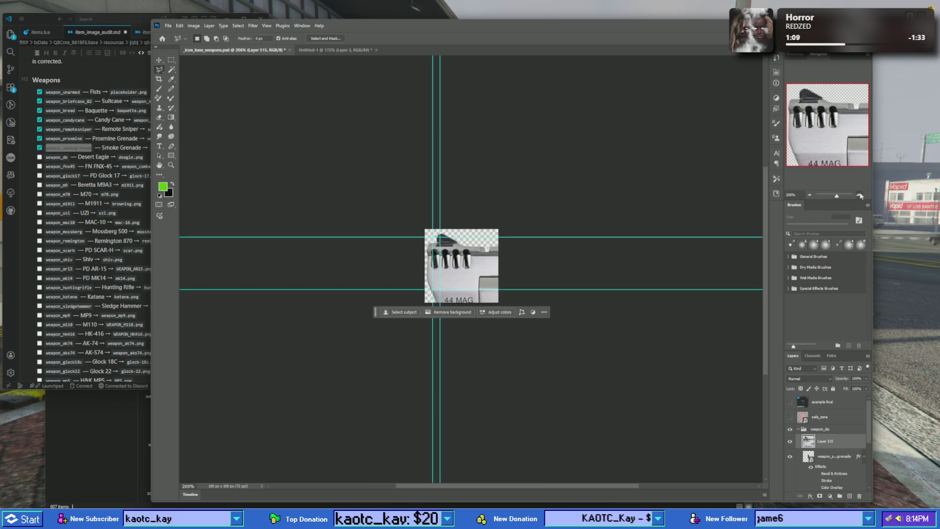
left_click(860, 195)
left_click(861, 196)
right_click(493, 254)
left_click(511, 324)
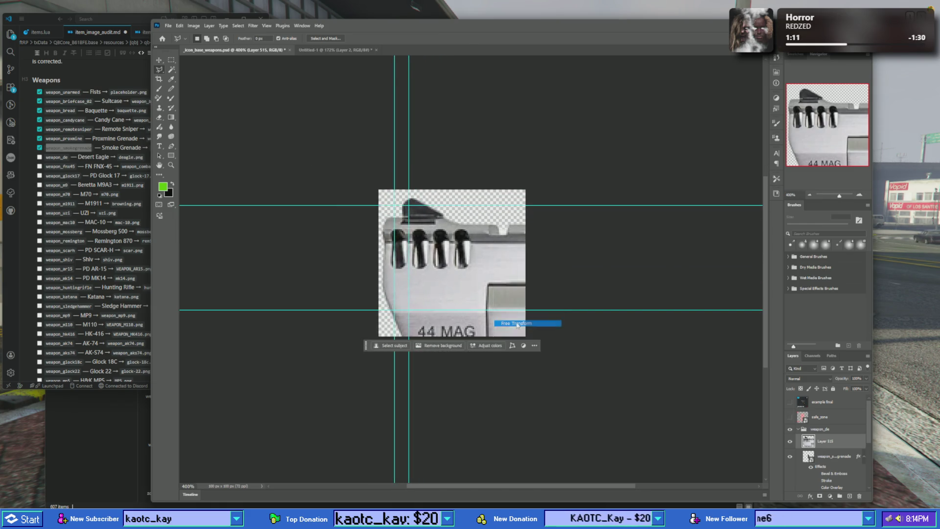
left_click_drag(379, 189, 327, 176)
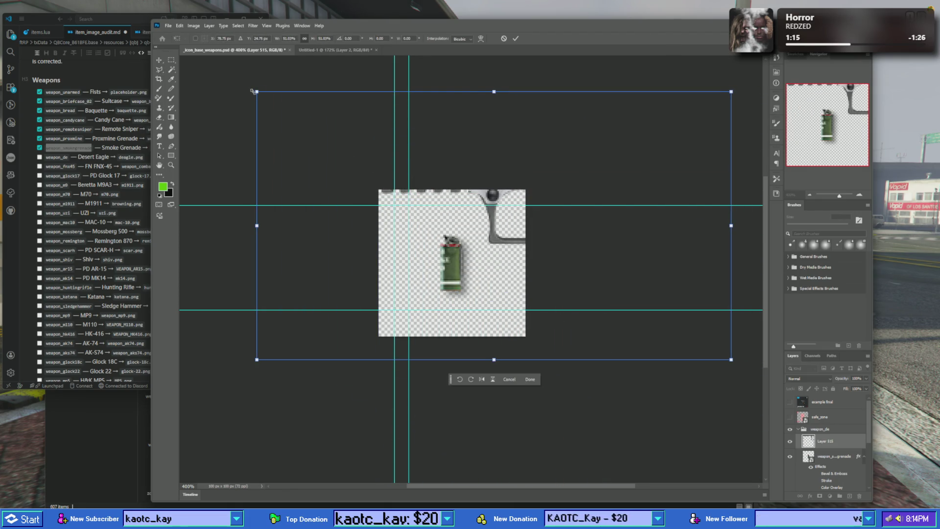
left_click_drag(258, 92, 392, 174)
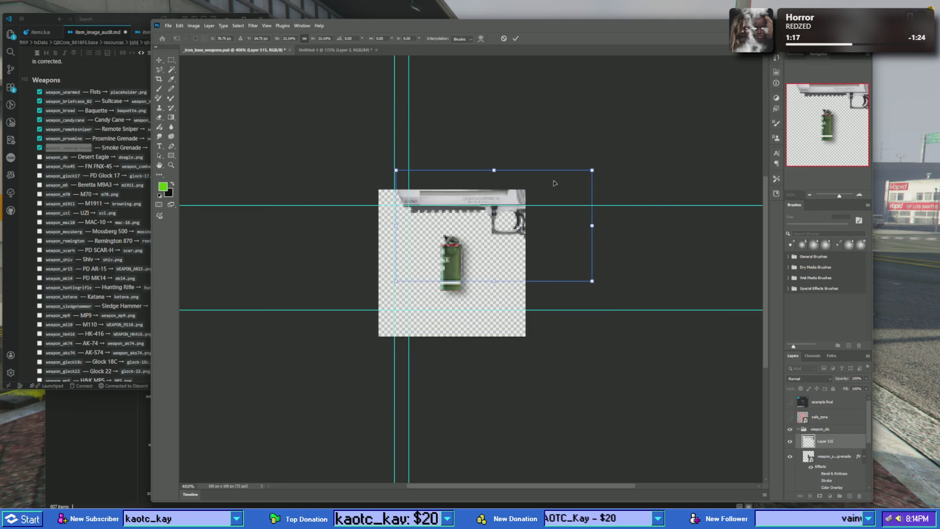
left_click_drag(536, 180, 508, 227)
left_click_drag(367, 217, 398, 236)
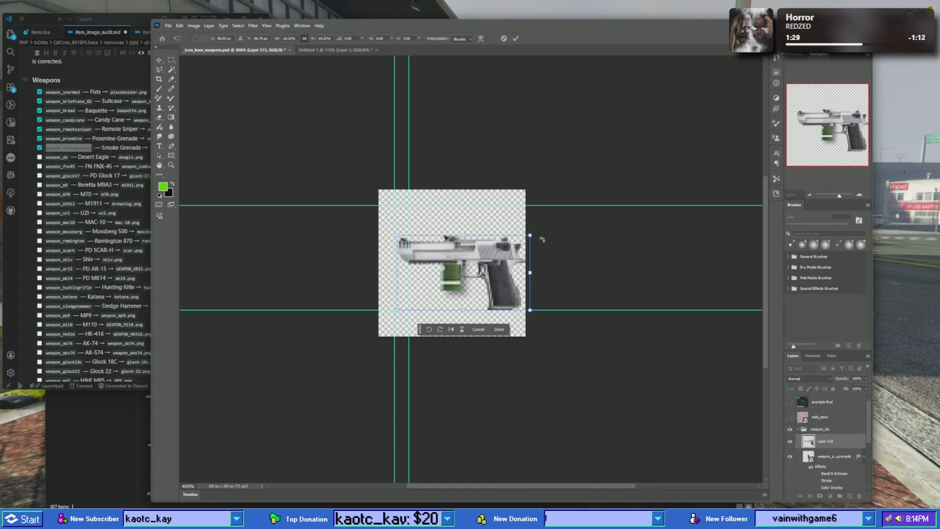
mouse_move(539, 232)
left_mouse_down()
mouse_move(546, 246)
mouse_move(479, 254)
mouse_move(522, 236)
mouse_move(487, 259)
mouse_move(520, 242)
left_mouse_up()
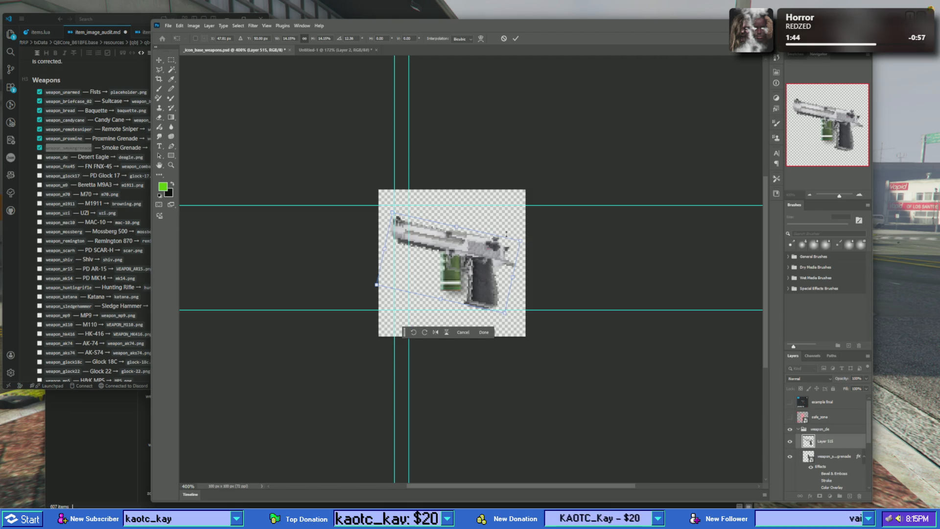
key("Return")
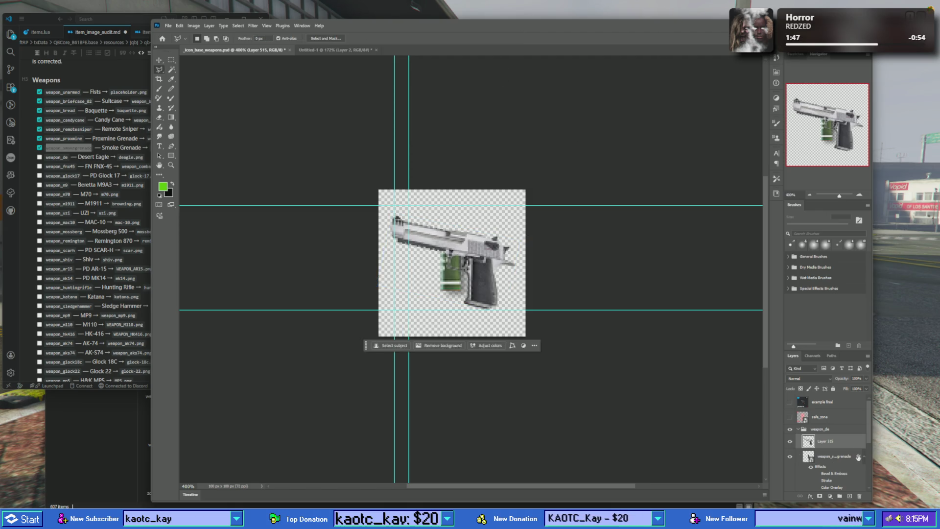
- Copy the grenade's layer effects onto Layer 515, delete the weapon_smokegrenade layer, and select the weapon_de group
left_click_drag(859, 456, 856, 448)
scroll(838, 470, "down", 1)
scroll(833, 445, "down", 1)
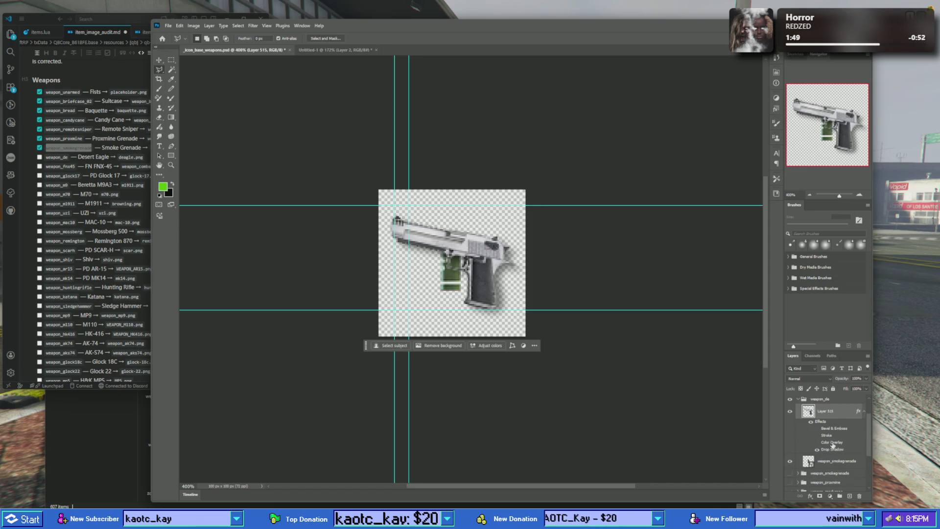
left_click(840, 464)
key("Delete")
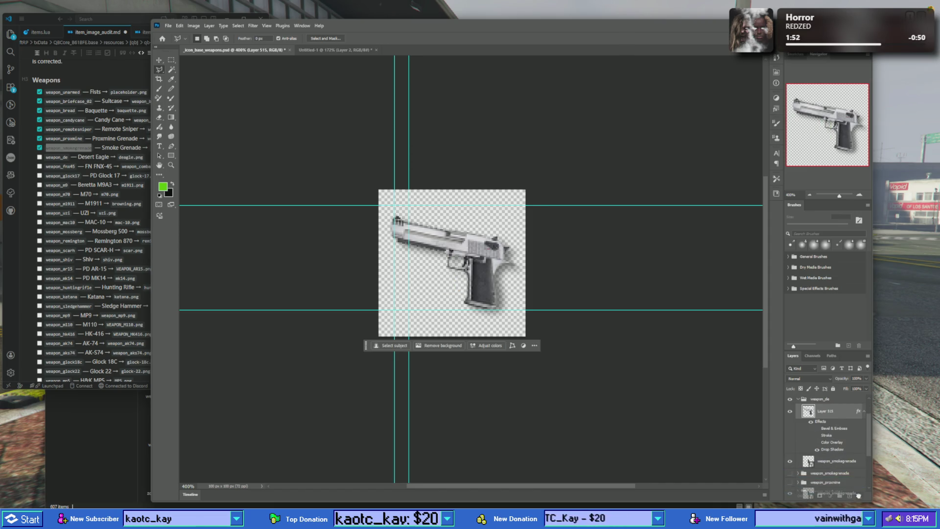
scroll(801, 436, "up", 2)
left_click(798, 430)
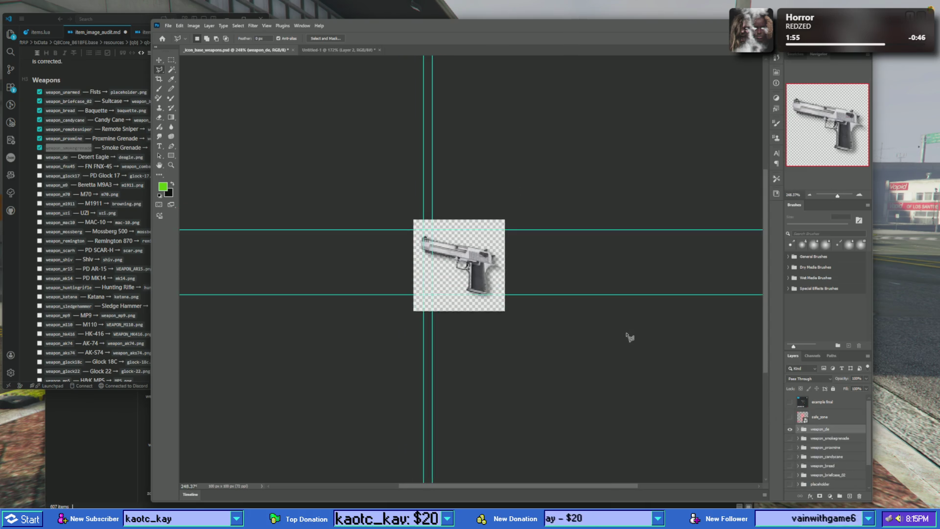
- Quick Export the weapon_de group as weapon_de.png into qb-inventory/html/images
scroll(630, 336, "up", 1)
scroll(453, 279, "up", 1)
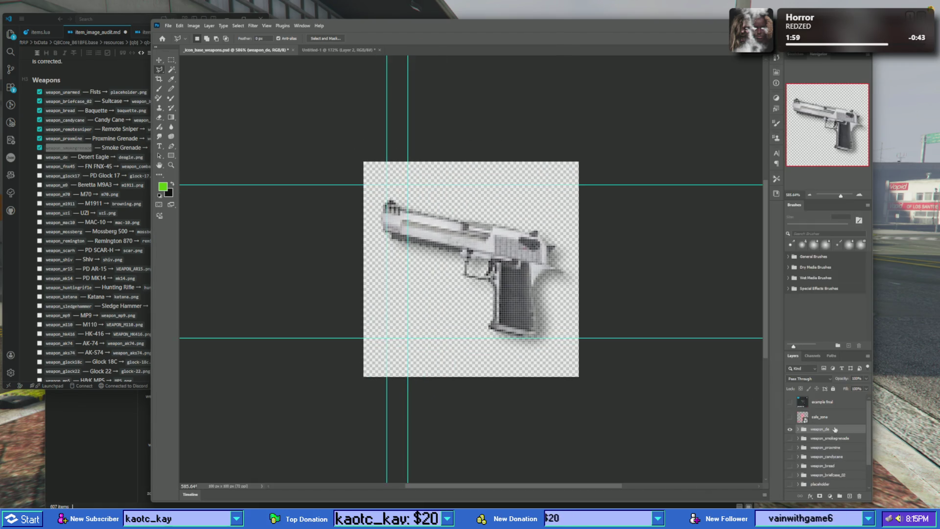
right_click(836, 429)
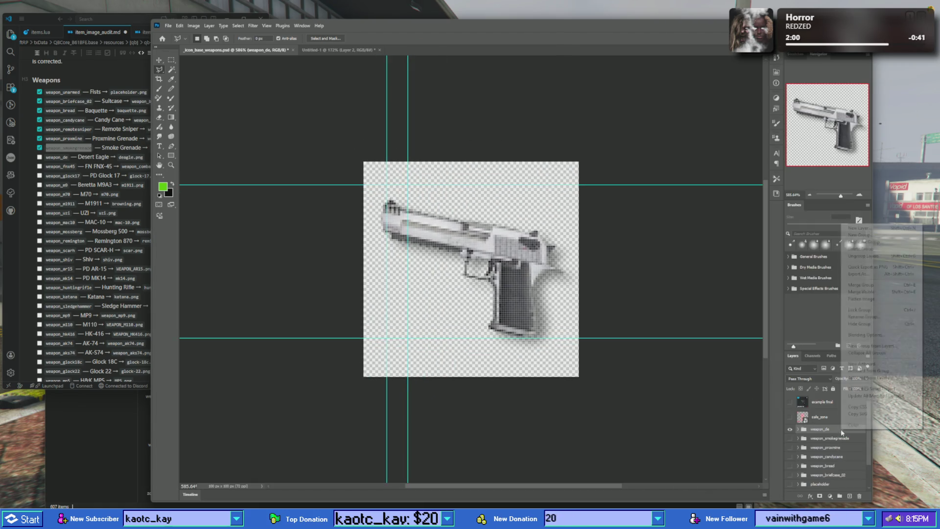
left_click(877, 267)
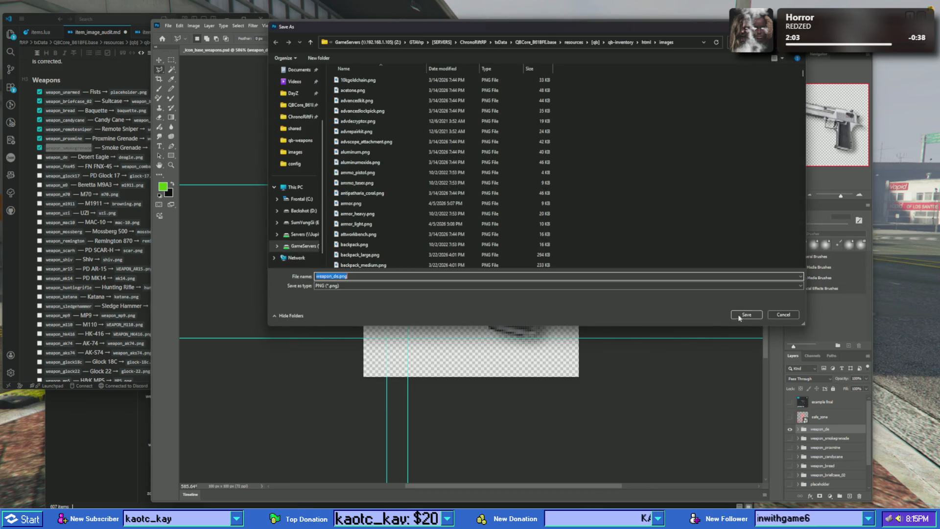
left_click(747, 315)
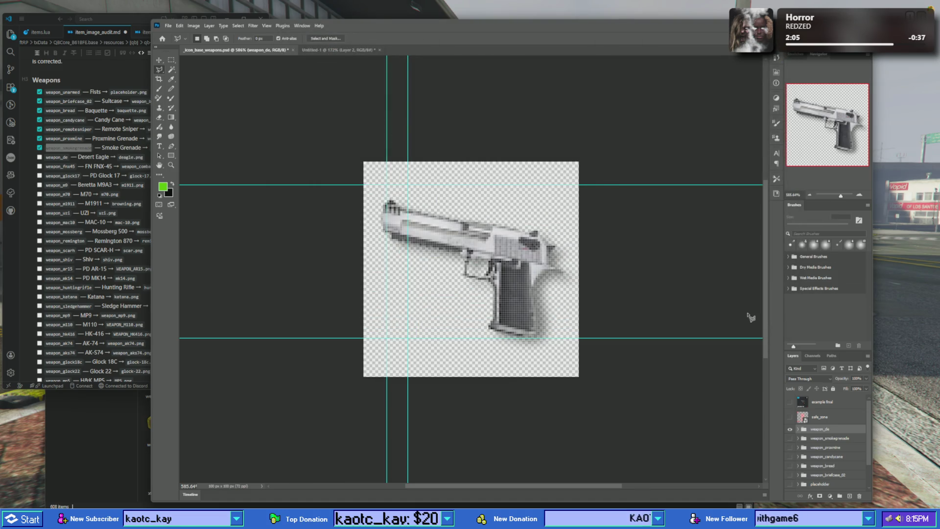
- In items.lua, change weapon_de's image on line 217 from 'deagle.png' to 'weapon_de.png'
double_click(58, 157)
key("ctrl+c")
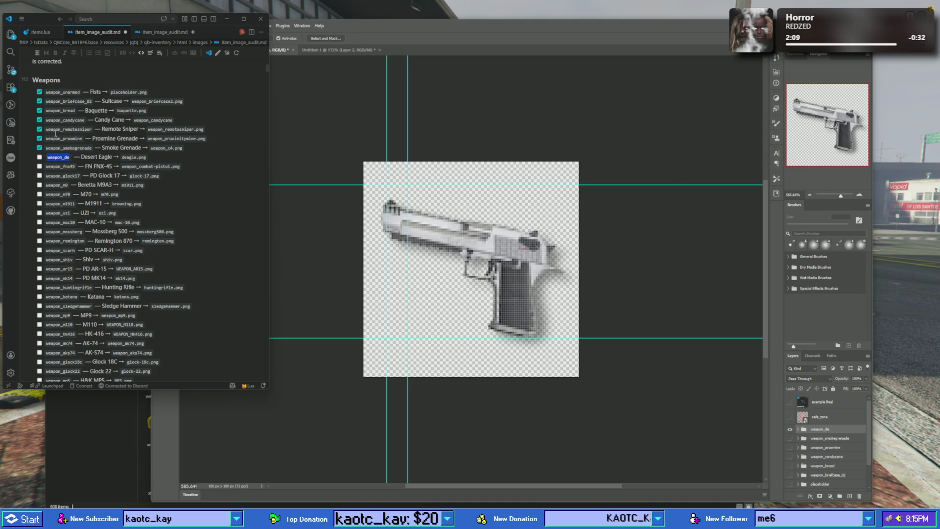
left_click(44, 33)
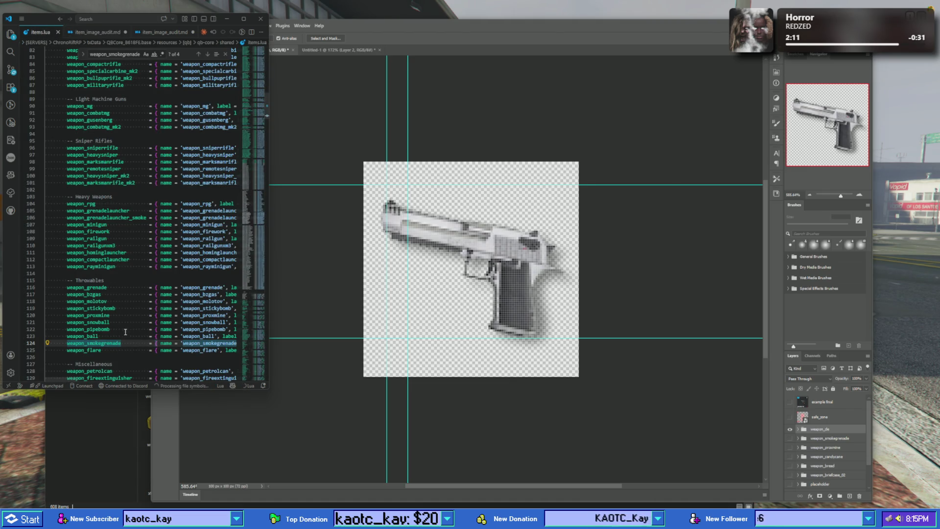
key("ctrl+f")
key("ctrl+v")
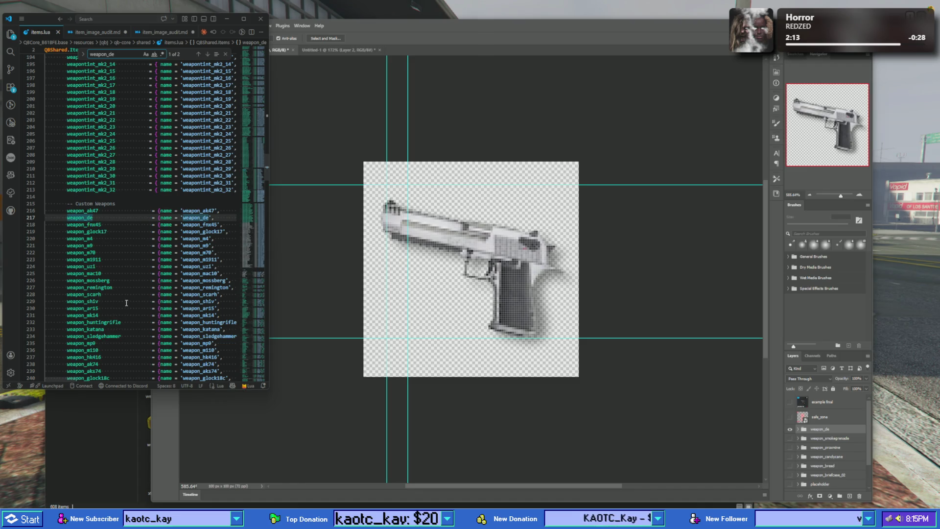
scroll(127, 303, "right", 10)
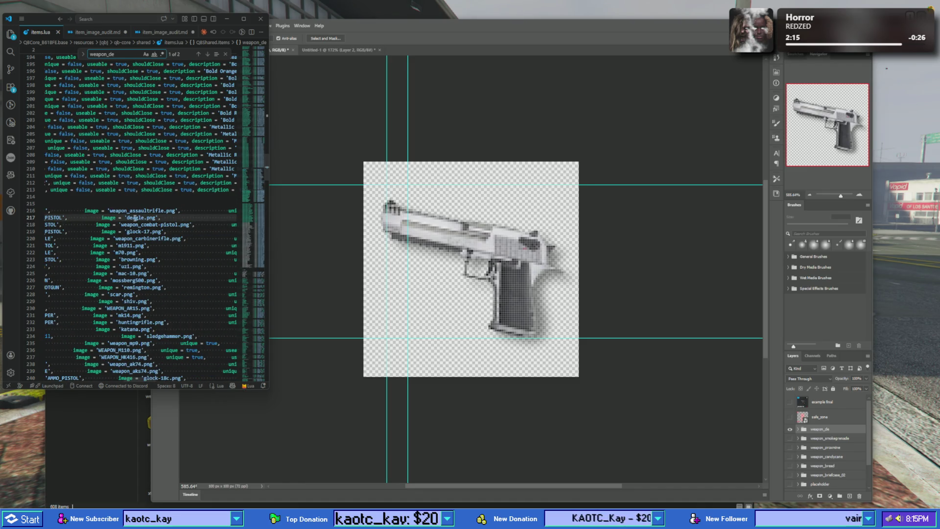
double_click(136, 218)
key("ctrl+v")
scroll(153, 210, "left", 10)
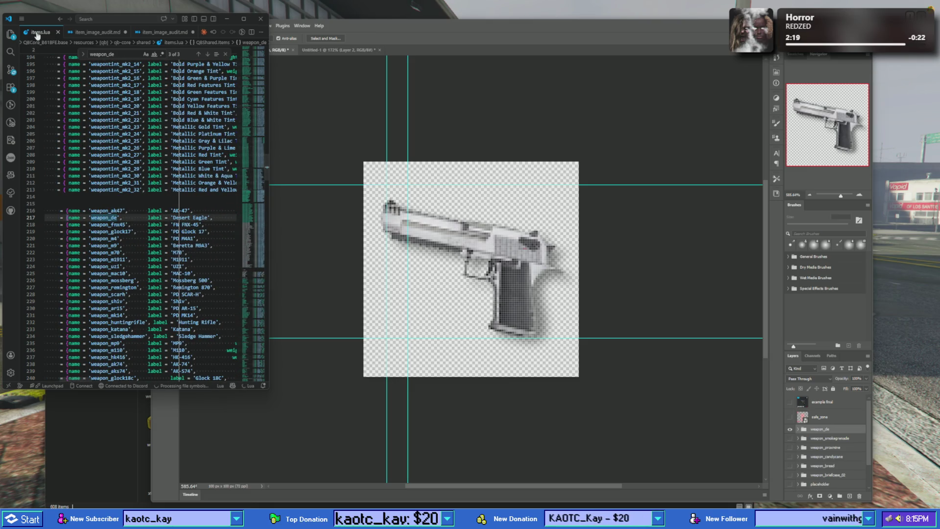
- Copy the next audit item name, weapon_fnx45, from the checklist and switch back to the game
left_click(98, 32)
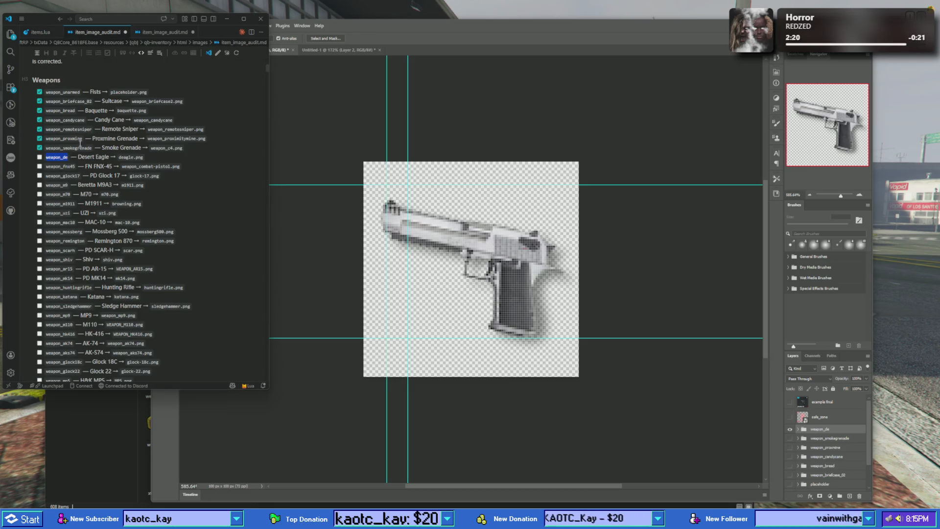
double_click(49, 167)
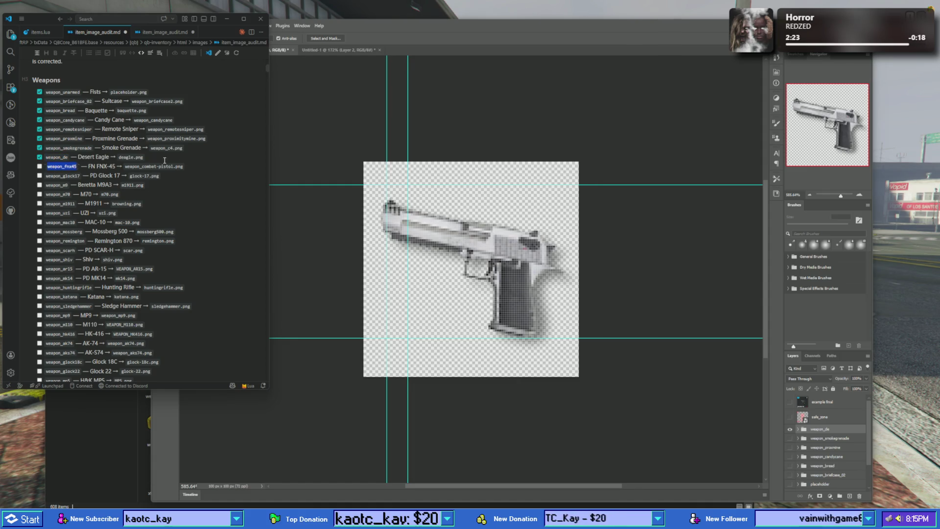
left_click(389, 19)
- Give the character the pistol with the chat command /giveitem 1 weapon_fnx45 1
key("t")
key("Up")
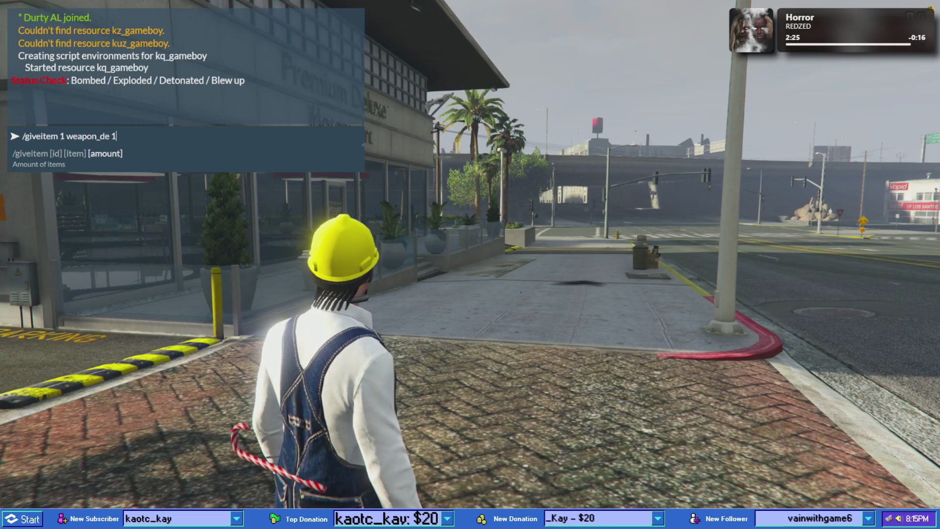
key("BackSpace")
key("BackSpace")
key("BackSpace")
key("BackSpace")
key("BackSpace")
key("BackSpace")
key("BackSpace")
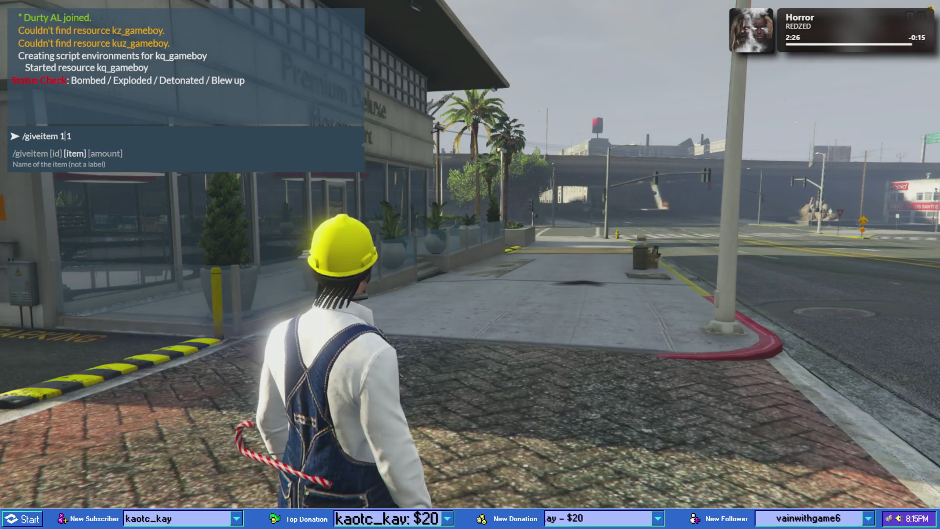
key("ctrl+v")
key("Return")
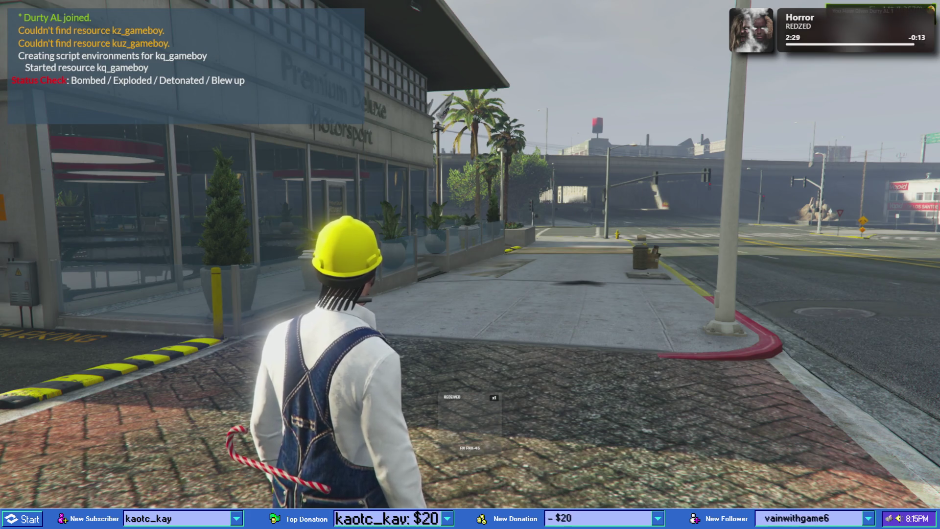
- Move the FN FNX-45 into pocket slot 5 and equip it from the hotbar
key("Tab")
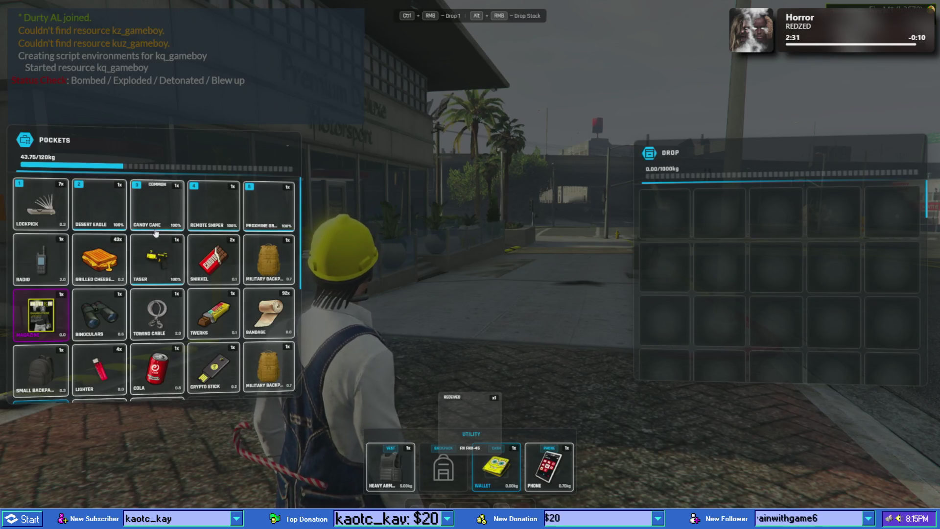
scroll(162, 269, "down", 3)
mouse_move(156, 272)
left_mouse_down()
mouse_move(247, 256)
mouse_move(270, 206)
left_mouse_up()
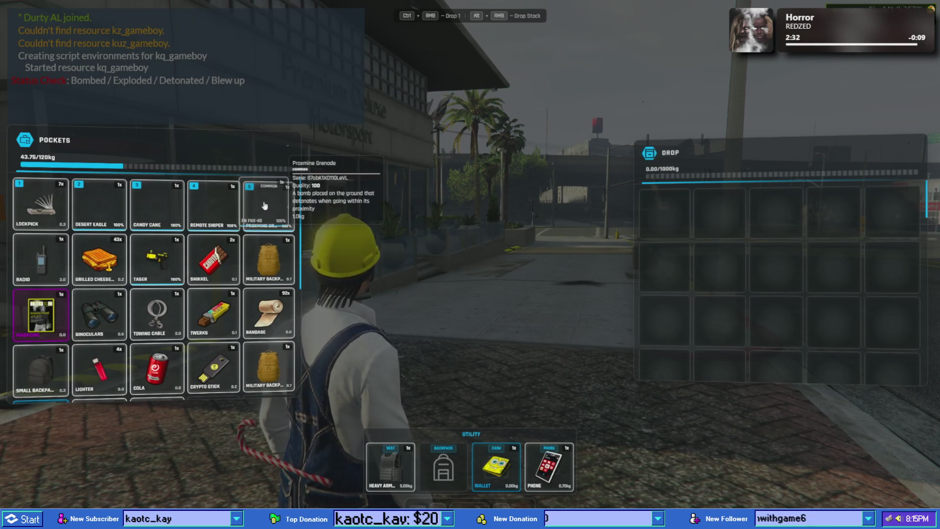
key("1")
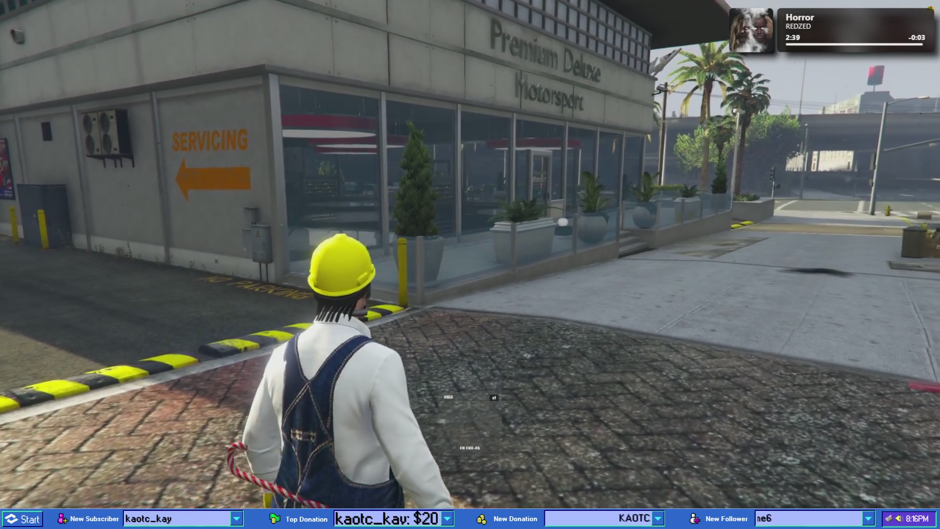
key("1")
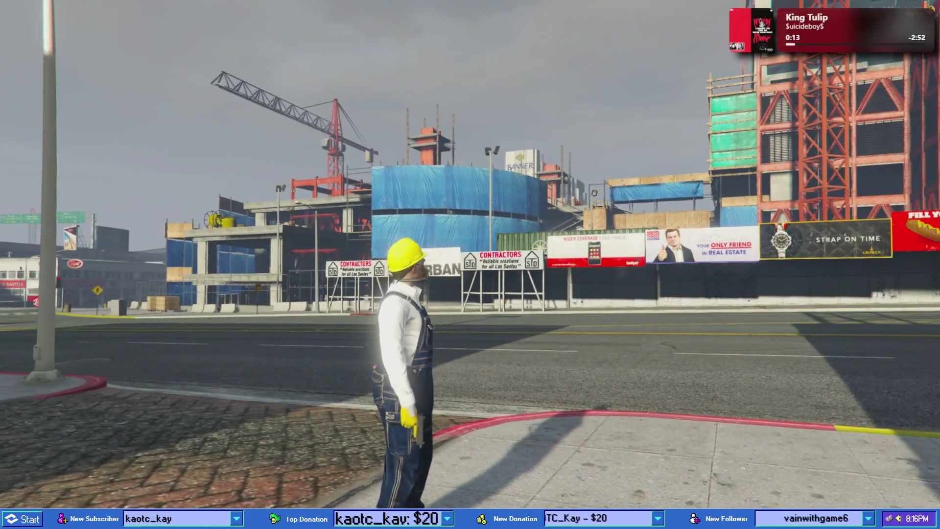
- Reopen the inventory to inspect the item icons, then leave the game
key("Tab")
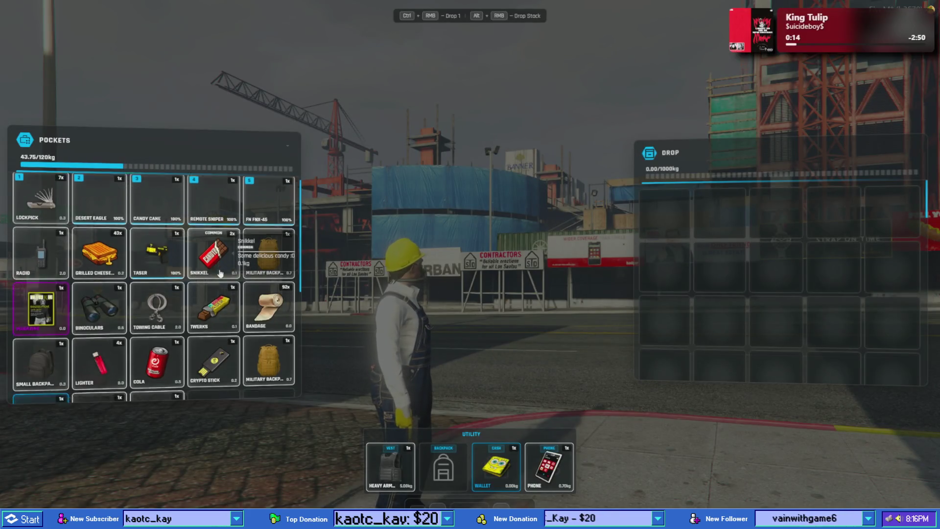
scroll(220, 273, "down", 5)
scroll(220, 273, "up", 5)
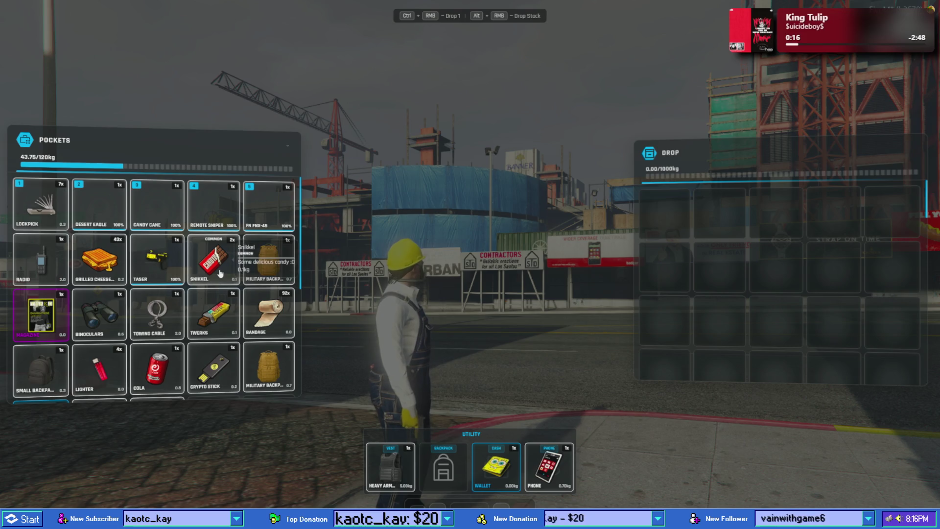
scroll(220, 274, "down", 2)
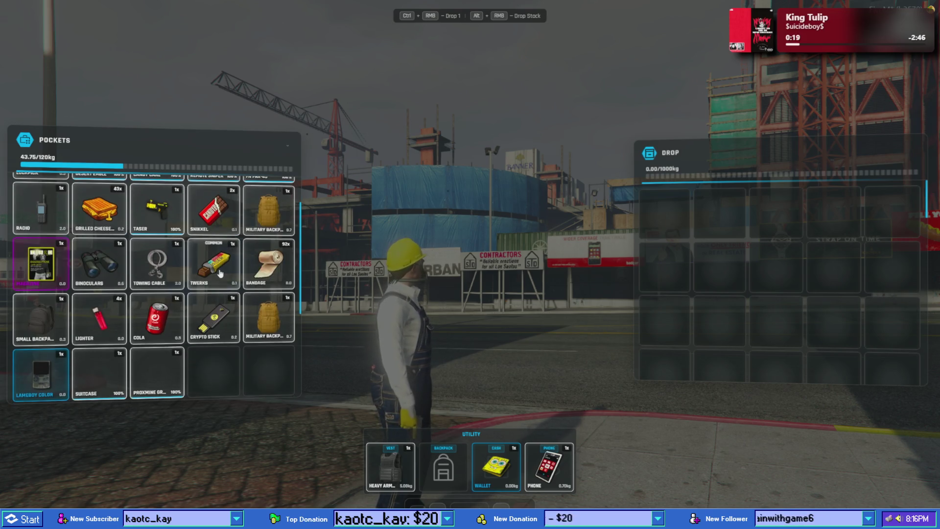
scroll(220, 273, "up", 2)
key("alt+Tab")
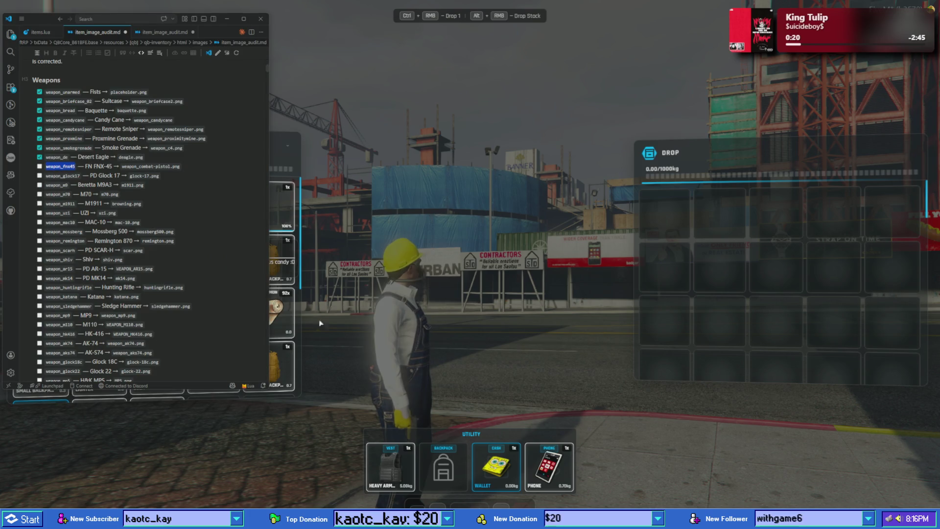
- Bring Photoshop back and zoom the Desert Eagle canvas from 129% to 171%
key("alt+Tab")
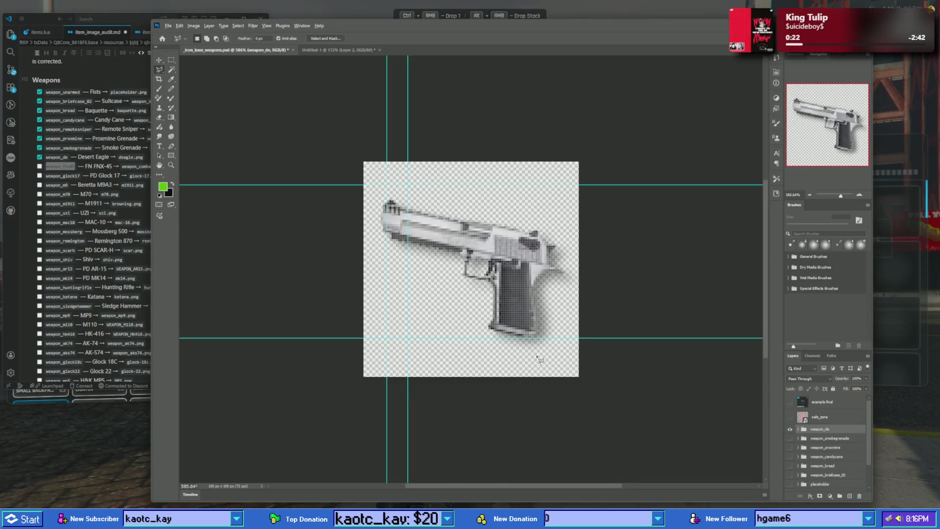
scroll(540, 360, "down", 3)
scroll(575, 393, "down", 2)
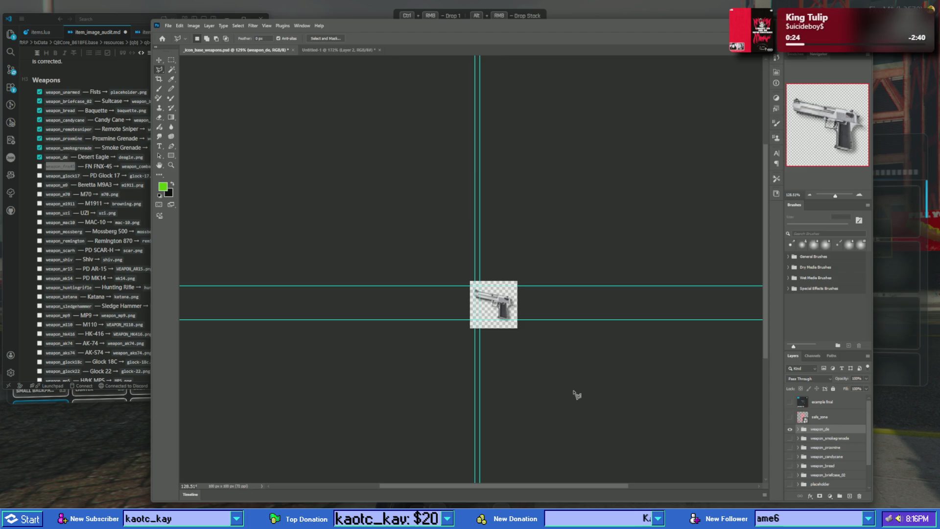
scroll(577, 394, "up", 1)
scroll(577, 394, "up", 1)
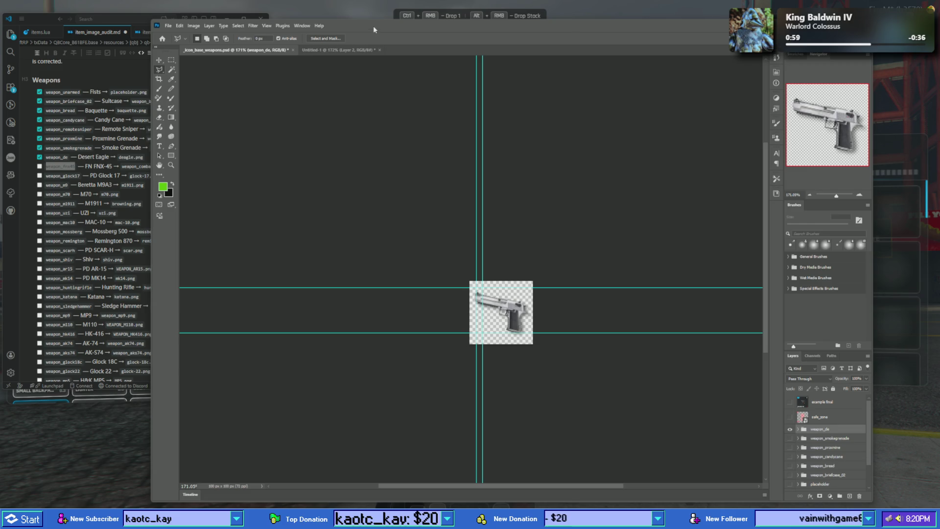
- Compare the Desert Eagle against the 'example final' reference overlay, leaving it hidden
left_click_drag(374, 26, 379, 22)
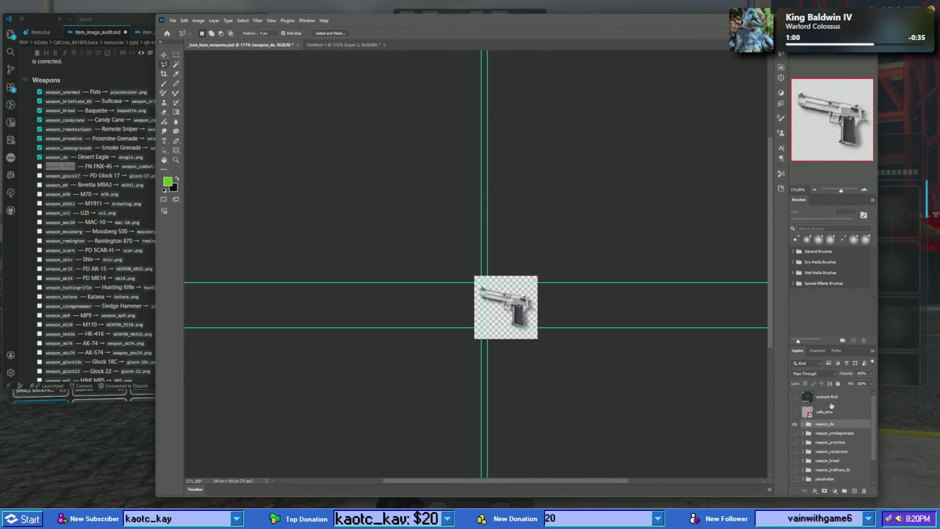
left_click(795, 398)
left_click(795, 398)
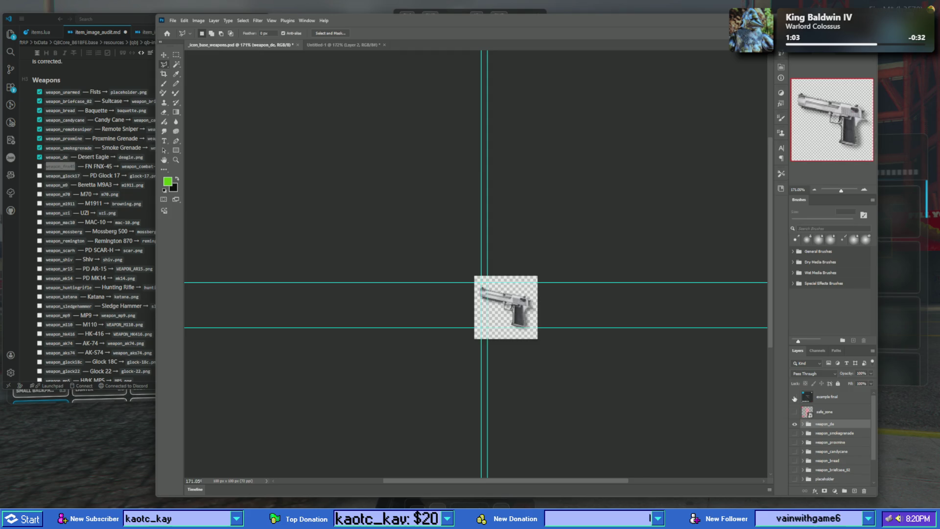
left_click(795, 398)
left_click(795, 397)
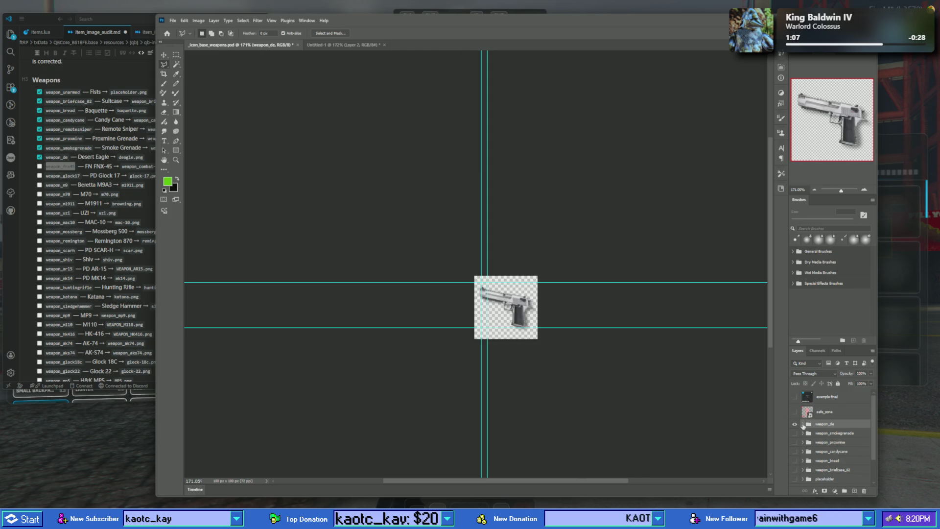
- Scale Desert Eagle Layer 515 in the weapon_de group down to 83.52%
left_click(803, 425)
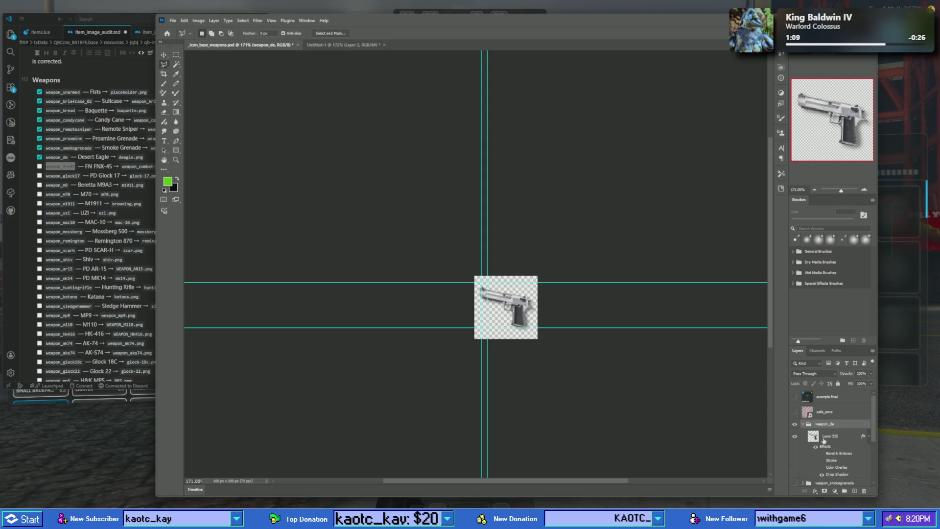
left_click(826, 437)
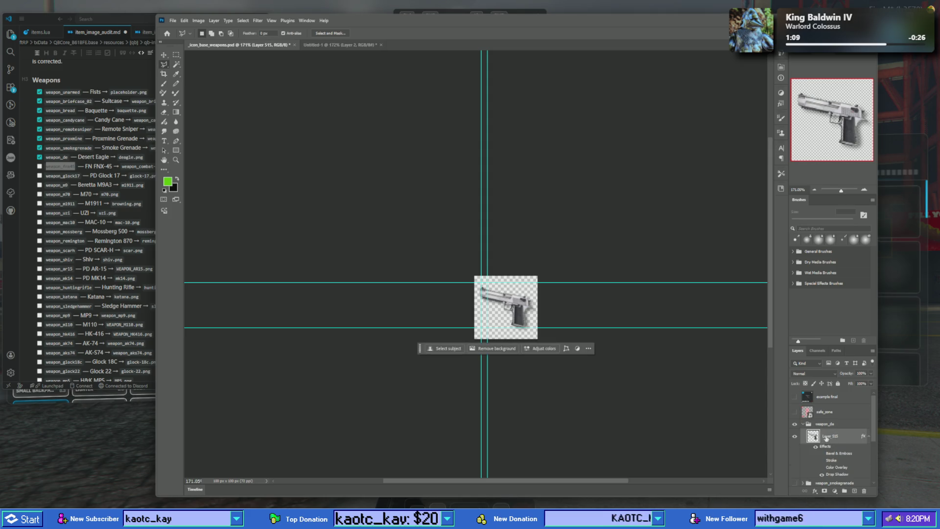
right_click(513, 299)
left_click(535, 367)
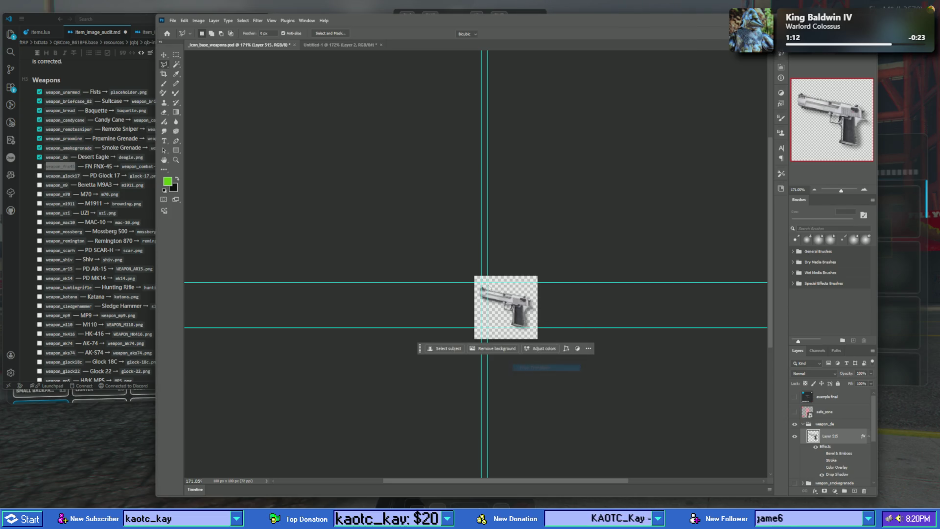
left_click_drag(479, 286, 484, 289)
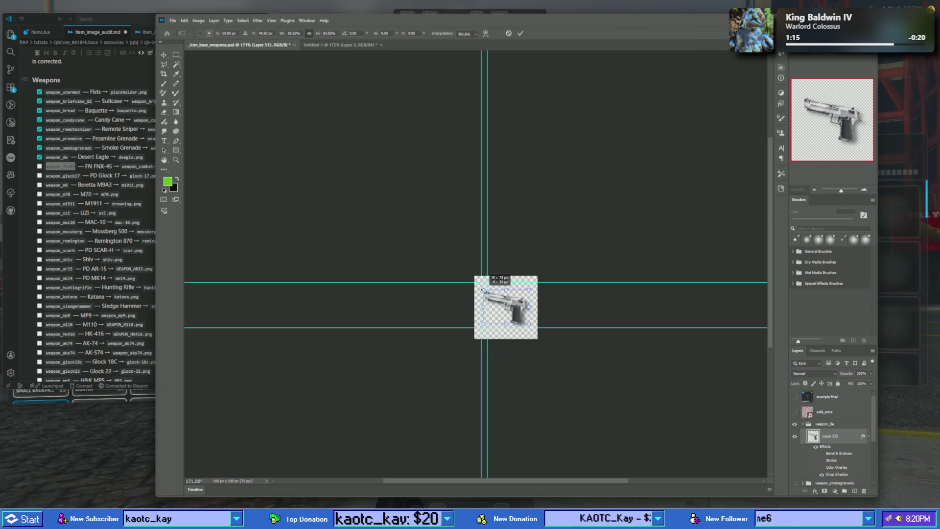
key("Return")
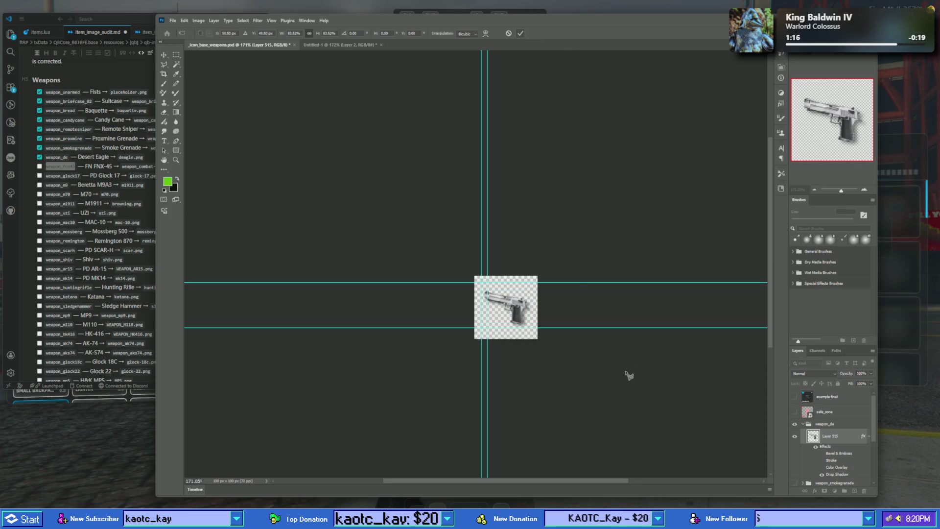
- Re-export the weapon_de group as weapon_de.png, replacing the existing file
right_click(841, 424)
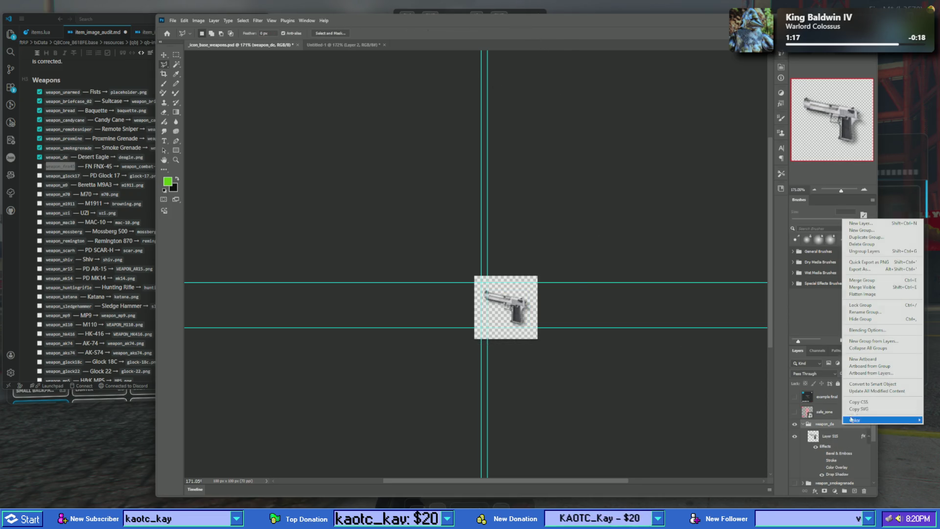
left_click(883, 263)
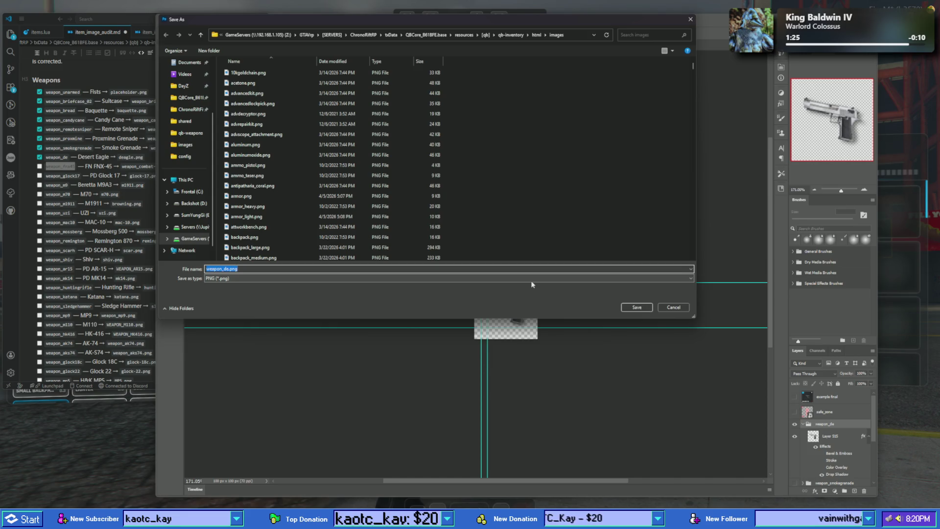
left_click(632, 308)
left_click(496, 259)
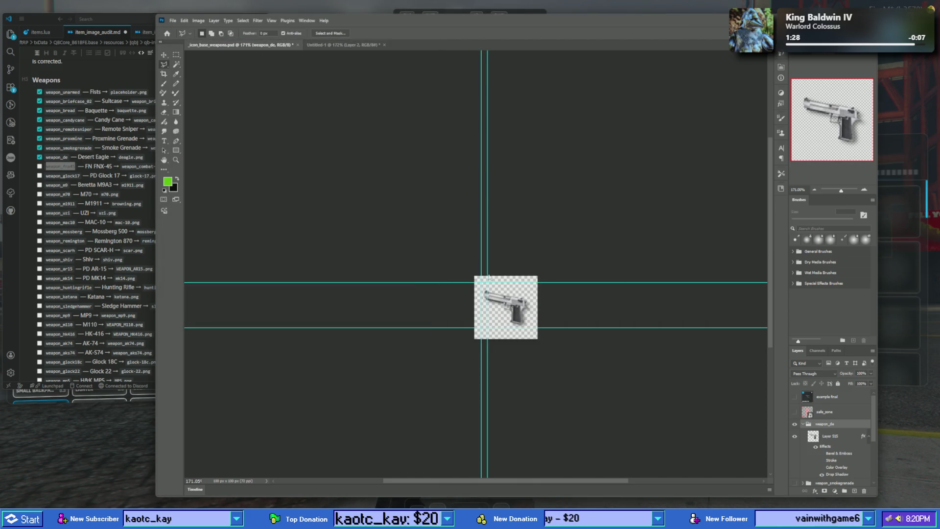
left_click(38, 168)
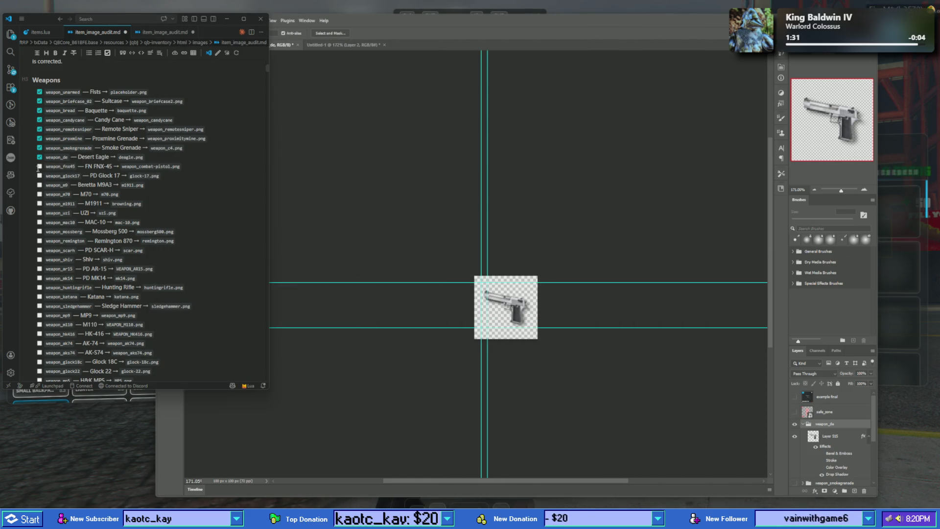
- Copy the weapon_fnx45 name, then duplicate the weapon_de group and rename the copy weapon_fnx45
double_click(64, 167)
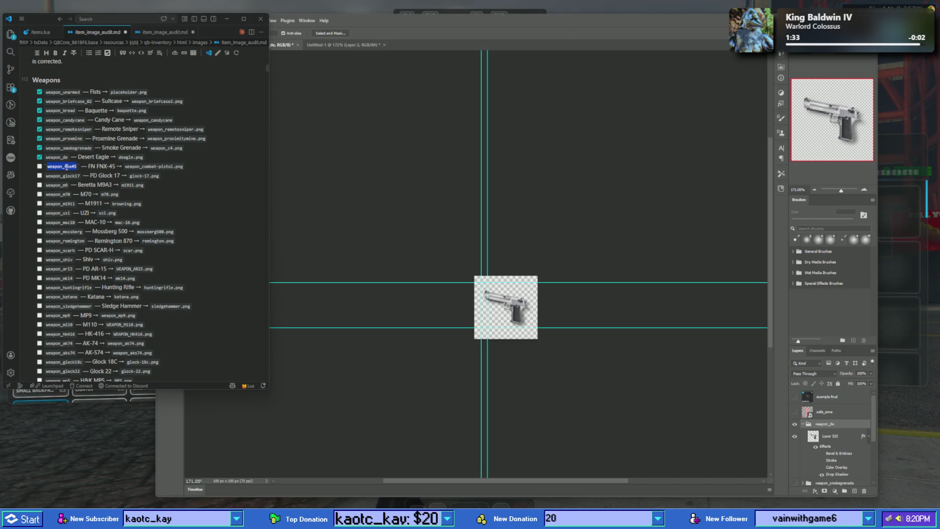
left_click(392, 244)
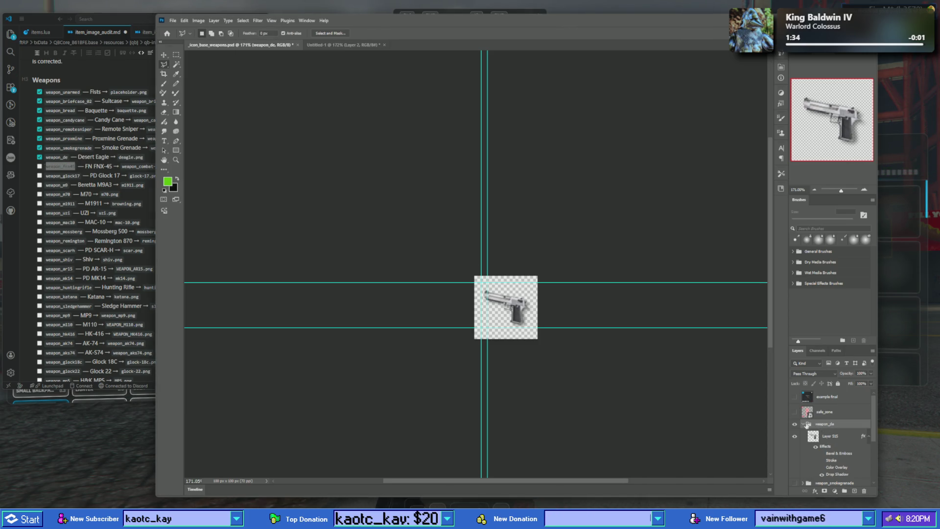
left_click(856, 491)
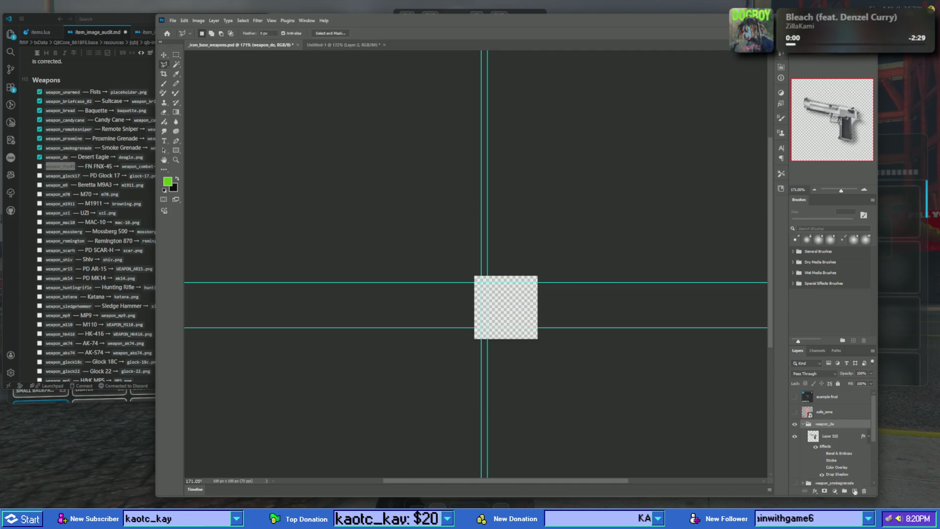
left_click_drag(855, 491, 855, 492)
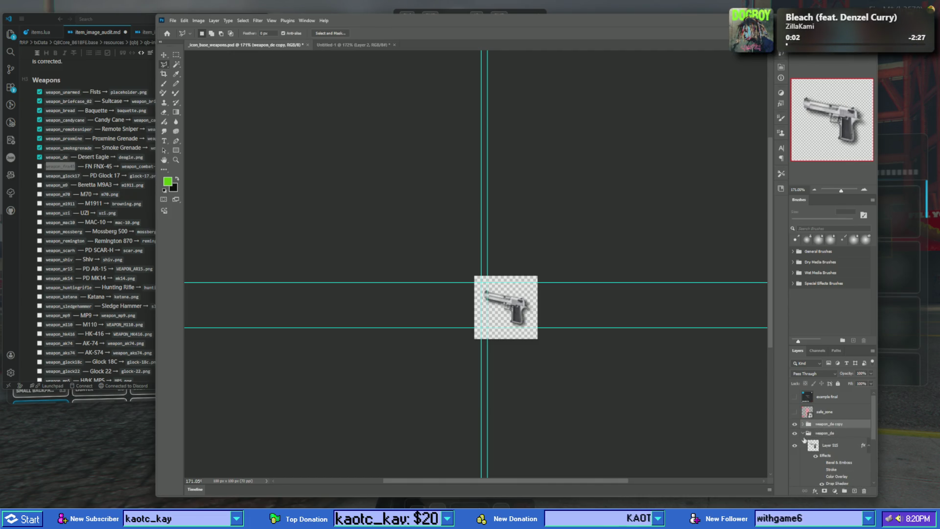
left_click(804, 434)
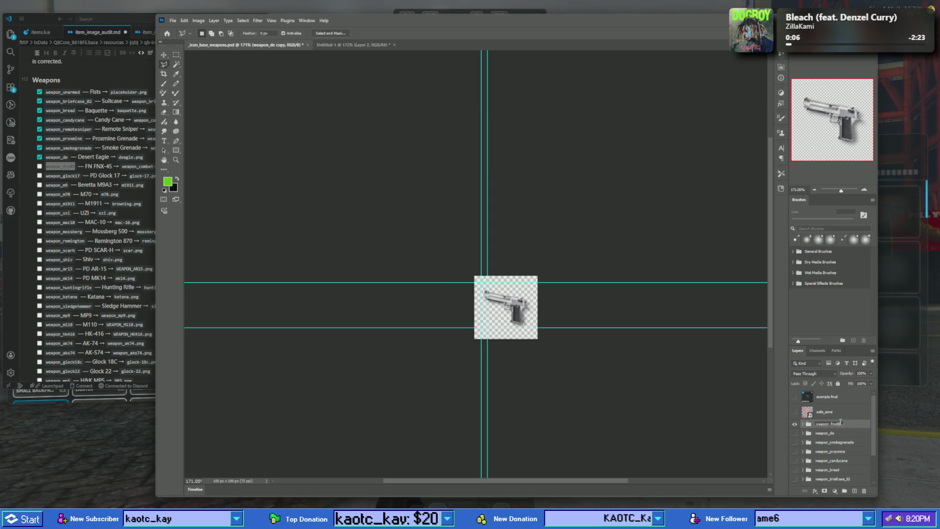
key("Return")
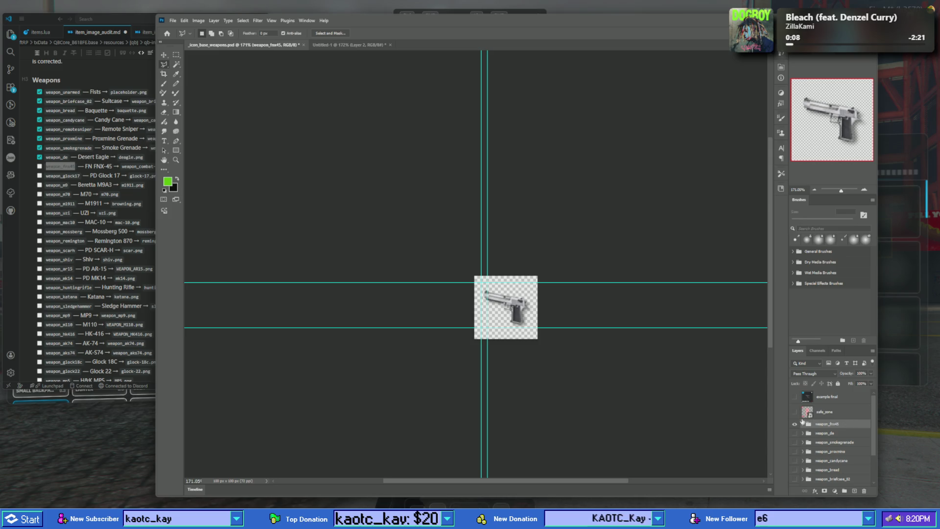
- Inside weapon_fnx45, move the effects onto a new empty Layer 516 and delete Layer 515
left_click(803, 424)
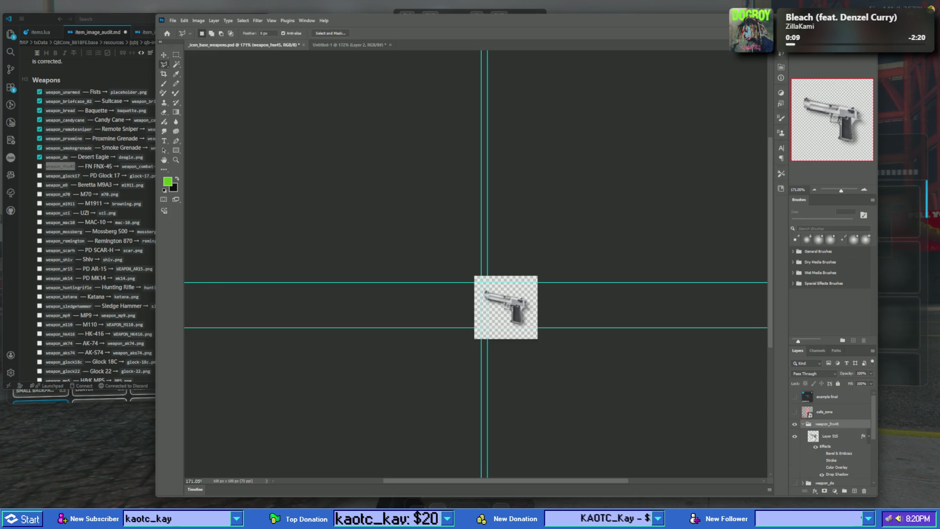
key("ctrl+alt+shift+n")
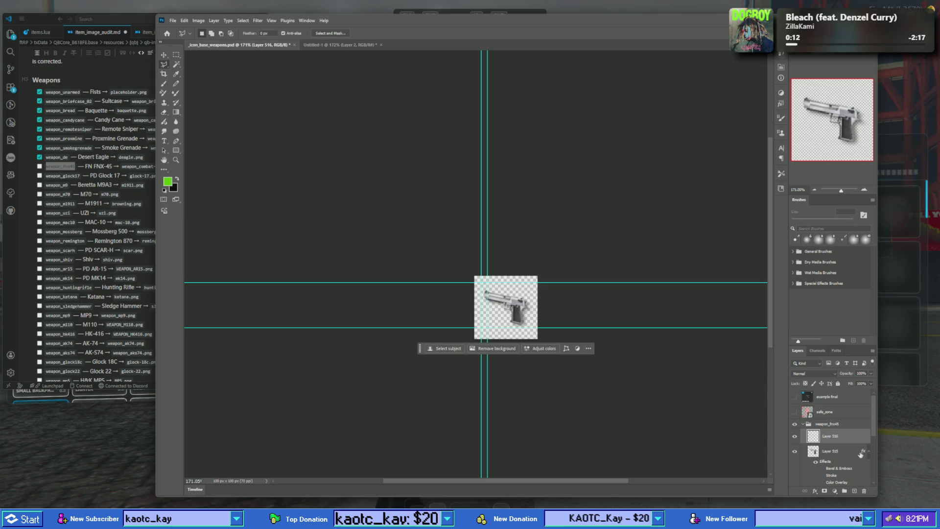
left_click_drag(859, 437, 859, 437)
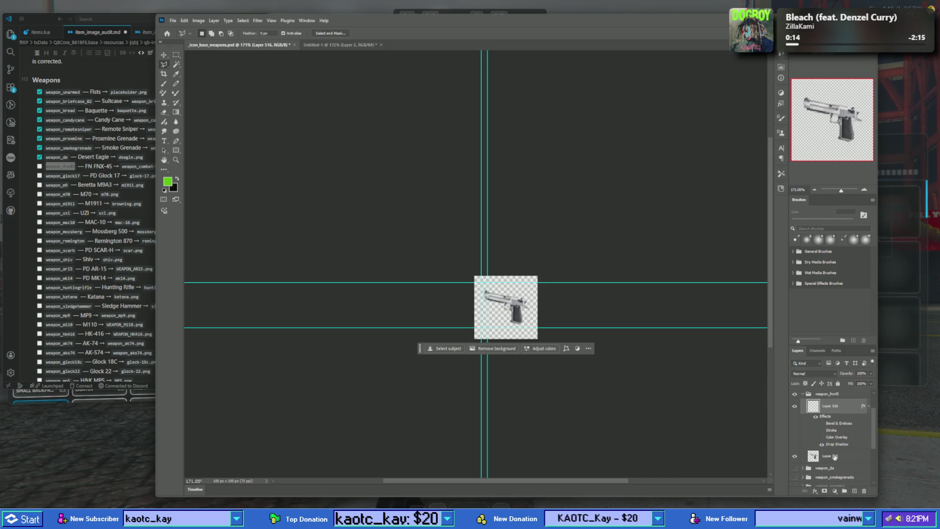
left_click_drag(863, 488, 864, 489)
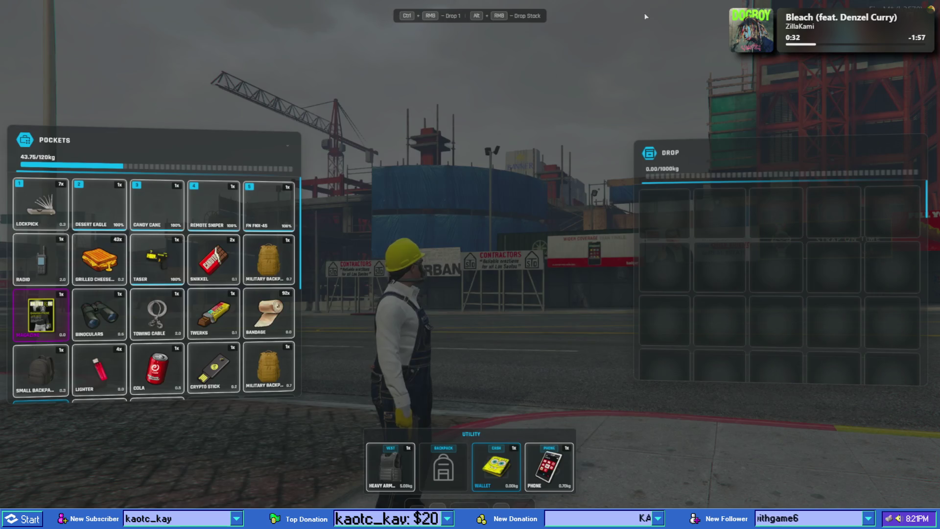
key("Escape")
mouse_move(471, 264)
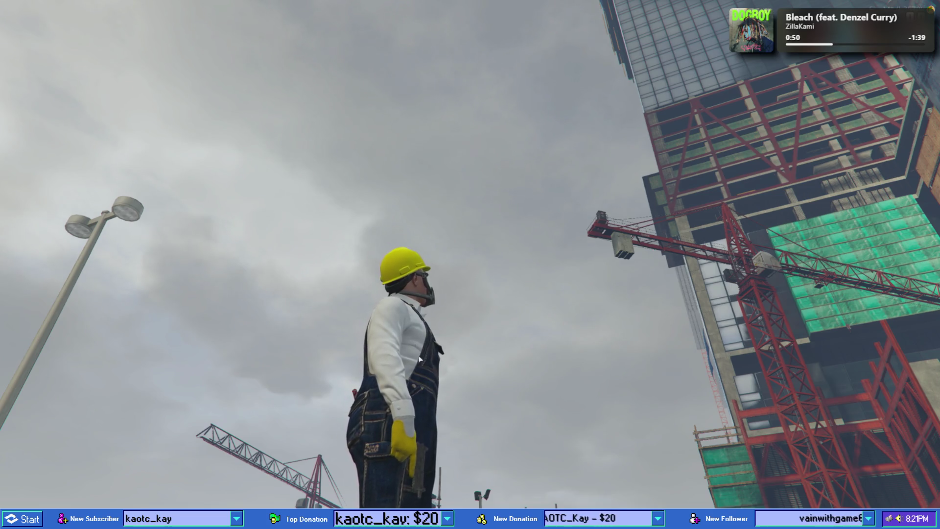
key("super")
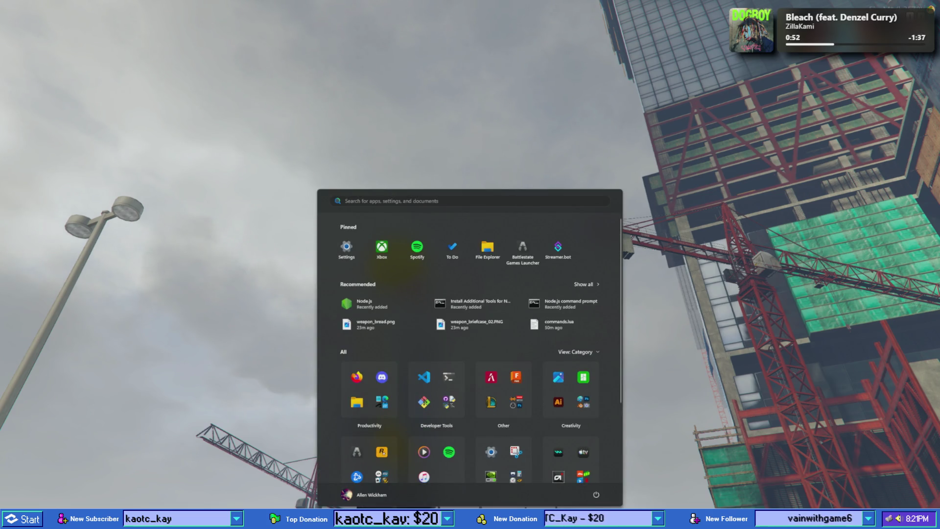
key("super")
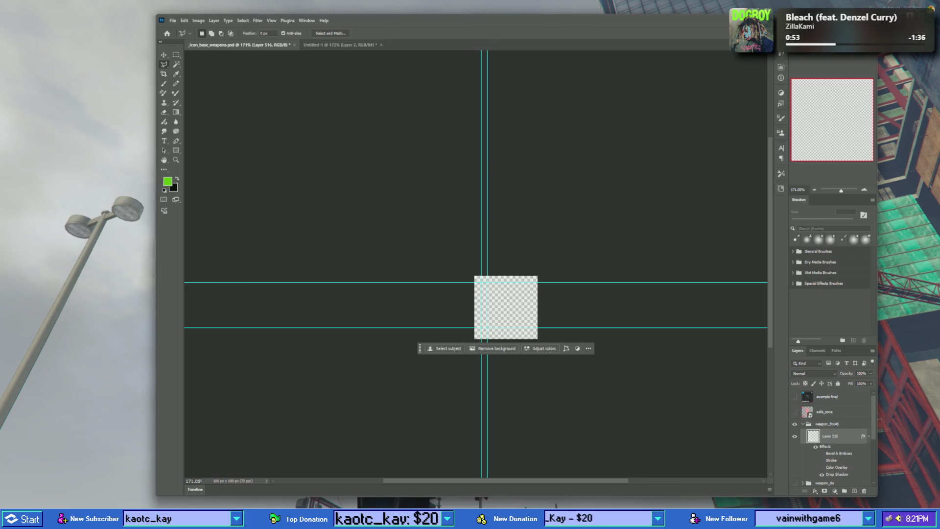
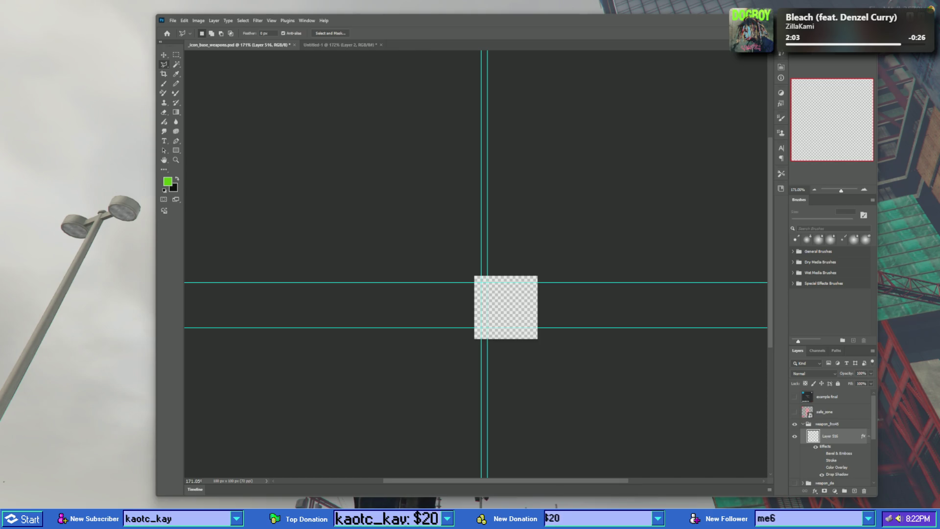
- Leave Photoshop briefly, then bring the item_image_audit.md weapon checklist in front of the icon template
key("alt+Tab")
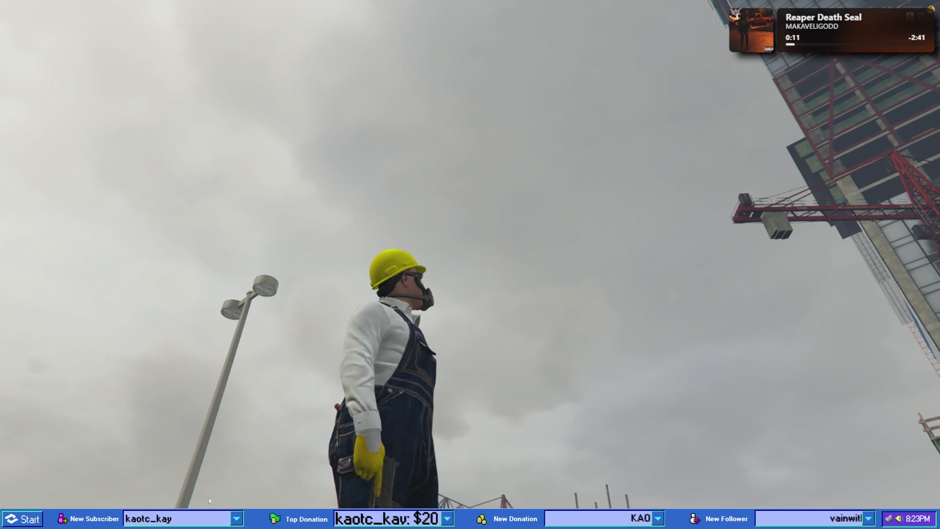
key("super")
key("alt+Tab")
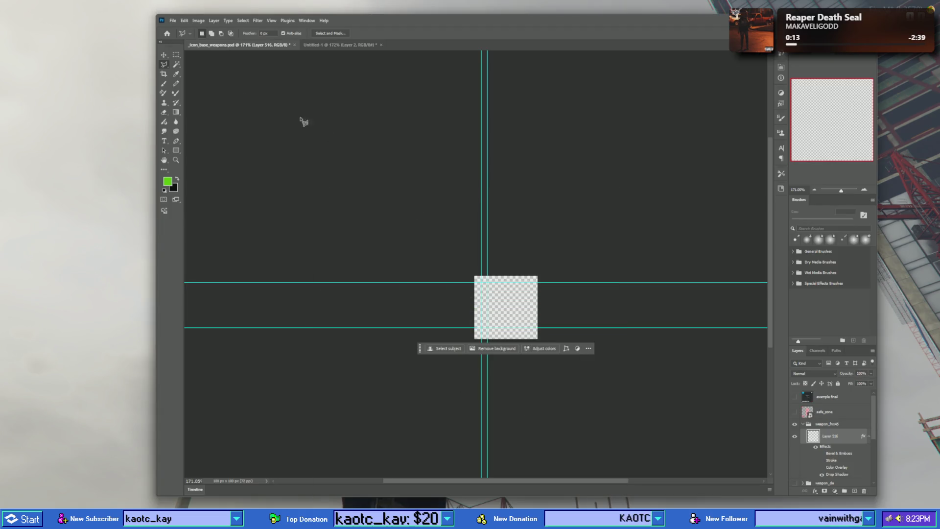
key("alt+Tab")
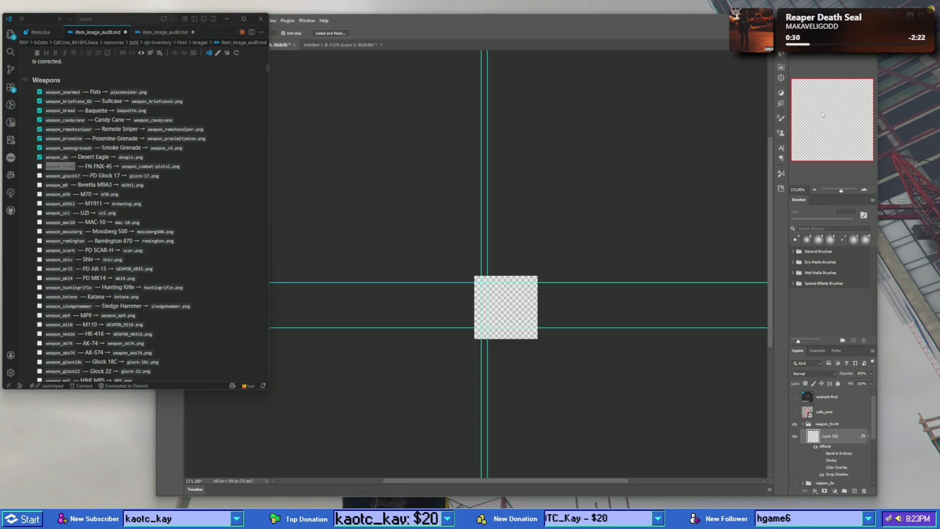
- Create a new 1024x1024 document and paste the pistol photo into it
left_click(383, 46)
key("ctrl+n")
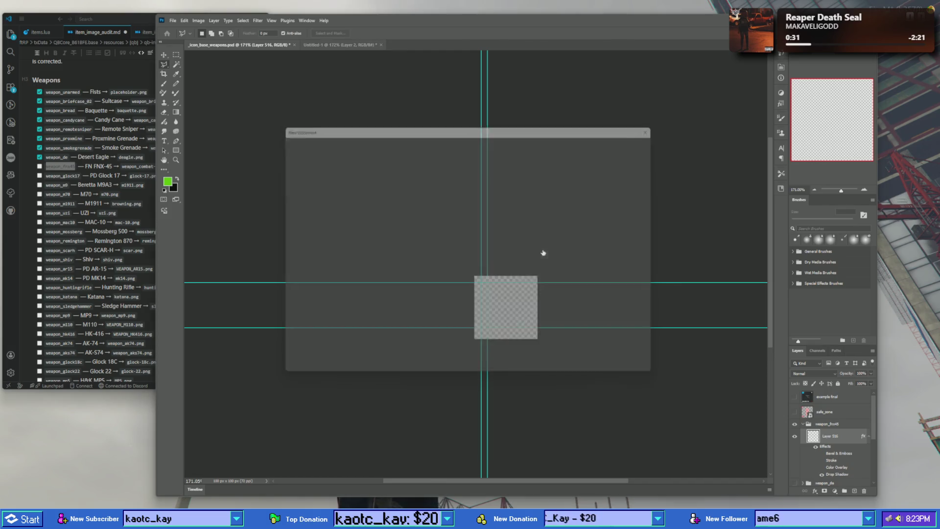
left_click(614, 367)
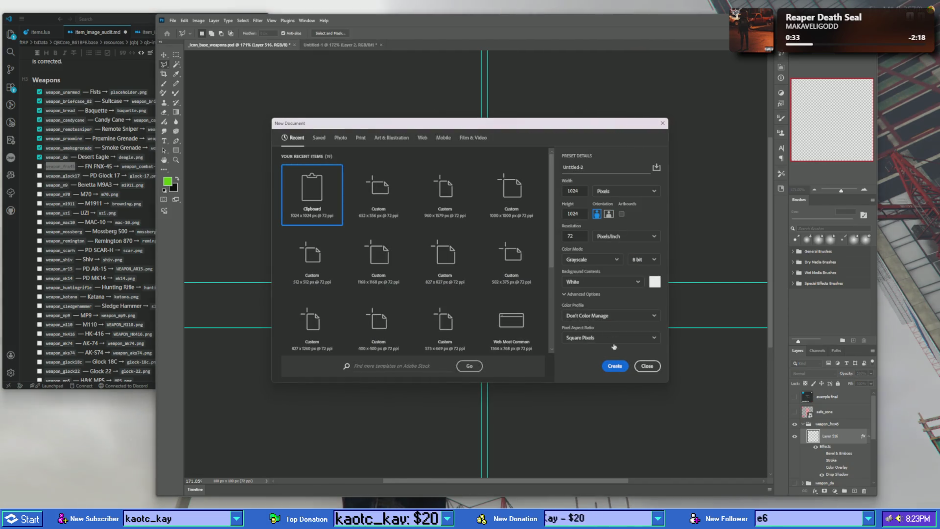
key("ctrl+v")
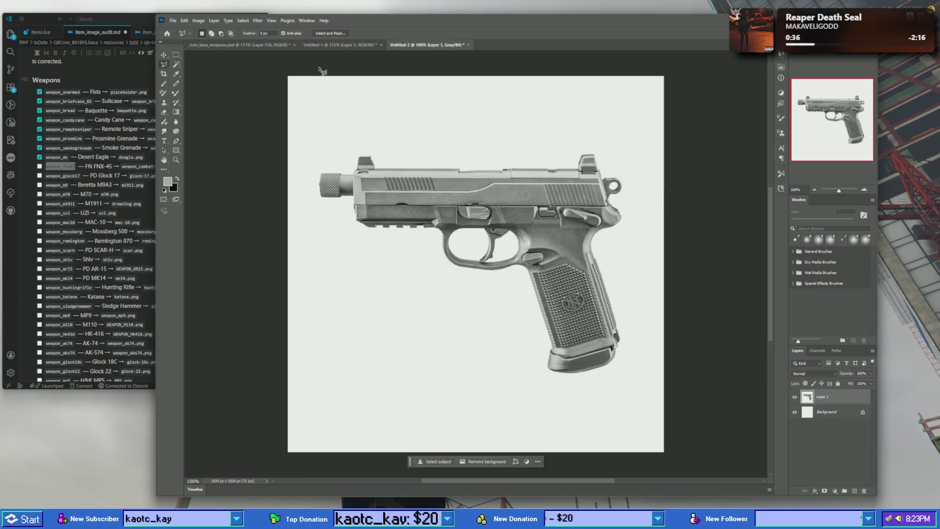
- Delete the white background and Background layer around the pistol, then select the whole canvas
left_click(178, 65)
left_click(427, 109)
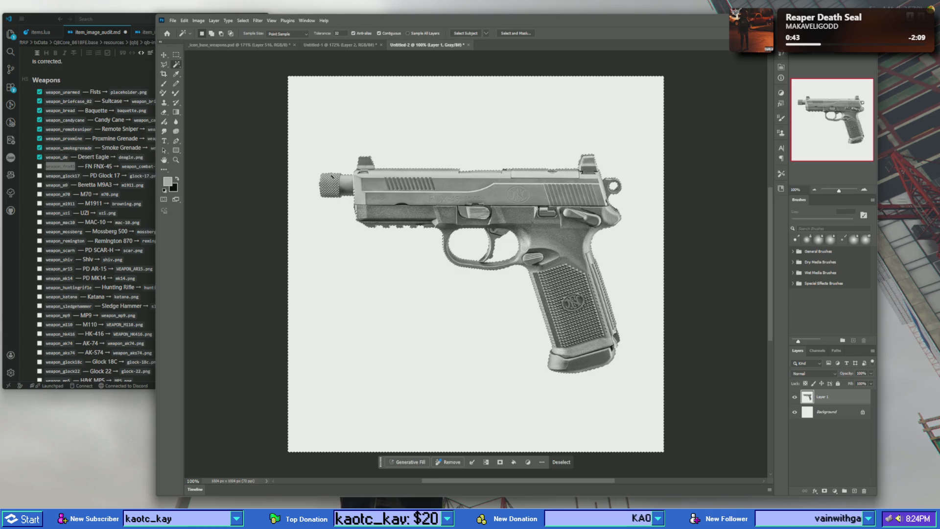
key("Delete")
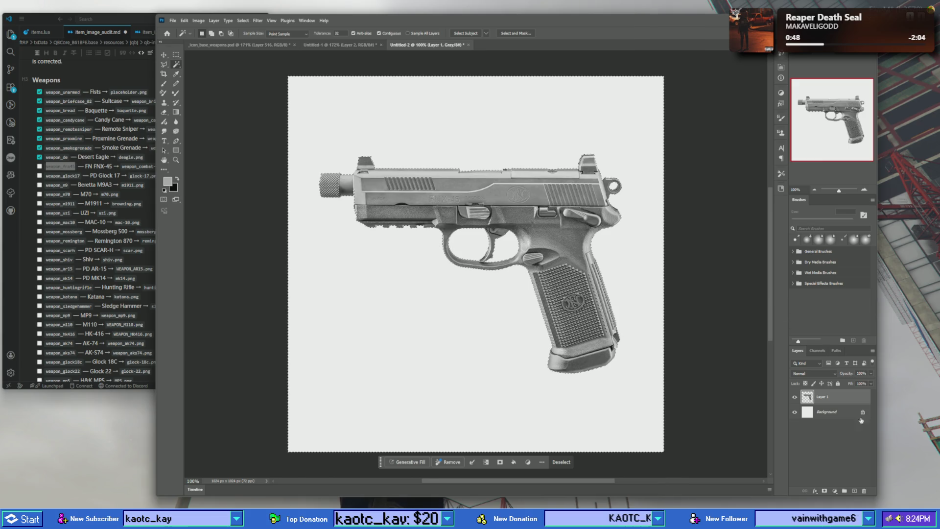
left_click_drag(862, 421, 864, 491)
right_click(444, 160)
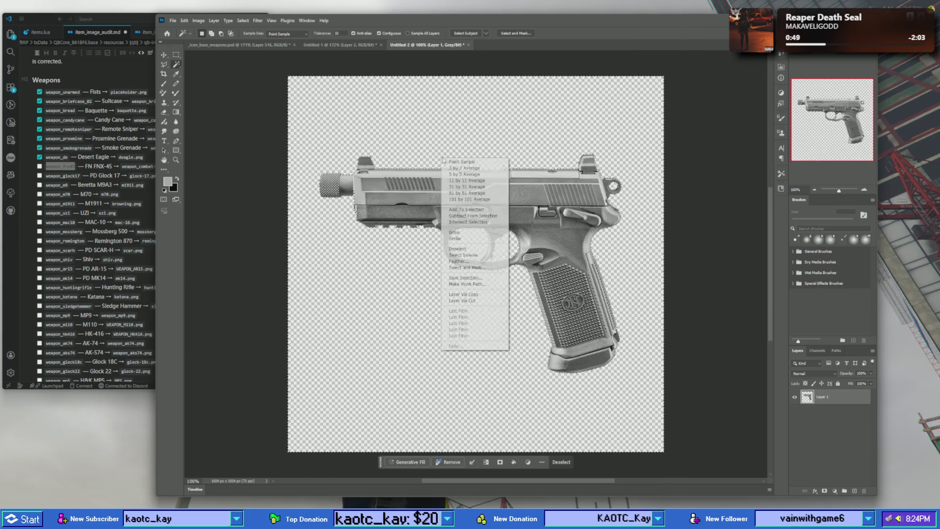
left_click(458, 249)
right_click(497, 147)
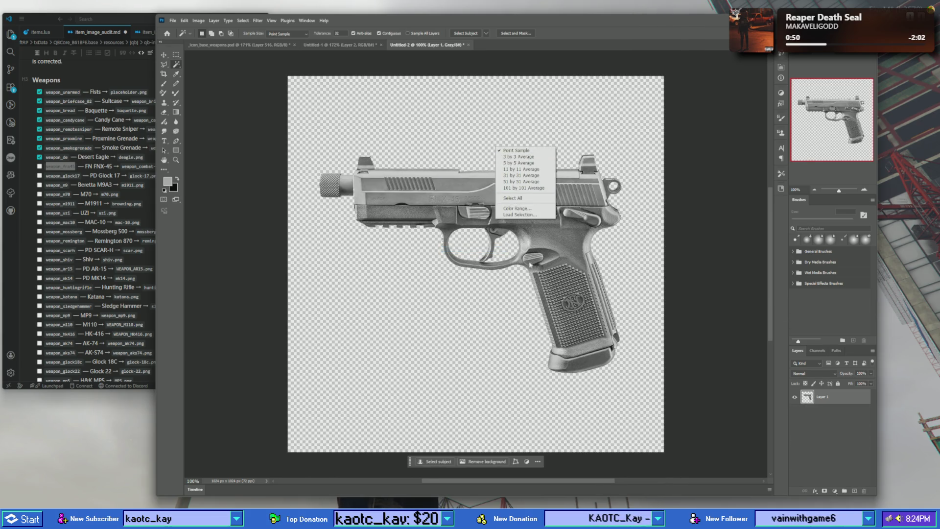
left_click(519, 199)
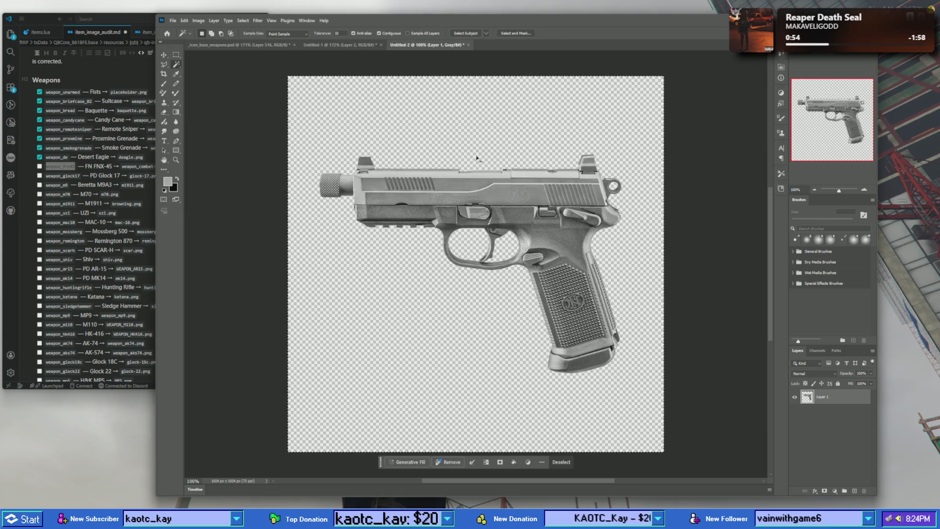
key("ctrl+Tab")
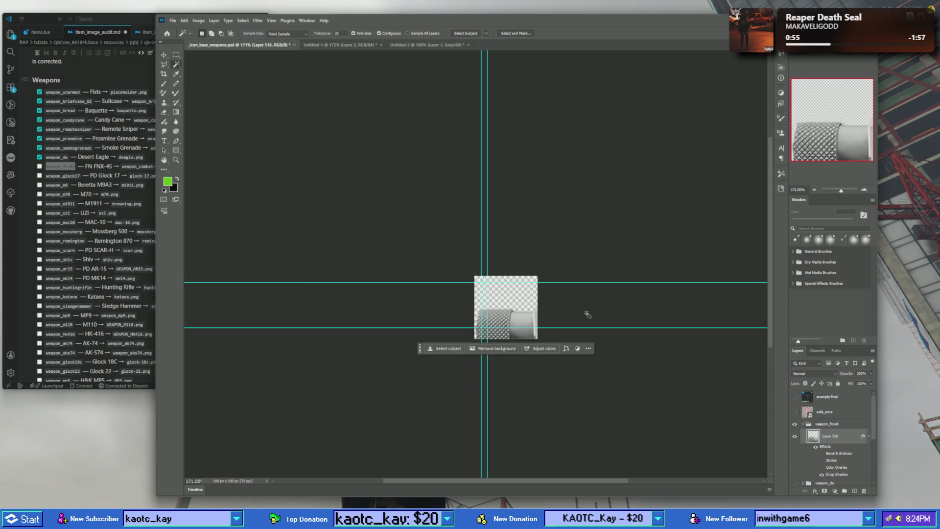
- Free Transform the pasted FNX-45, shrinking it from the top-left corner to fit the icon square
right_click(587, 314)
left_click(169, 64)
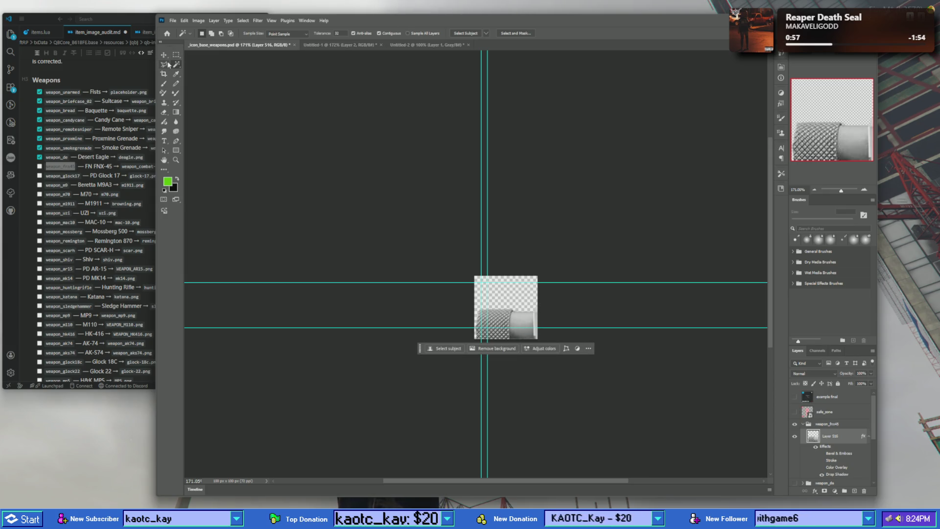
left_click(166, 64)
right_click(514, 305)
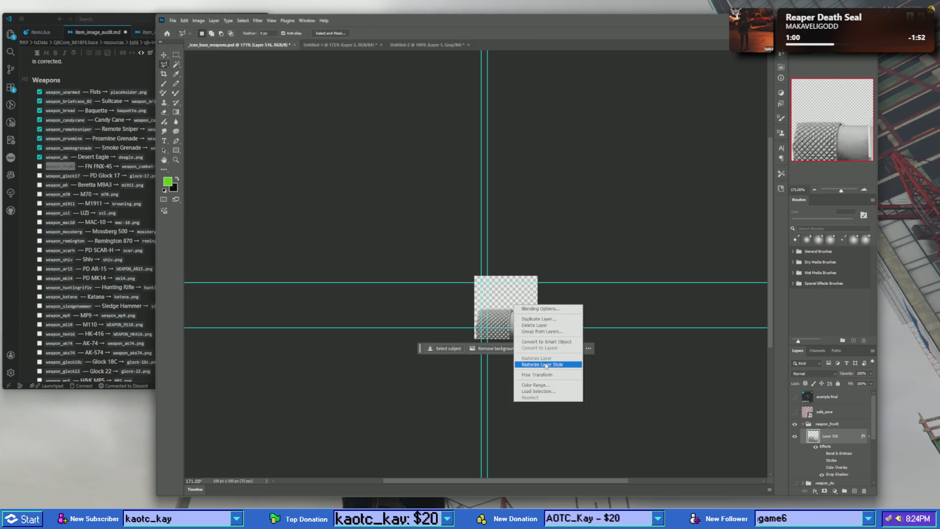
left_click(543, 375)
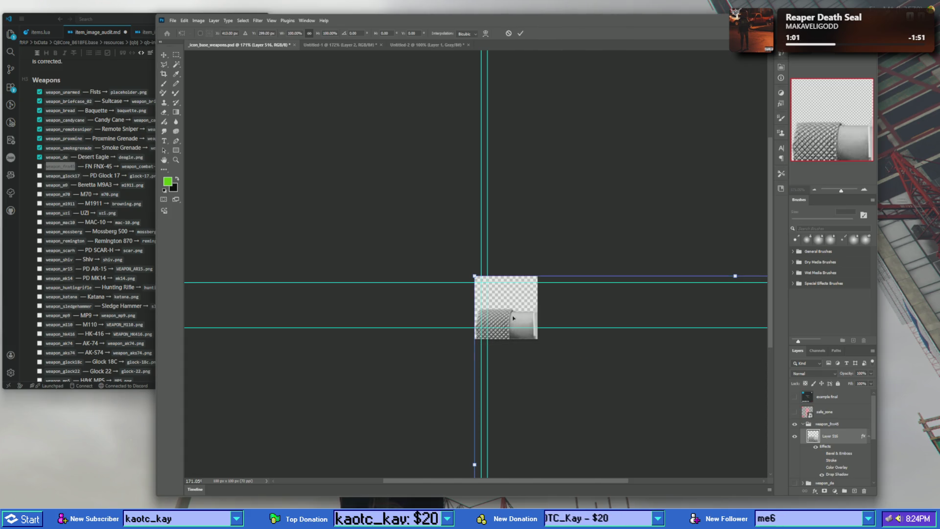
mouse_move(265, 70)
left_mouse_down()
mouse_move(493, 238)
mouse_move(539, 283)
mouse_move(522, 306)
left_mouse_up()
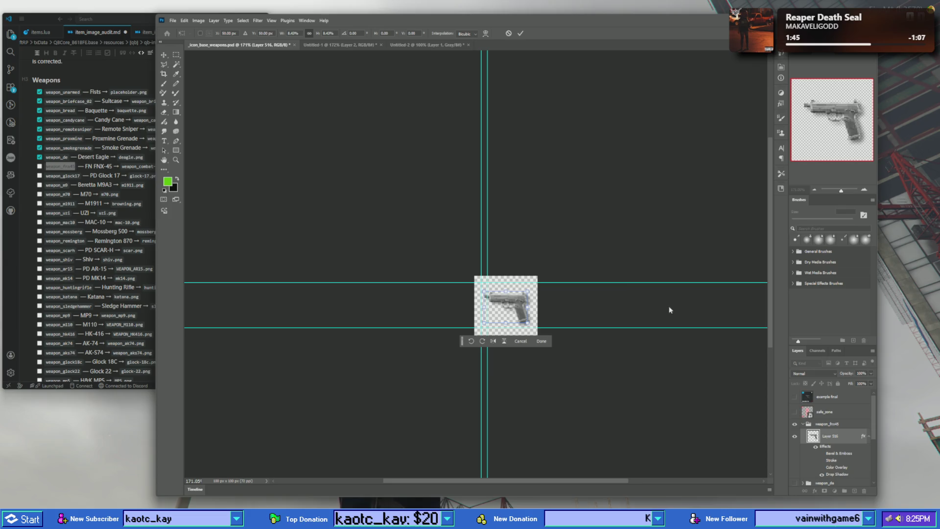
scroll(539, 255, "up", 3)
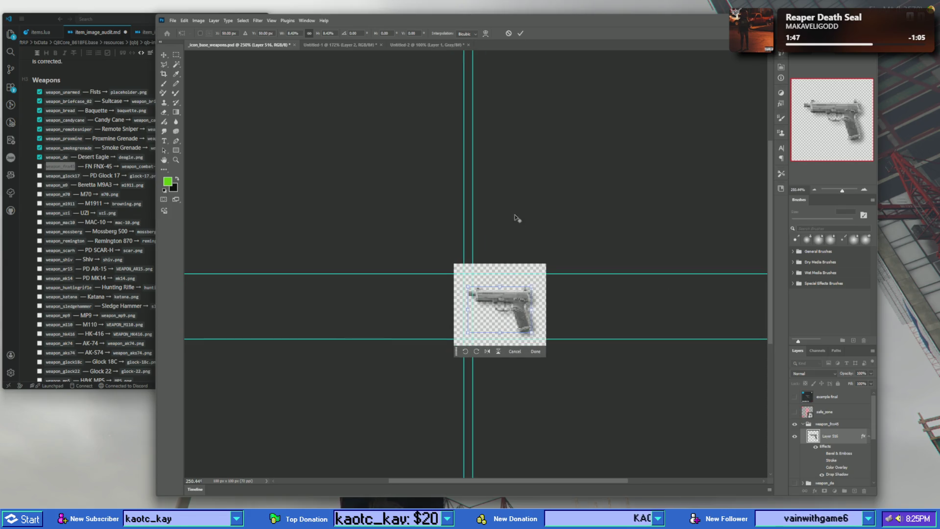
scroll(516, 217, "down", 1)
key("Return")
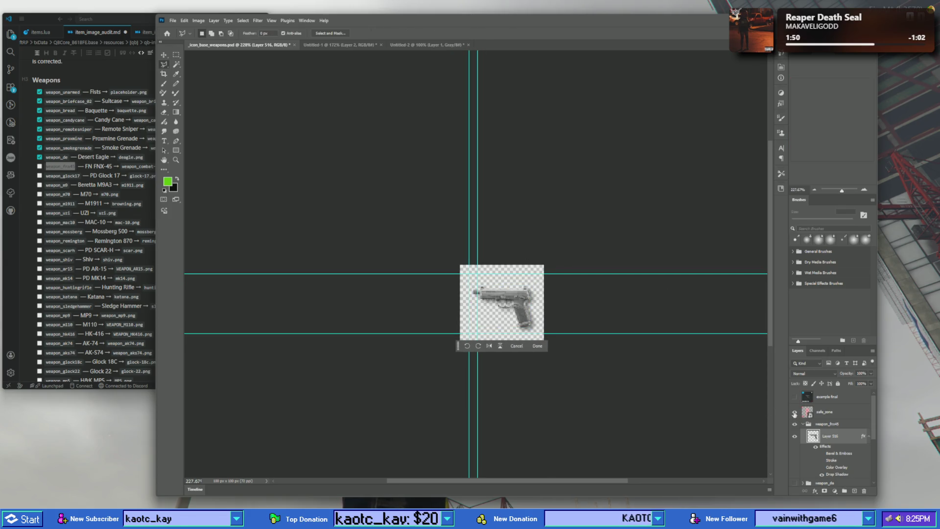
- Toggle the safe_zone overlay and example final card to compare the pistol's size
key("q")
left_click(795, 413)
left_click(795, 413)
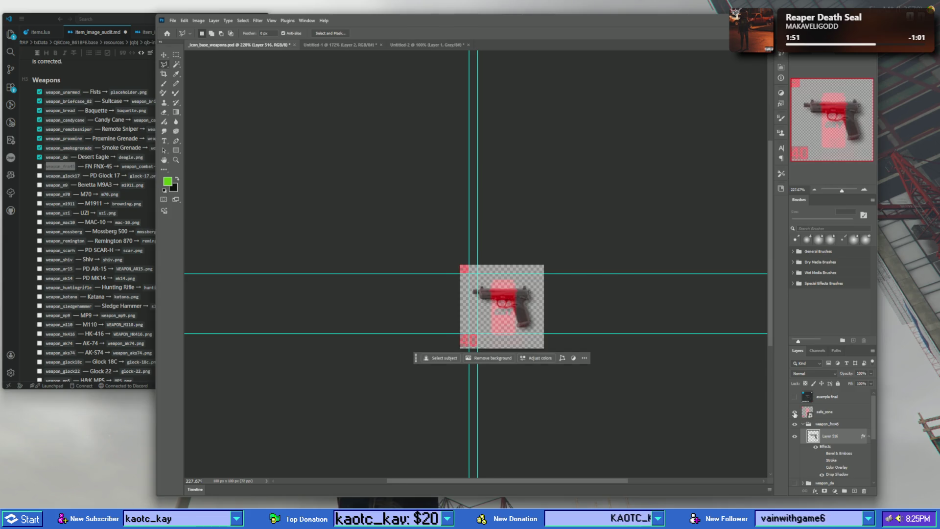
left_click(795, 398)
left_click(795, 398)
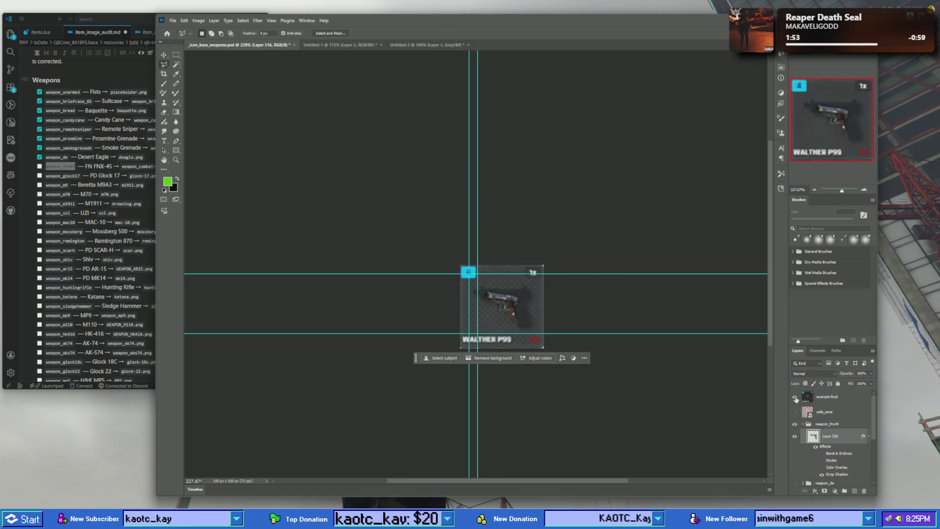
left_click(796, 397)
left_click(795, 398)
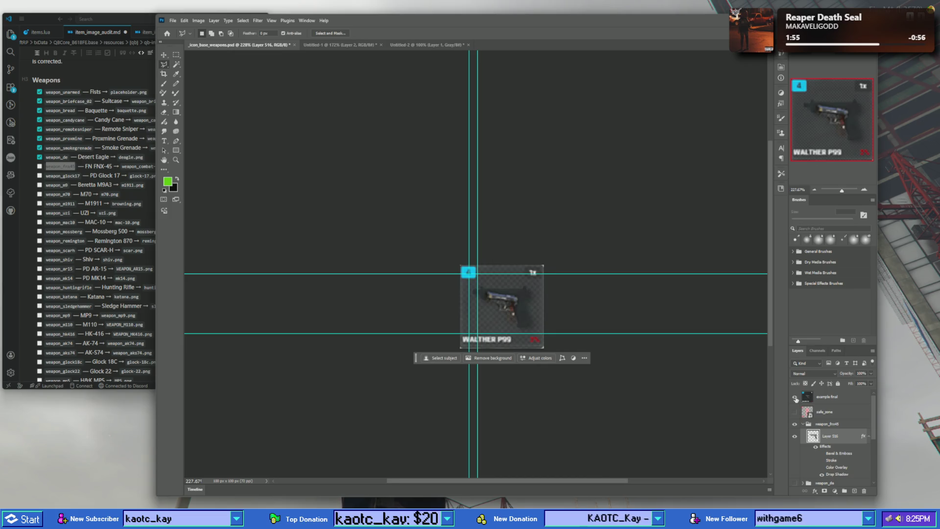
left_click(795, 398)
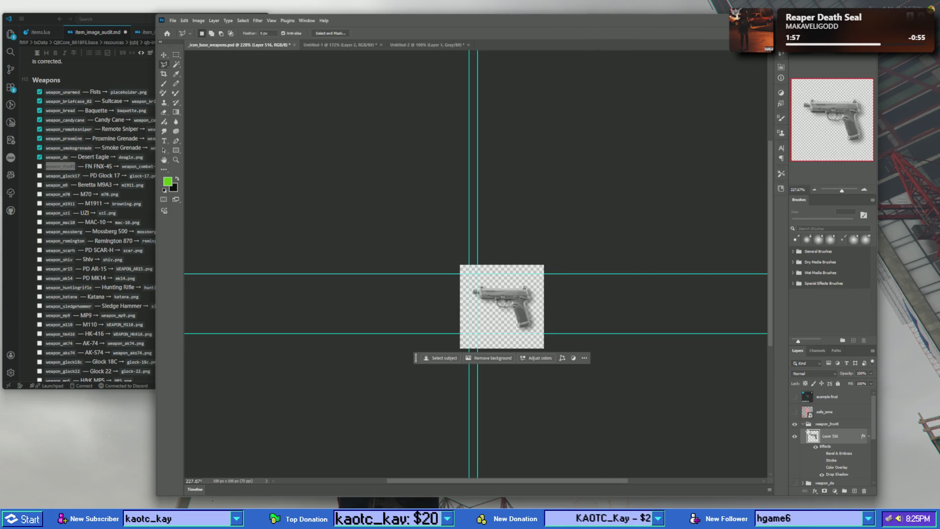
- Compare against the weapon_de Desert Eagle icon, leaving it visible
scroll(807, 431, "down", 2)
left_click(795, 453)
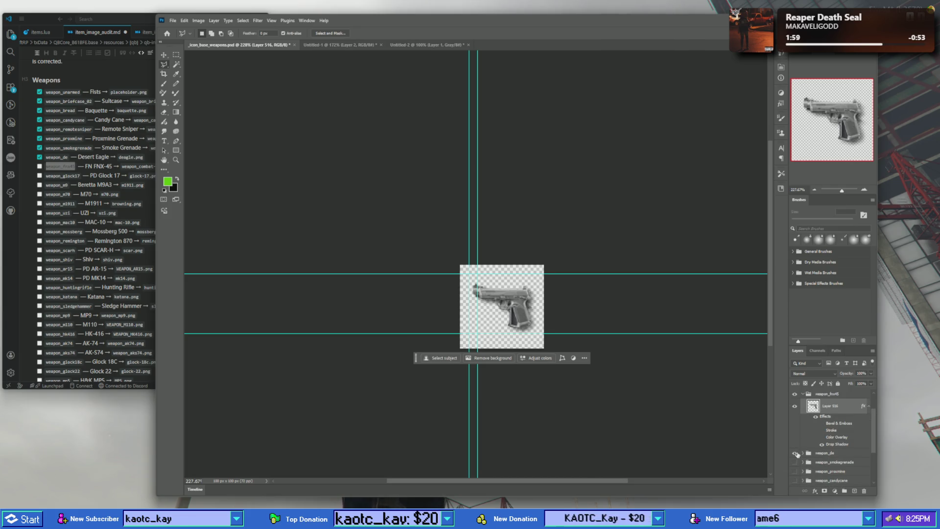
left_click(796, 454)
scroll(800, 429, "up", 2)
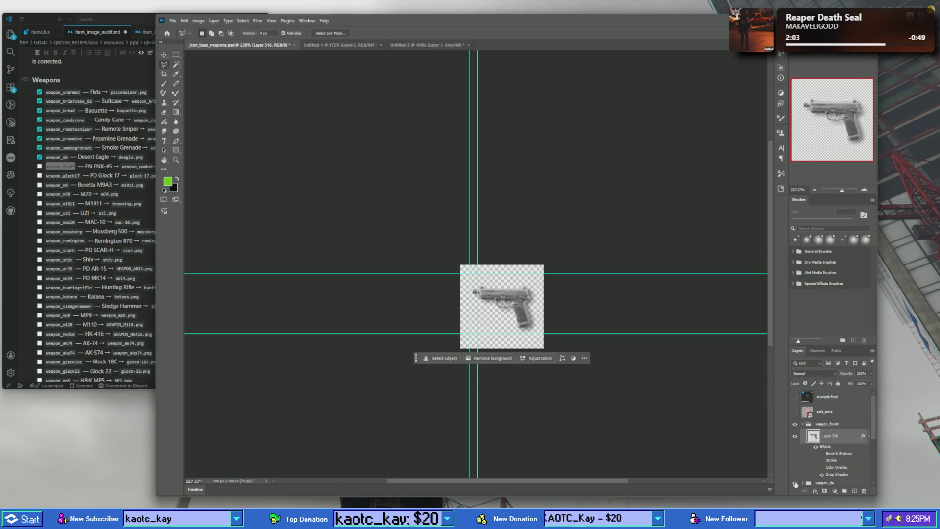
left_click(795, 484)
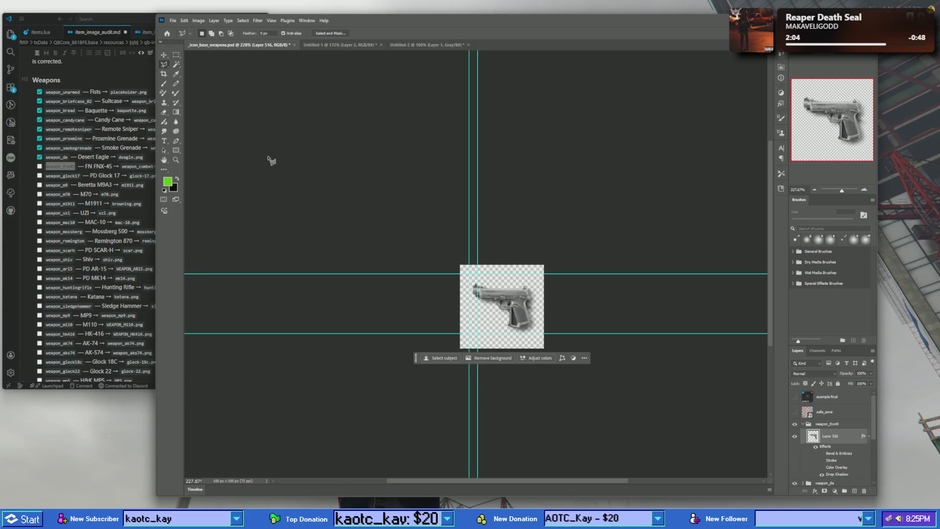
- Re-transform the pistol: rotate about 14 degrees, nudge left twice, scale to about 92%
left_click(176, 54)
right_click(496, 347)
left_click(579, 276)
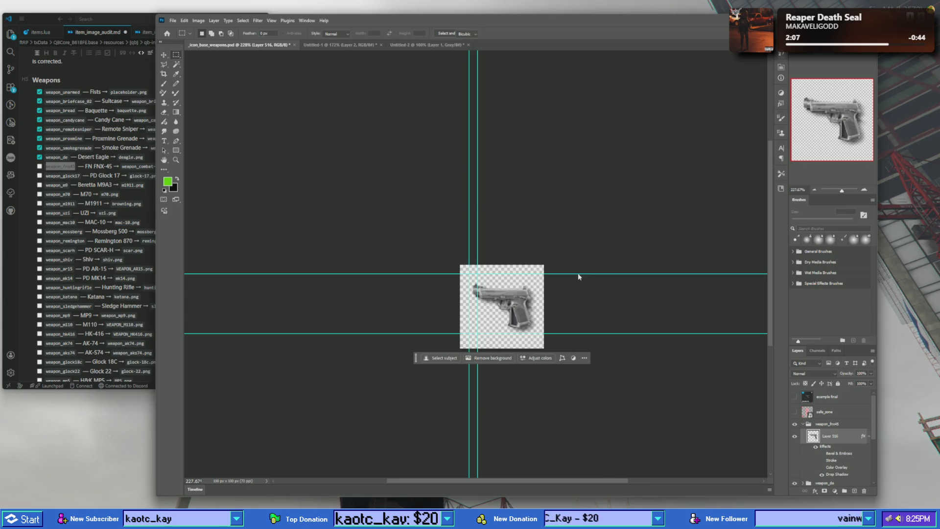
key("ctrl+t")
left_click_drag(577, 249, 596, 258)
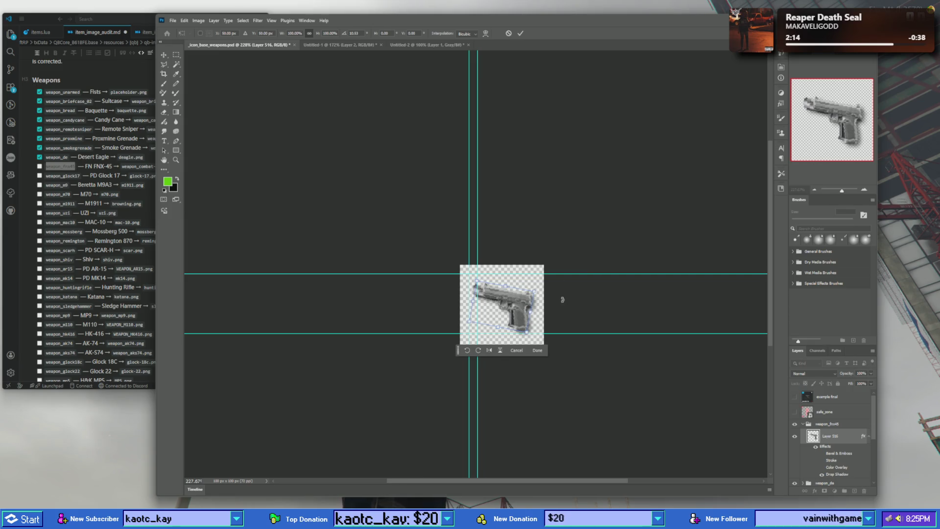
key("Left")
key("Left")
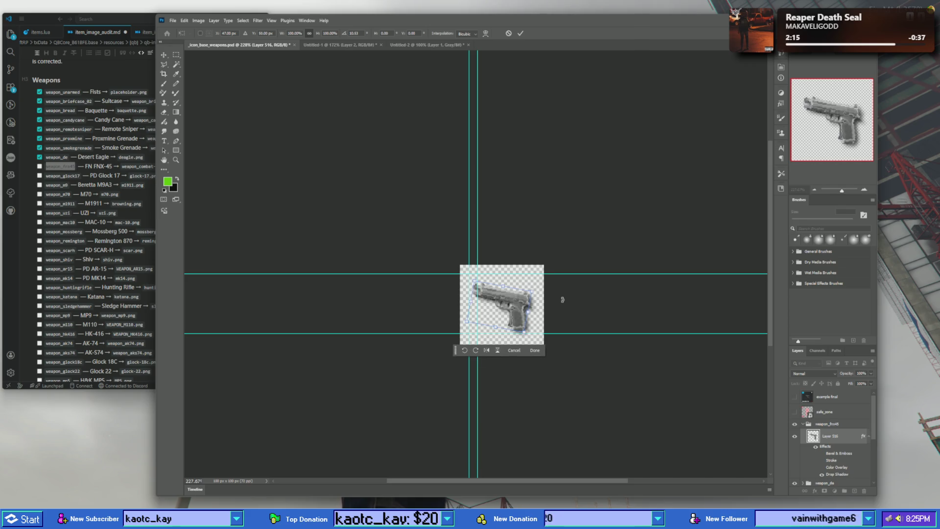
key("Left")
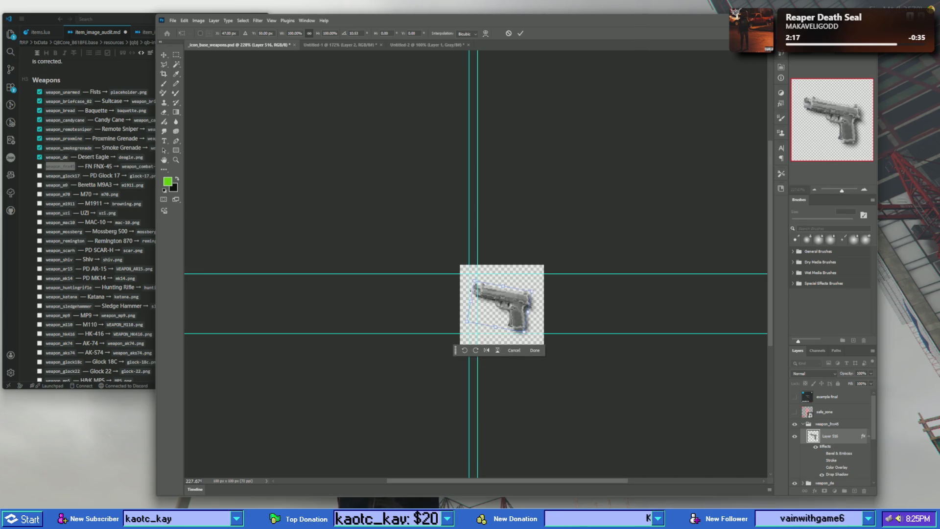
left_click_drag(474, 282, 477, 284)
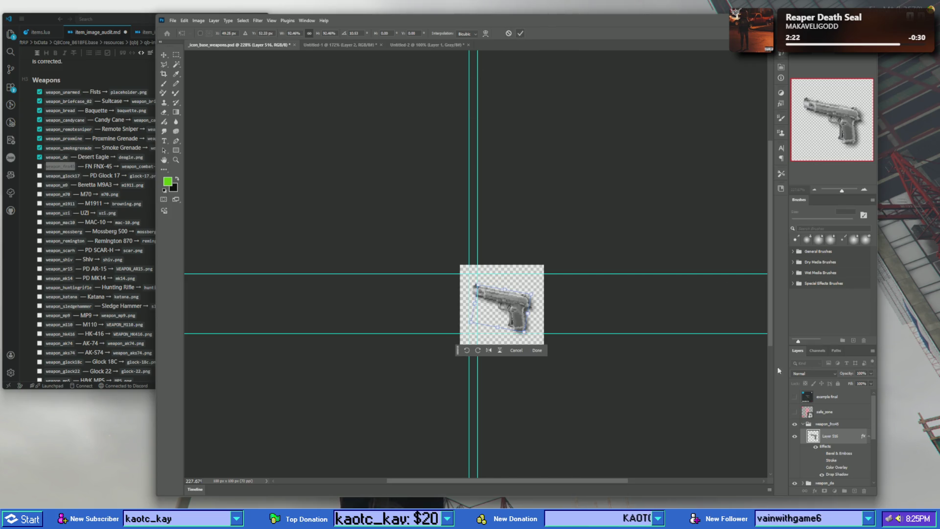
key("Return")
scroll(827, 431, "down", 2)
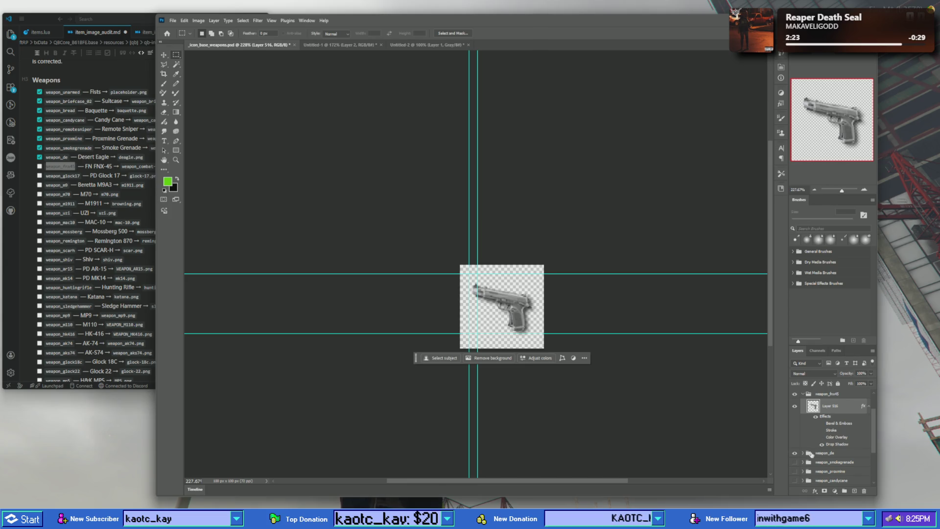
scroll(804, 436, "up", 1)
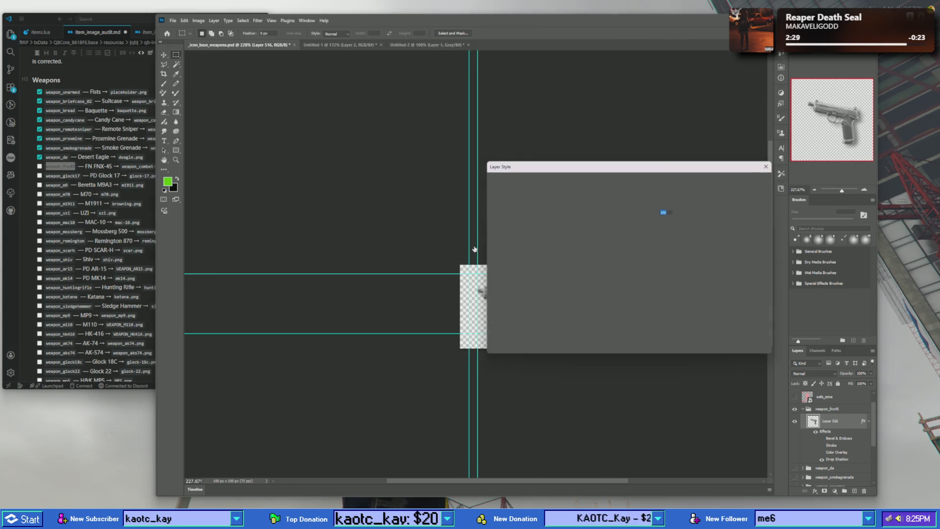
- Give the pistol a Color Overlay using Darker Color blend at about 40% opacity
left_click_drag(606, 165, 235, 145)
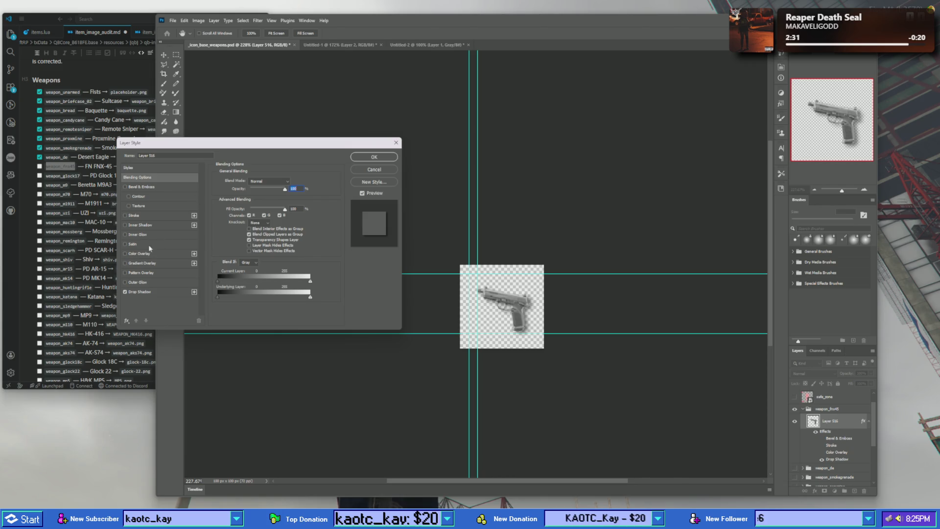
left_click(124, 254)
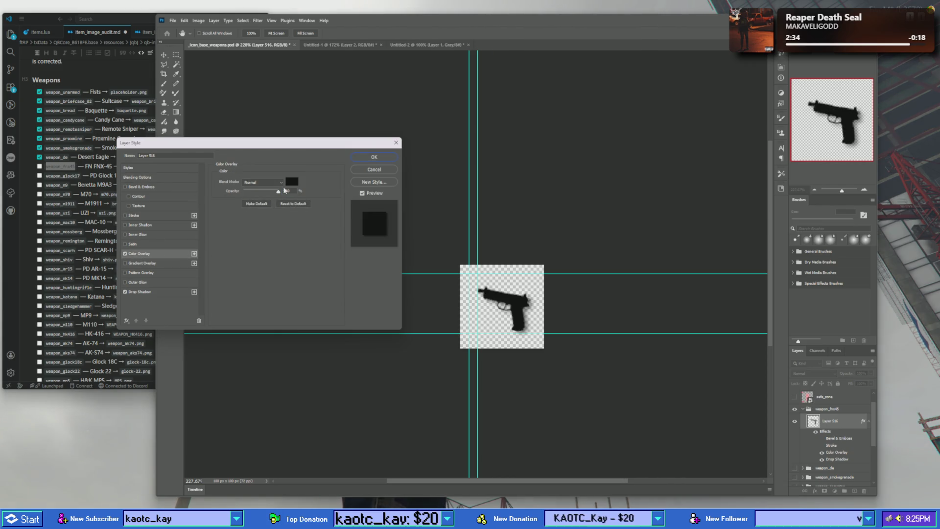
left_click(269, 181)
left_click(266, 231)
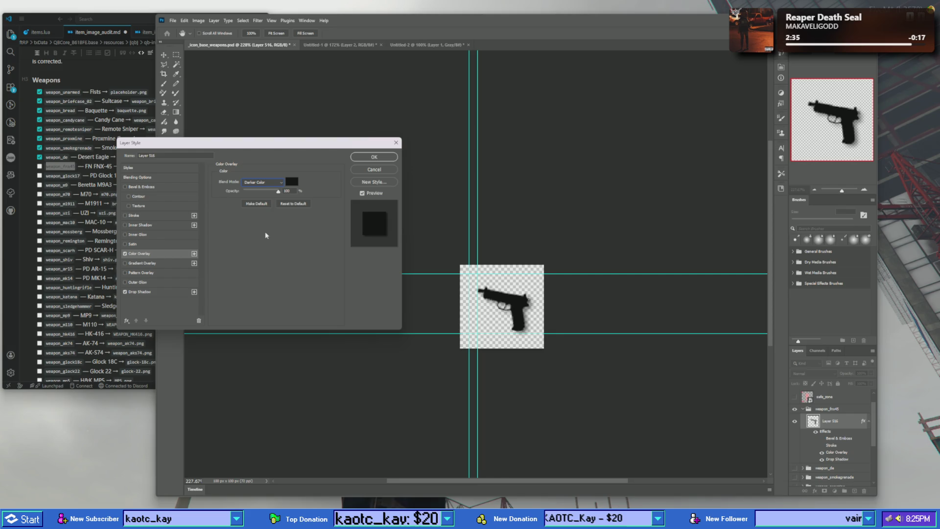
left_click_drag(278, 191, 263, 191)
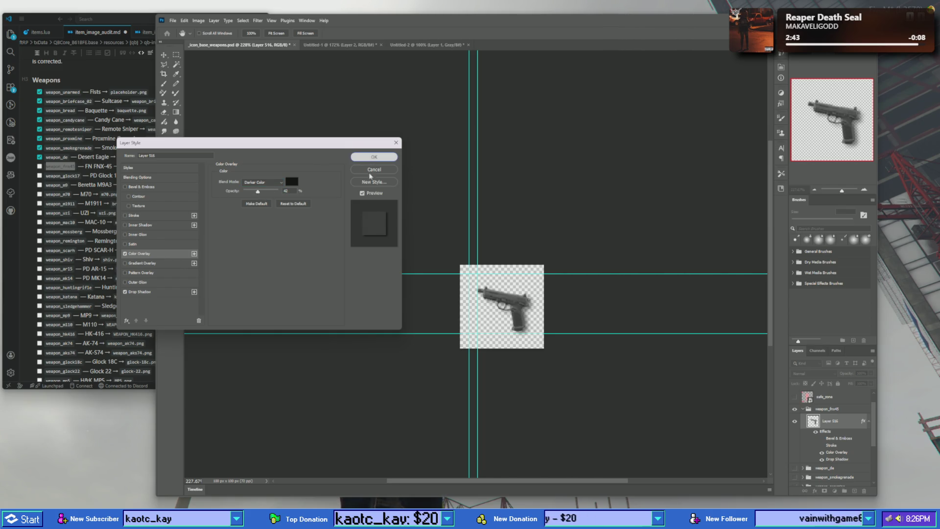
left_click(374, 157)
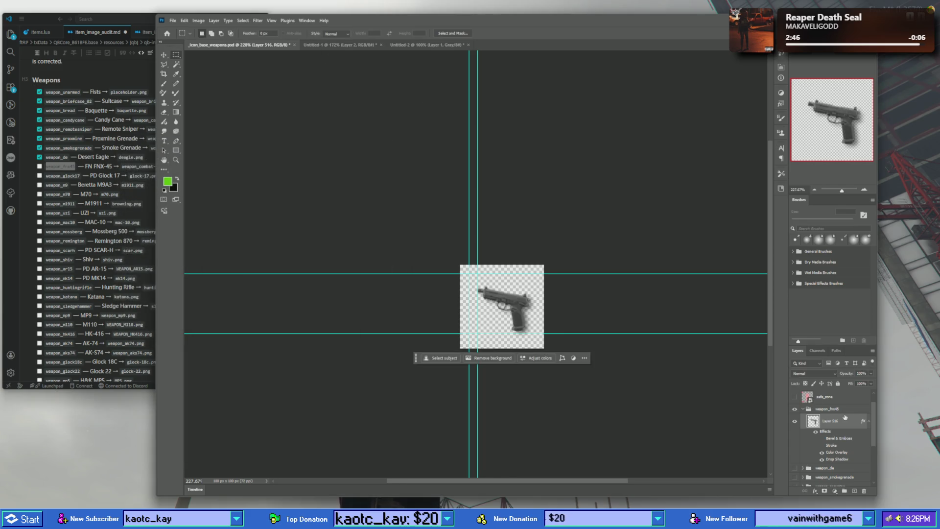
- Quick Export the weapon_fnx45 group as a PNG and save it
right_click(827, 409)
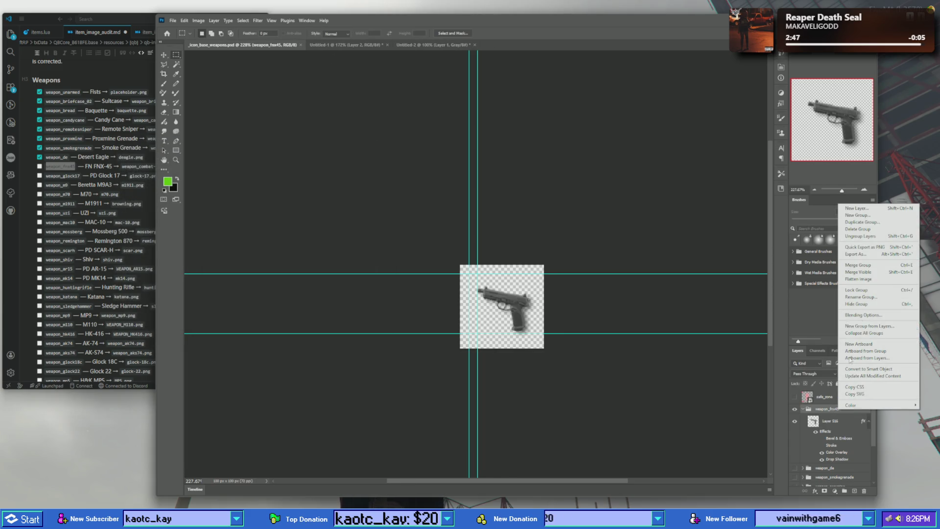
left_click(872, 247)
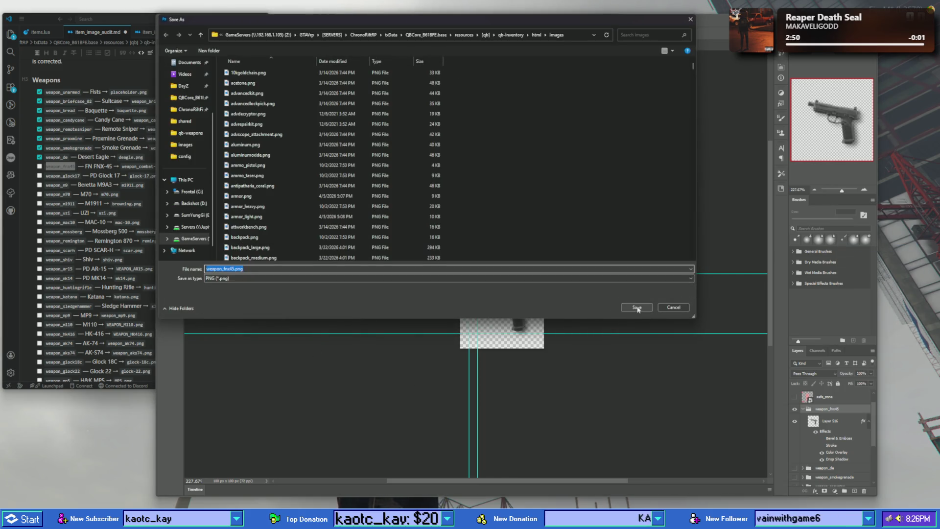
left_click(632, 308)
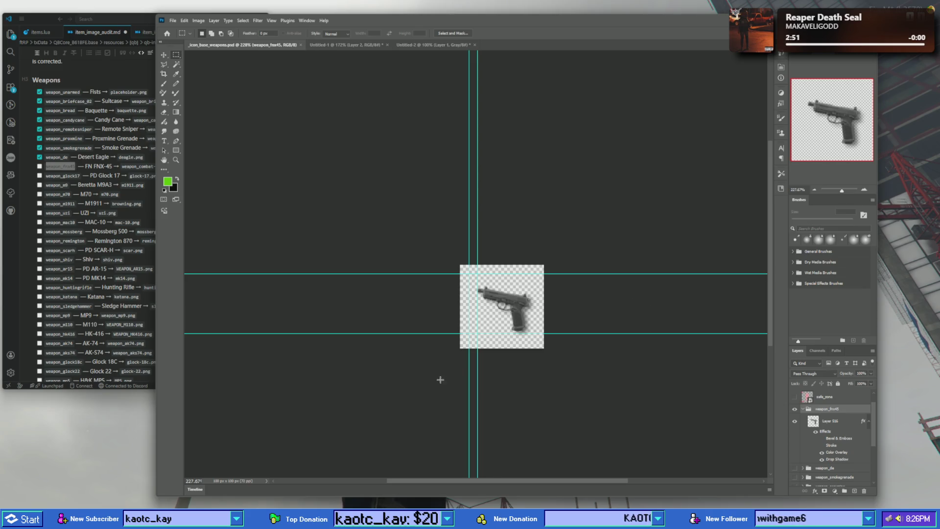
- Copy weapon_glock17 from the audit checklist, then recall the last give-item command in the game chat
left_click(41, 169)
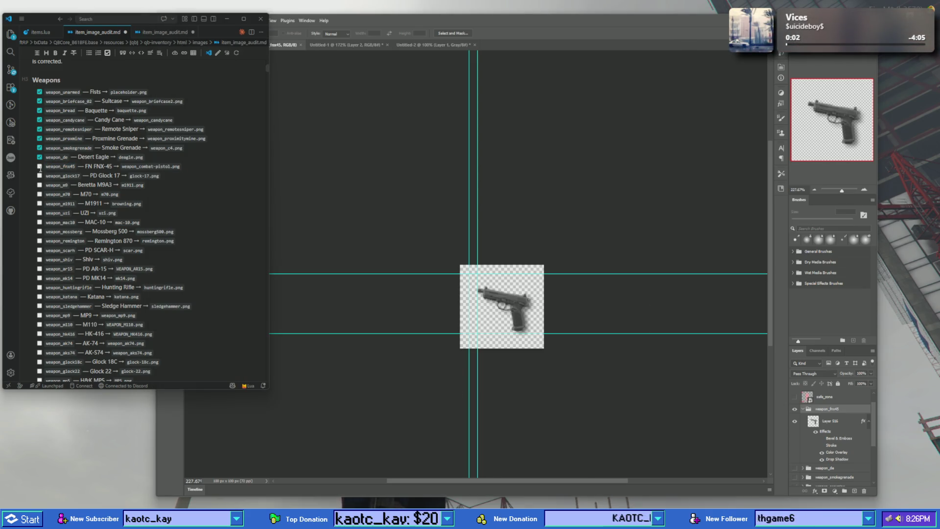
double_click(63, 176)
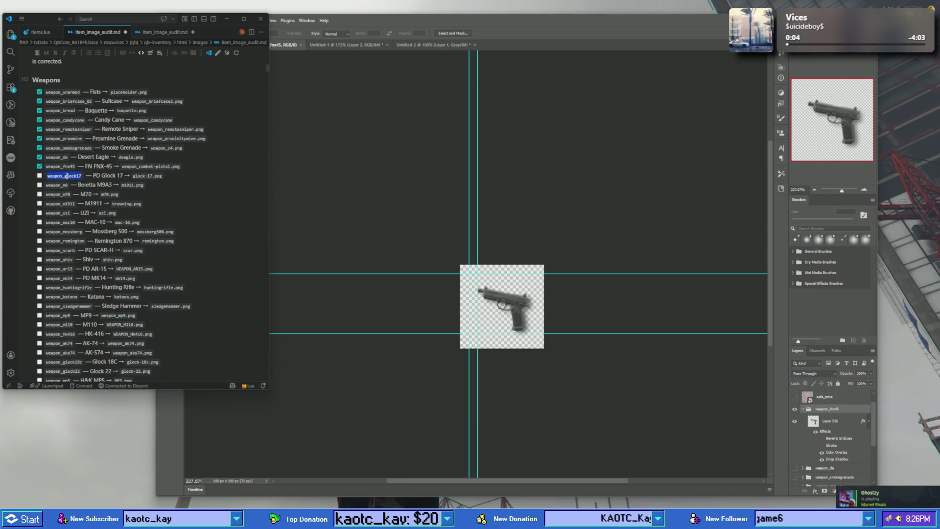
key("alt+Tab")
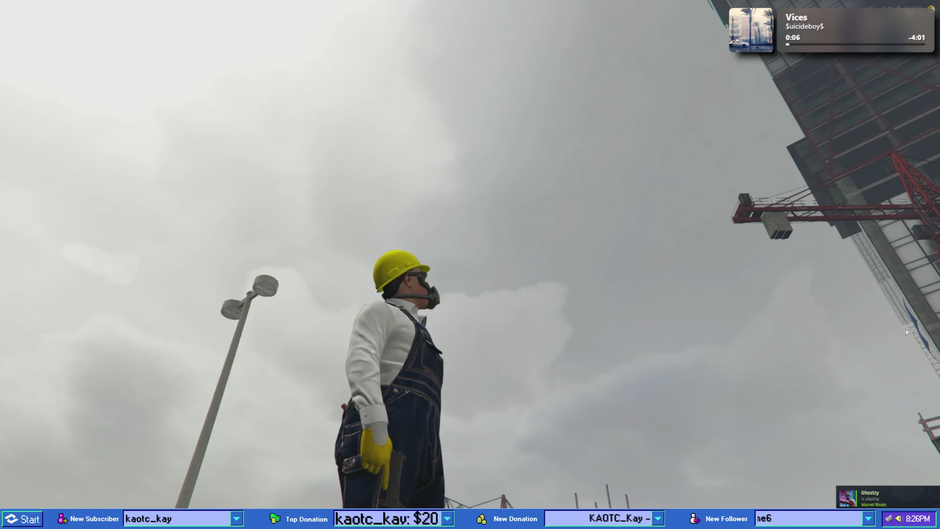
key("t")
key("Up")
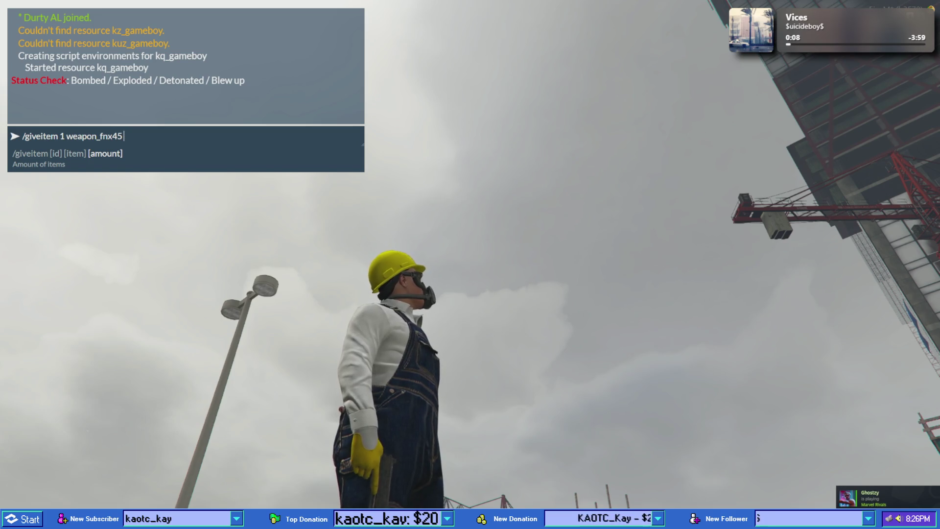
- Submit the edited /giveitem command, confirm the FN FNX-45's new inventory icon, and equip the pistol
key("BackSpace")
key("BackSpace")
key("BackSpace")
type("apon_glock17 1")
key("Return")
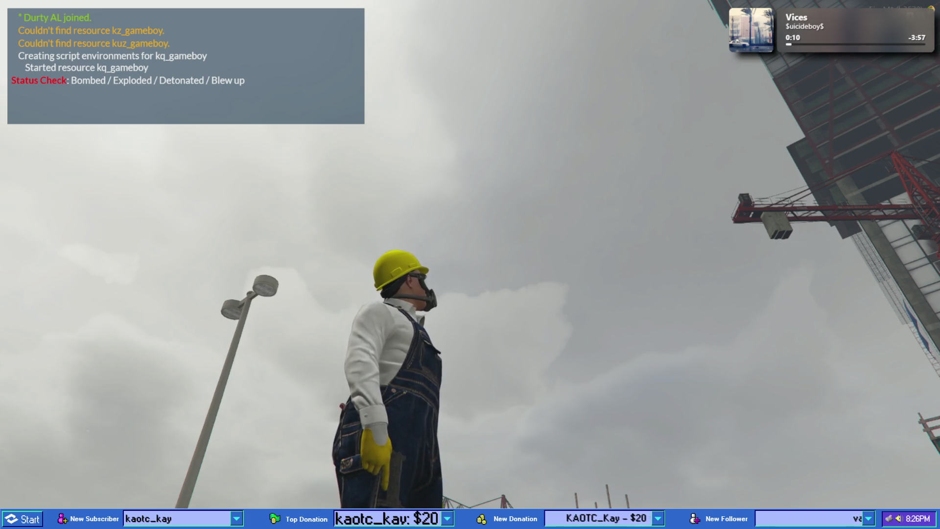
key("Tab")
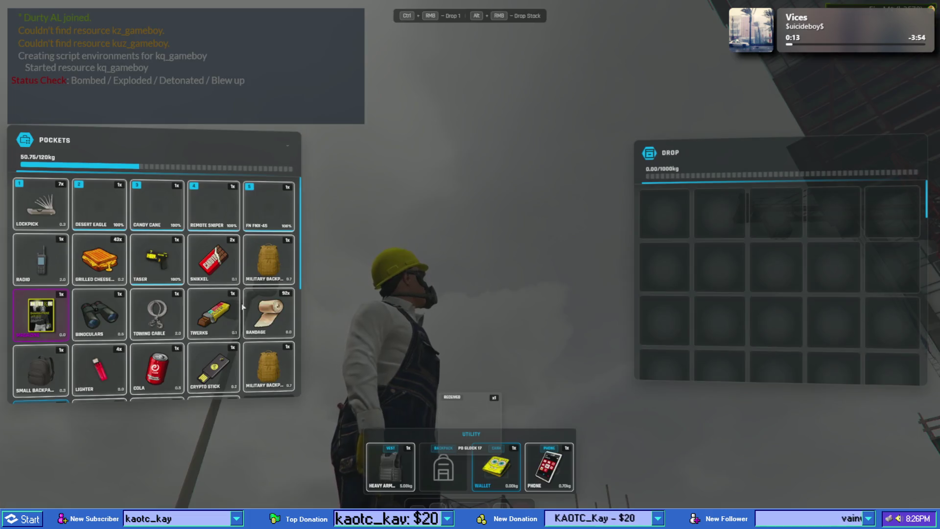
double_click(45, 209)
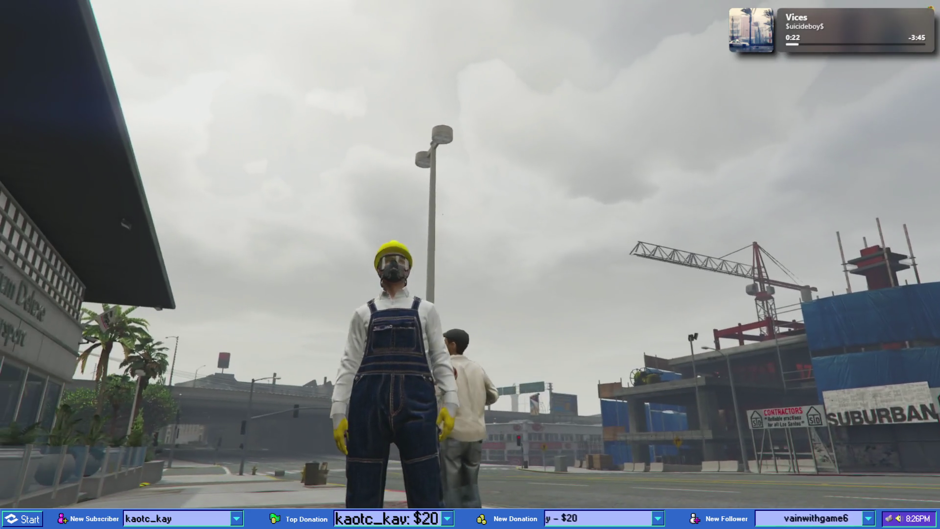
key("F8")
key("F8")
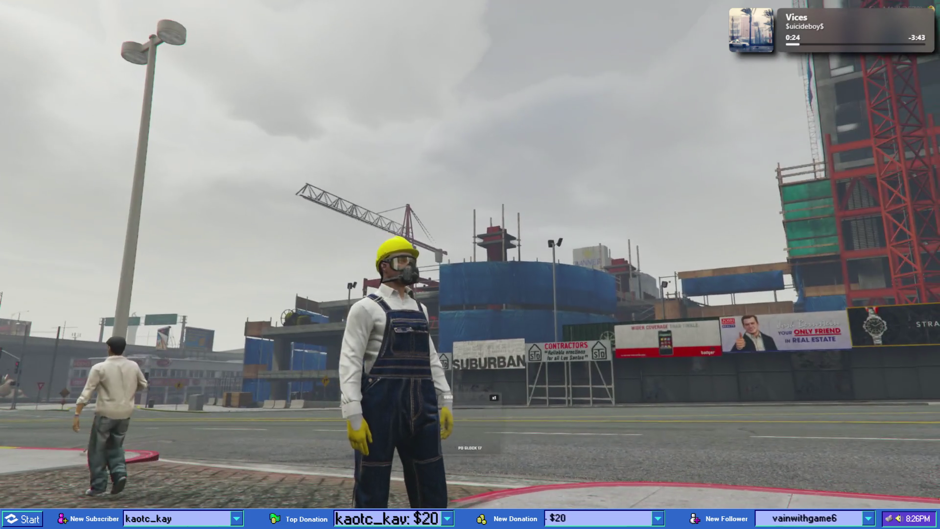
key("w")
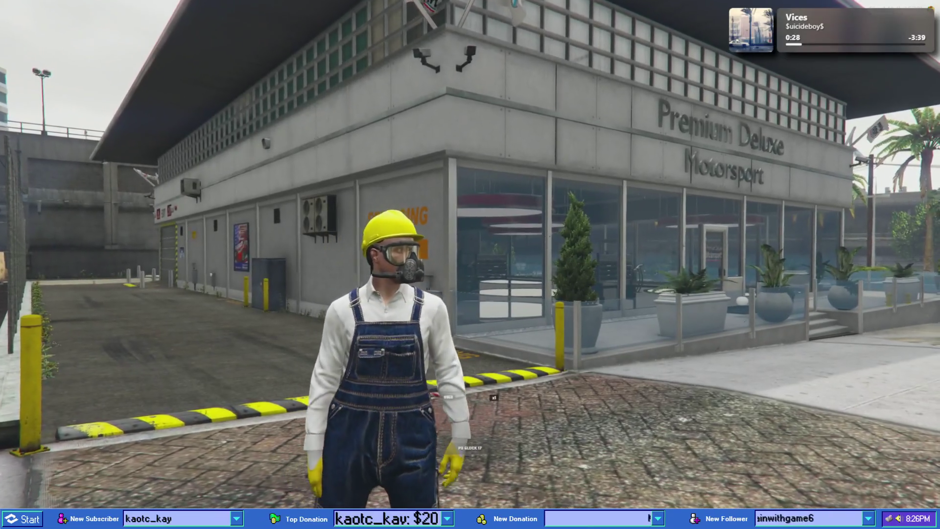
key("alt+Tab")
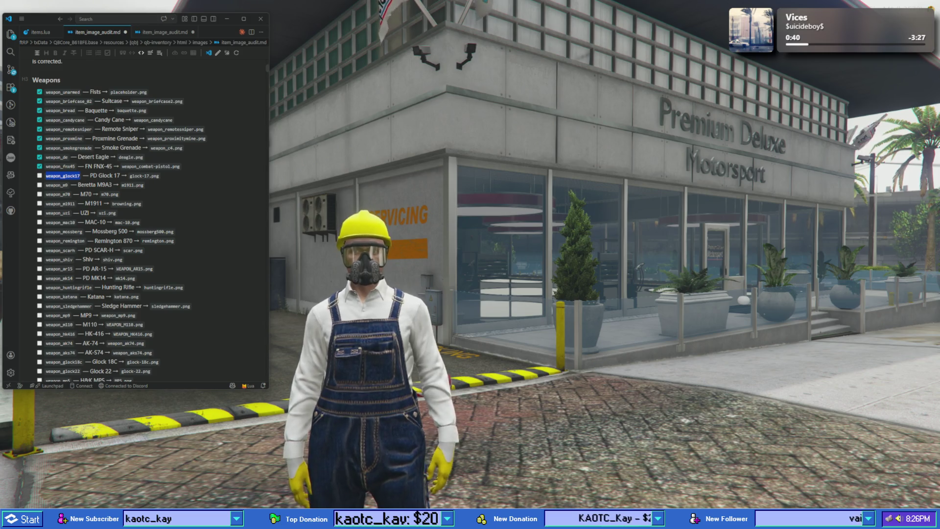
- Search items.lua for 'glock' to reach the weapon_glock17 entry on line 219
left_click(34, 33)
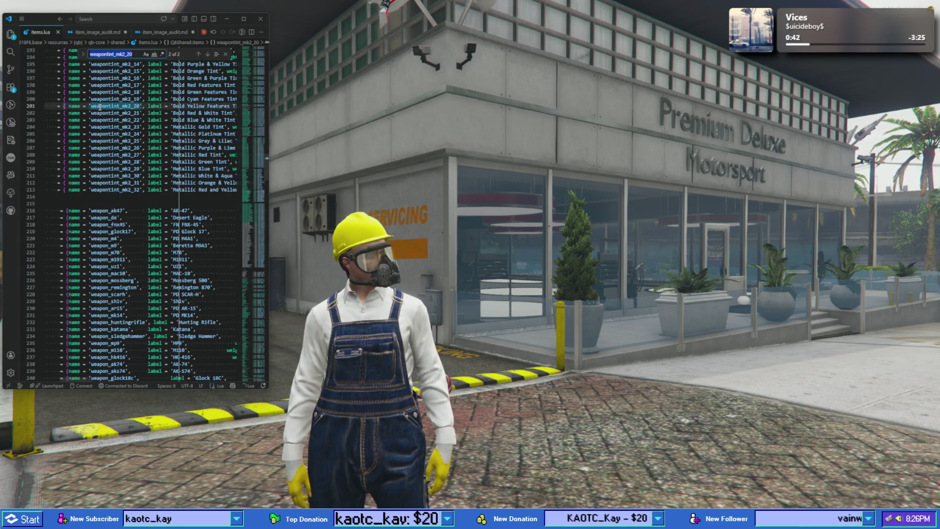
double_click(112, 231)
key("ctrl+c")
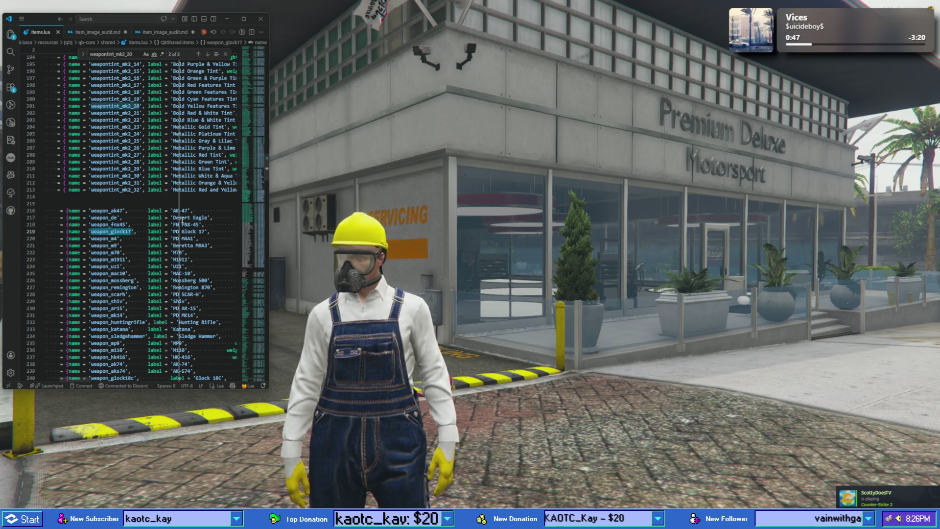
key("ctrl+f")
type("glock")
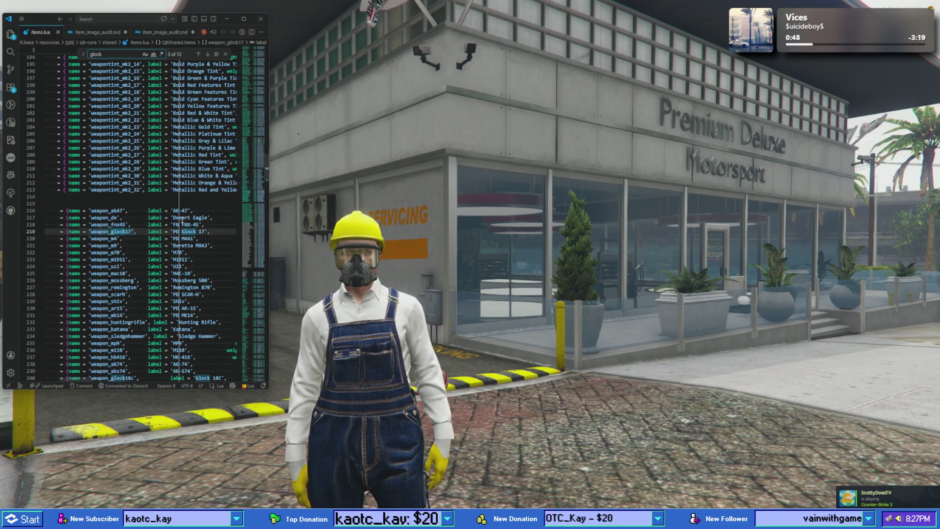
type("14")
key("BackSpace")
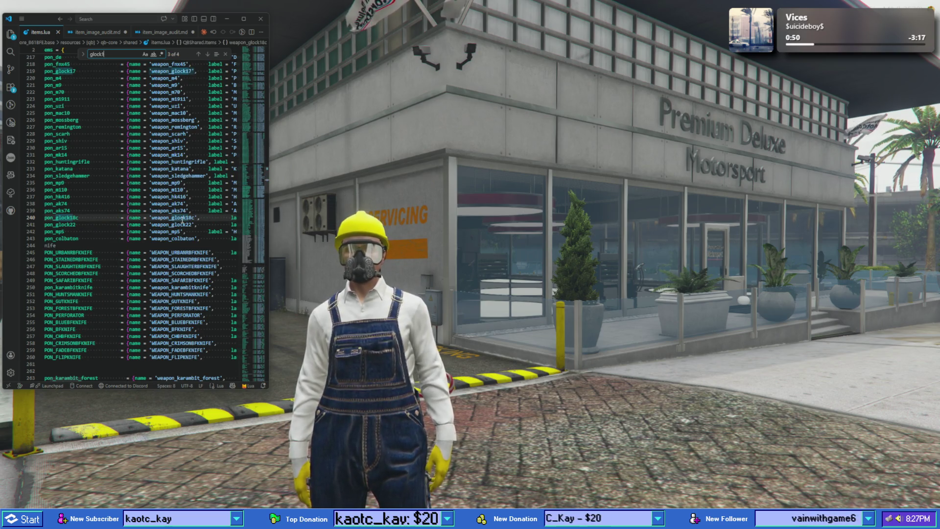
key("BackSpace")
scroll(101, 219, "left", 3)
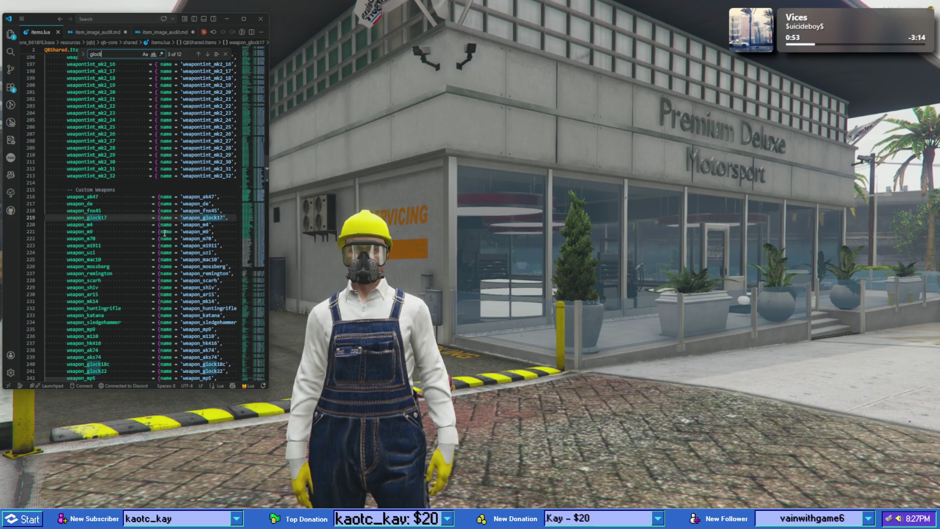
left_click(100, 219)
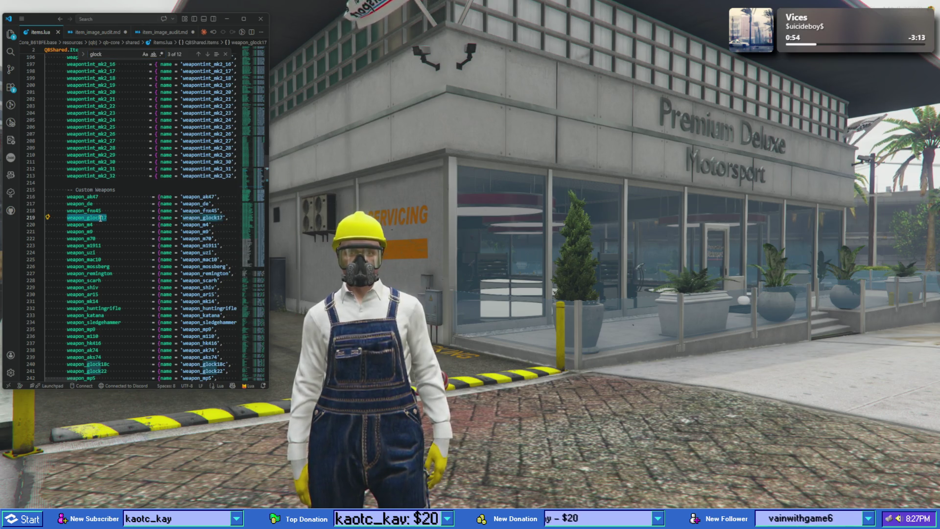
key("alt+Tab")
- Correct the recalled command to /giveitem 1 weapon_glock17 1 and submit it
key("t")
key("Up")
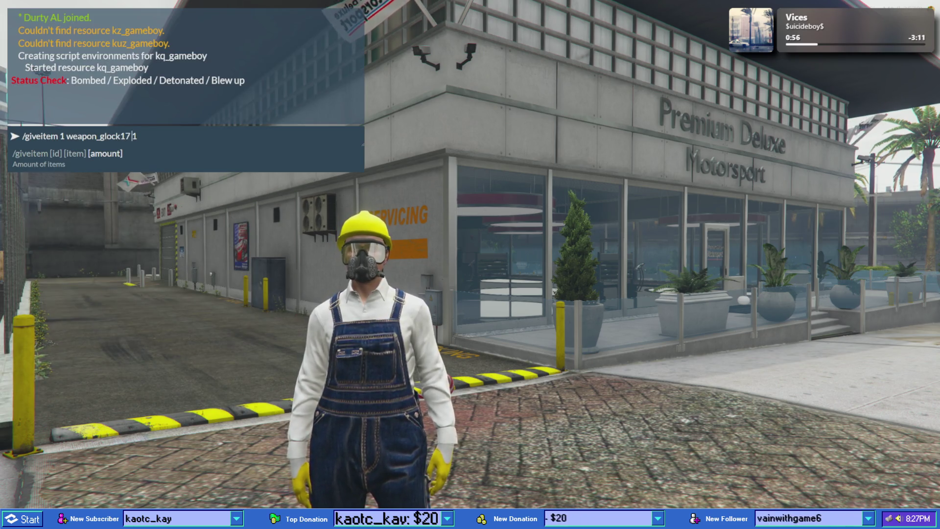
key("Left")
key("Left")
key("BackSpace")
key("BackSpace")
key("BackSpace")
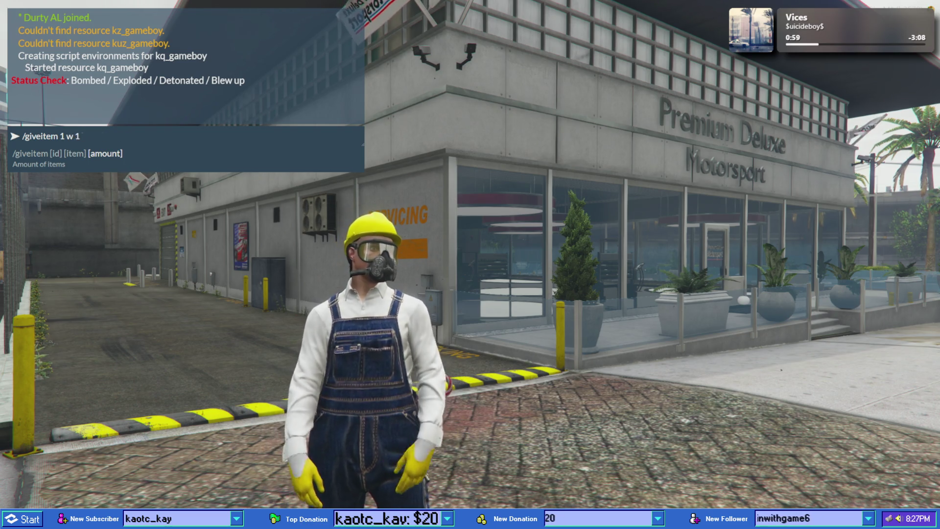
key("ctrl+v")
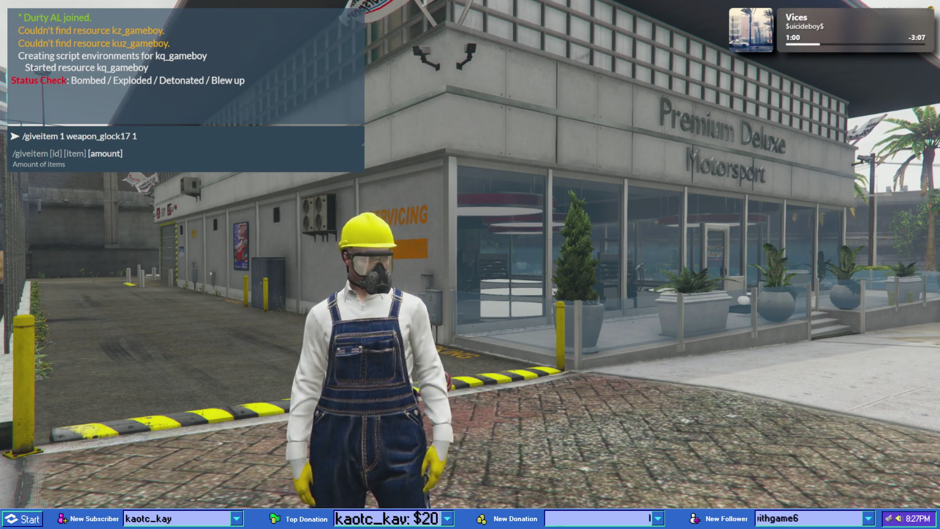
key("Return")
- Step through the glock matches in items.lua, including Glock 22, back to line 219
key("Escape")
key("Escape")
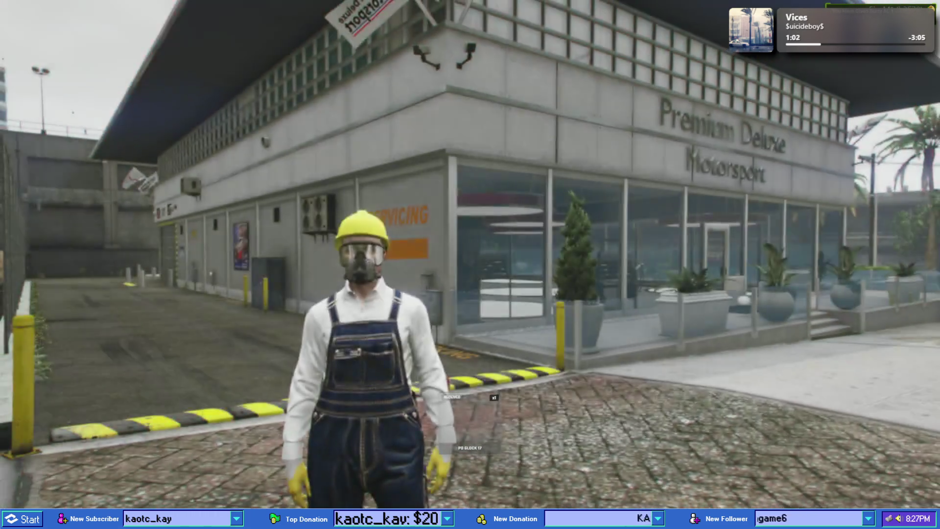
key("alt+Tab")
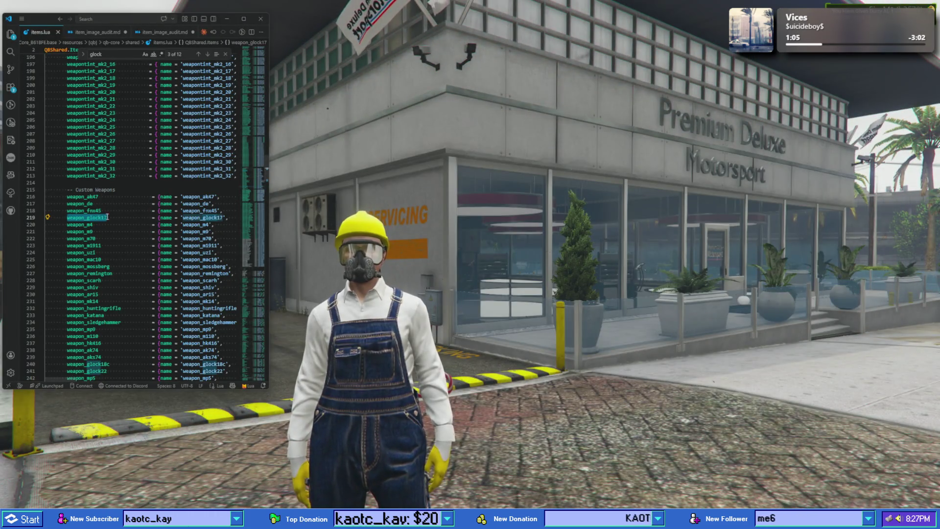
left_click(198, 54)
left_click(198, 54)
left_click(198, 54)
left_click(198, 54)
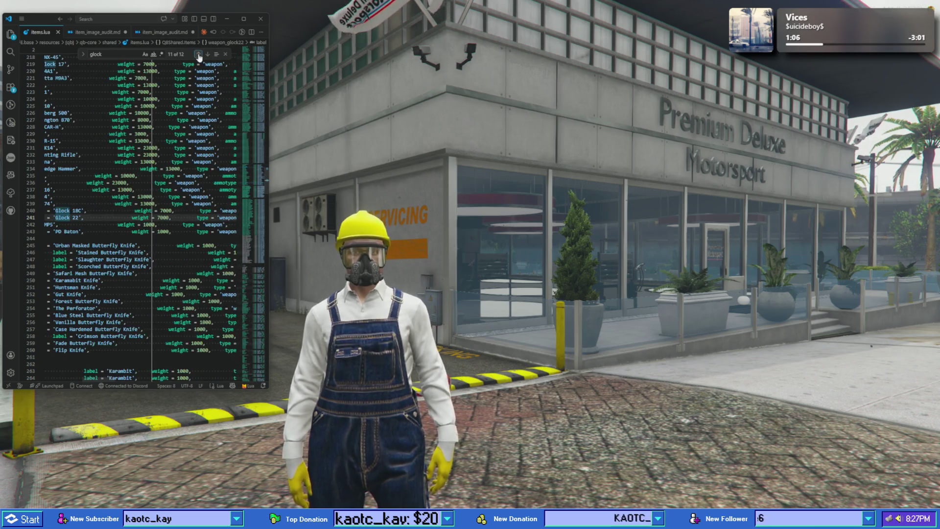
left_click(198, 54)
left_click(198, 54)
left_click(199, 54)
left_click(198, 54)
left_click(198, 54)
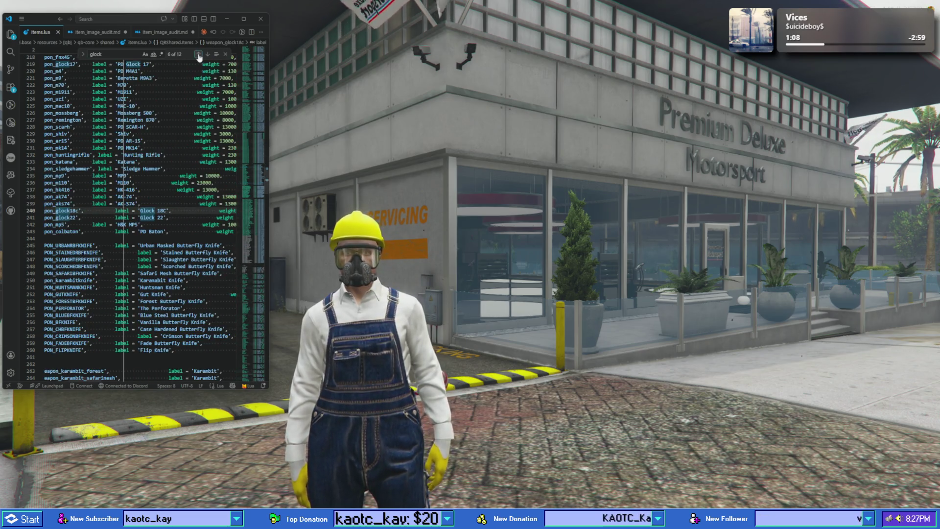
left_click(198, 54)
left_click(198, 54)
left_click(198, 54)
left_click(198, 54)
left_click(198, 54)
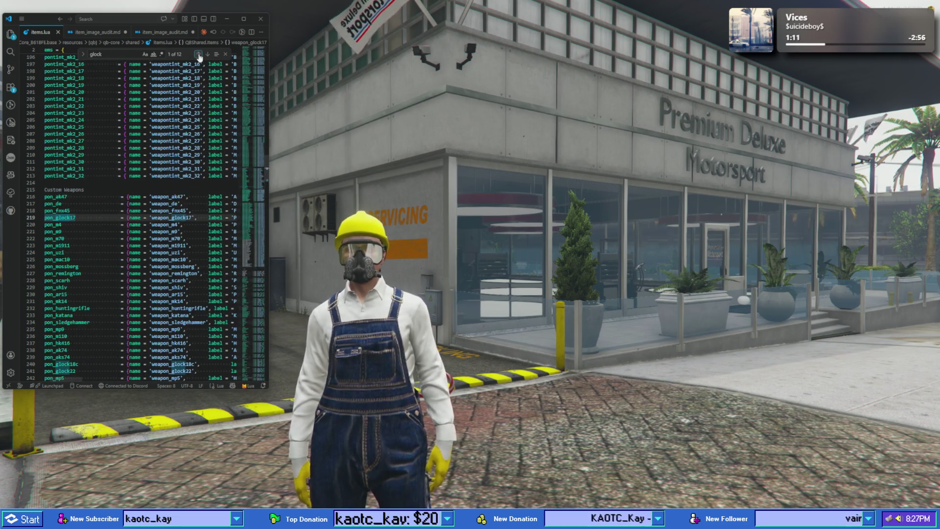
scroll(148, 183, "right", 3)
scroll(149, 182, "right", 3)
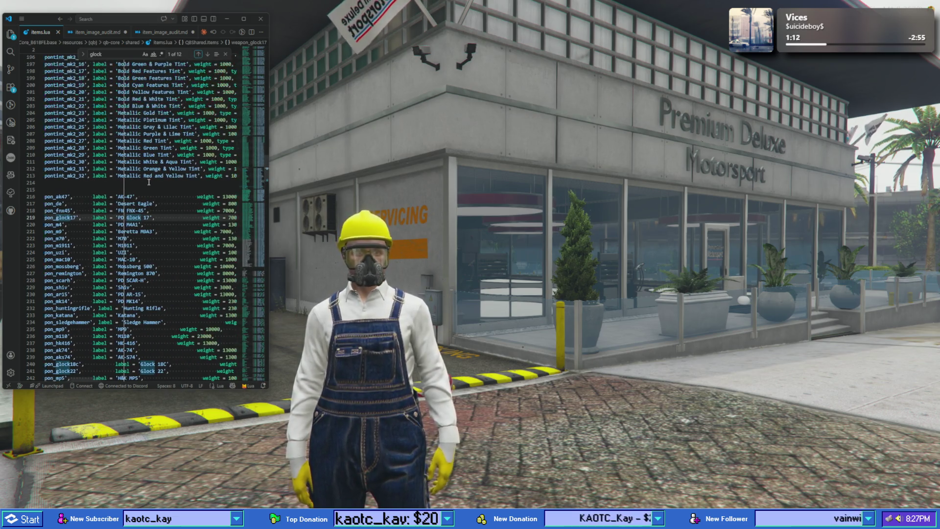
scroll(149, 182, "left", 3)
scroll(148, 184, "left", 2)
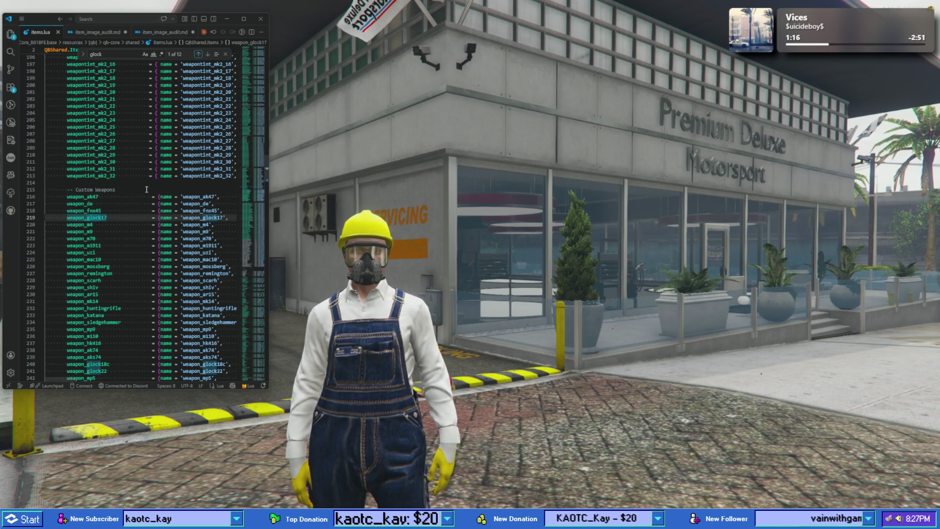
- Drop the PD Glock 17 from Pockets, bringing carried weight from 57.75 to 50.75 kg
left_click(457, 314)
key("Tab")
scroll(260, 347, "down", 3)
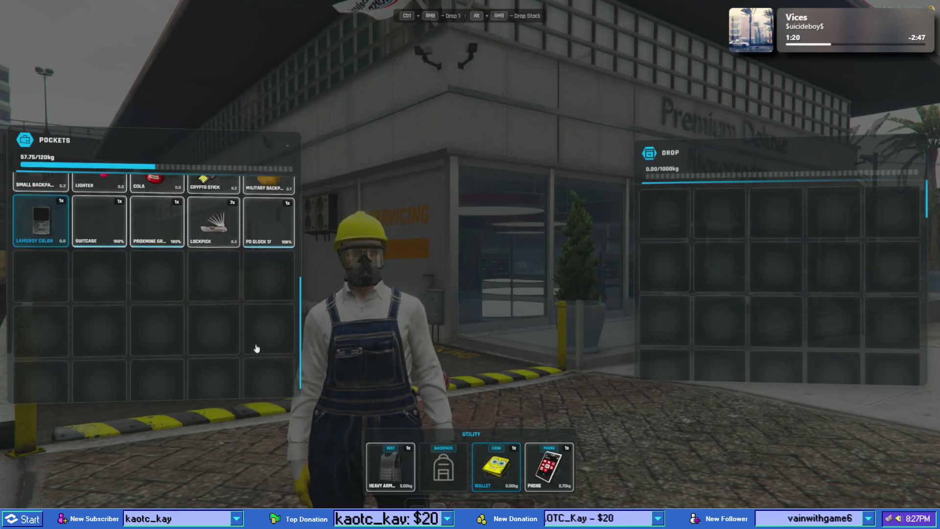
scroll(264, 323, "up", 3)
scroll(265, 324, "up", 3)
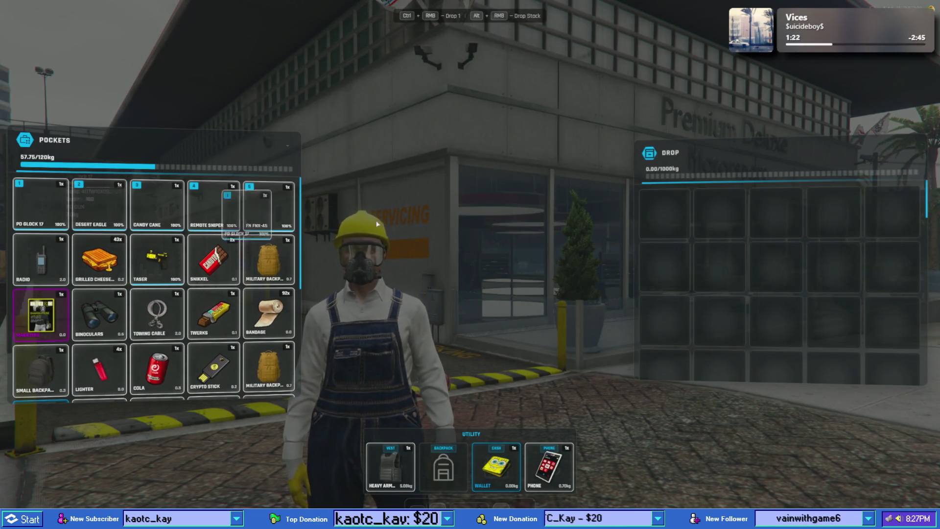
left_click_drag(377, 224, 377, 225)
scroll(40, 234, "down", 2)
scroll(40, 234, "up", 2)
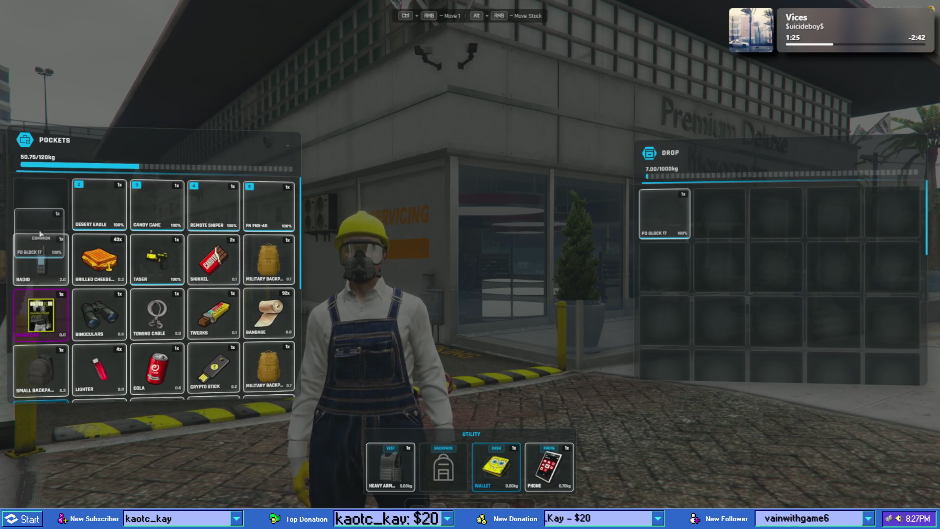
key("Tab")
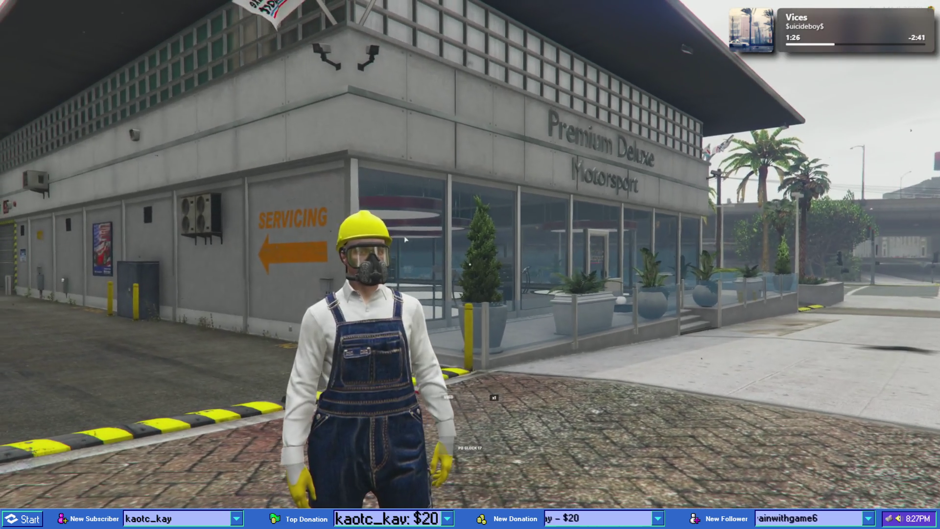
- Scroll through items.lua, then bring up File Explorer on ShareX's Screenshots 2026-04 folder
key("alt+Tab")
scroll(135, 217, "down", 5)
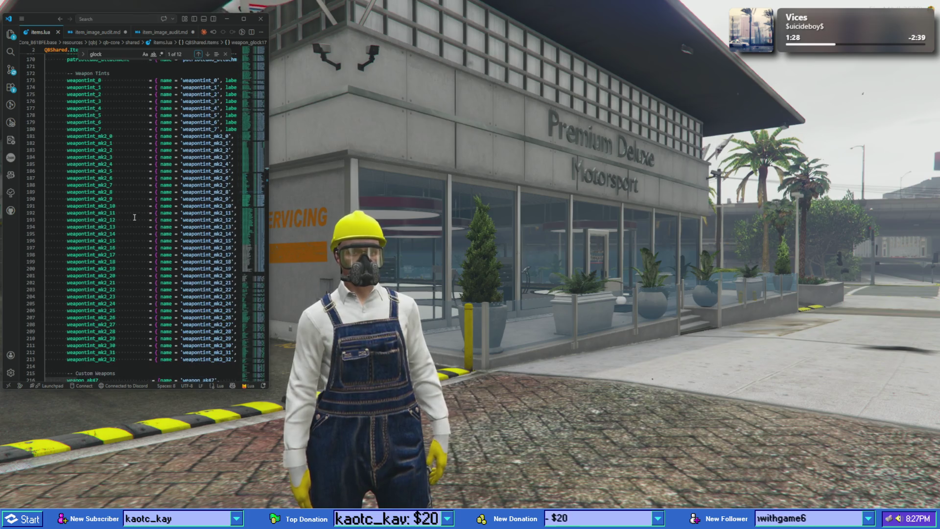
scroll(134, 217, "down", 3)
scroll(137, 225, "up", 11)
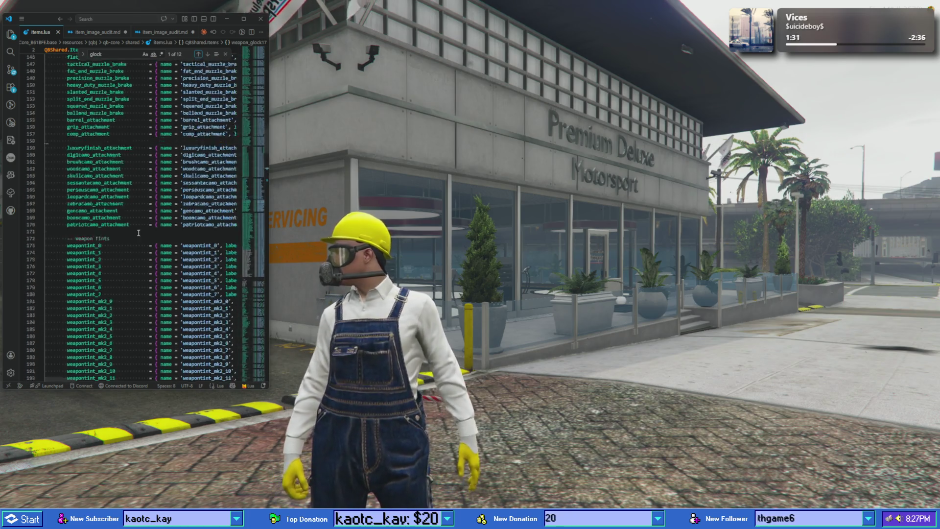
scroll(139, 233, "down", 10)
scroll(139, 233, "down", 4)
scroll(138, 233, "down", 5)
mouse_move(398, 520)
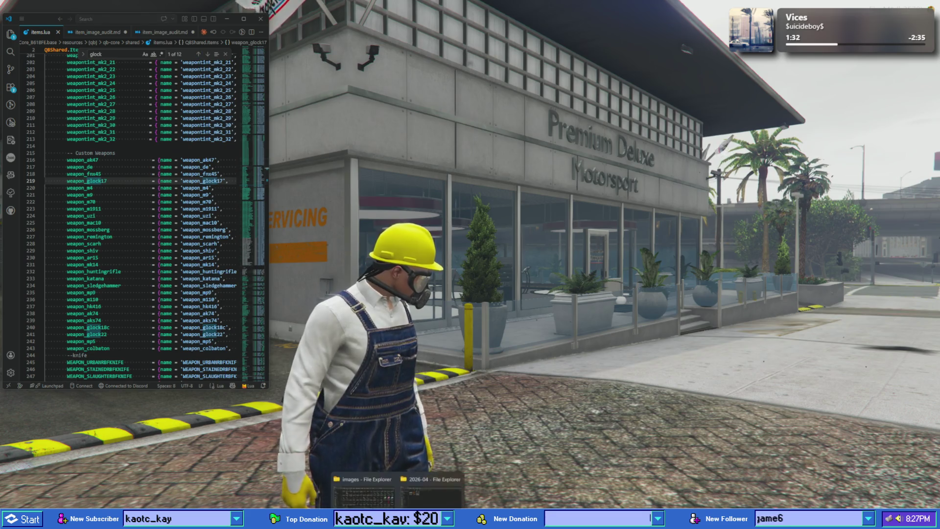
left_click(430, 493)
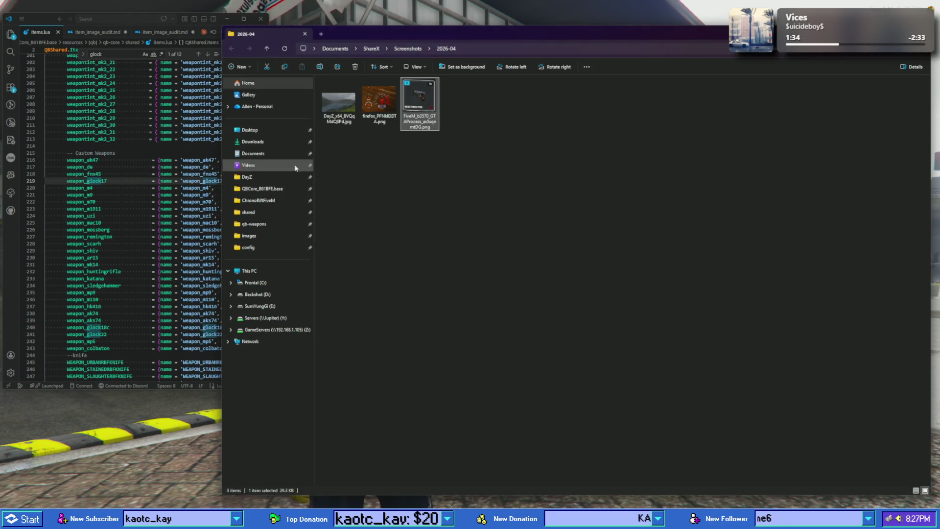
- Navigate from the QBCore base folder through resources and [weapons] into custom-weapons
left_click(294, 189)
double_click(358, 101)
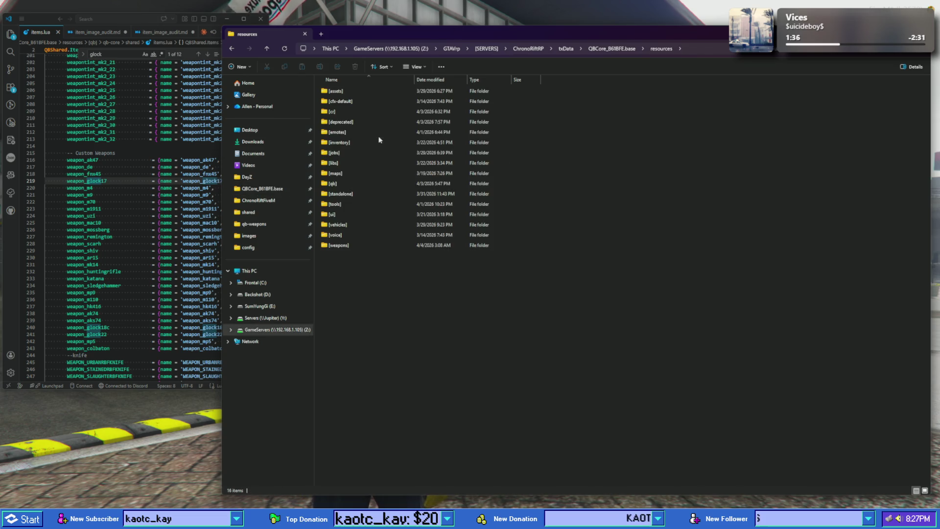
double_click(346, 245)
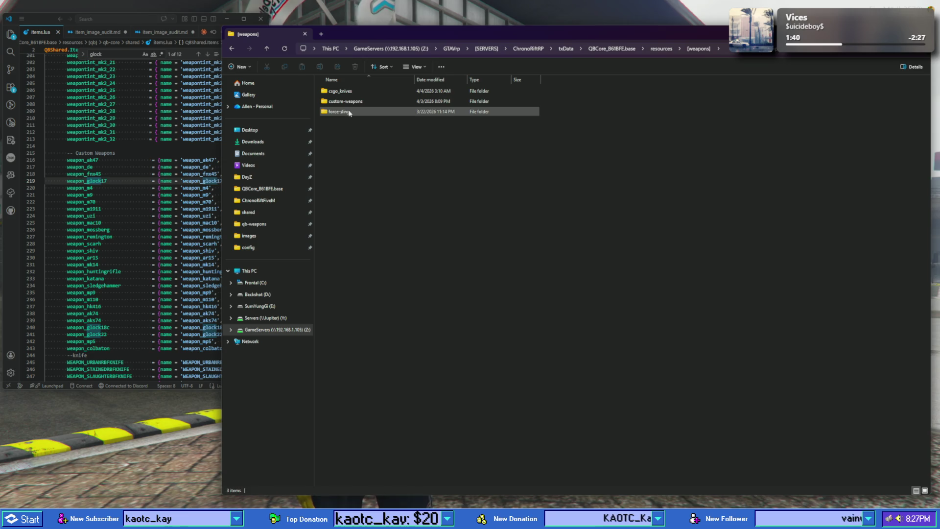
left_click(350, 102)
double_click(350, 103)
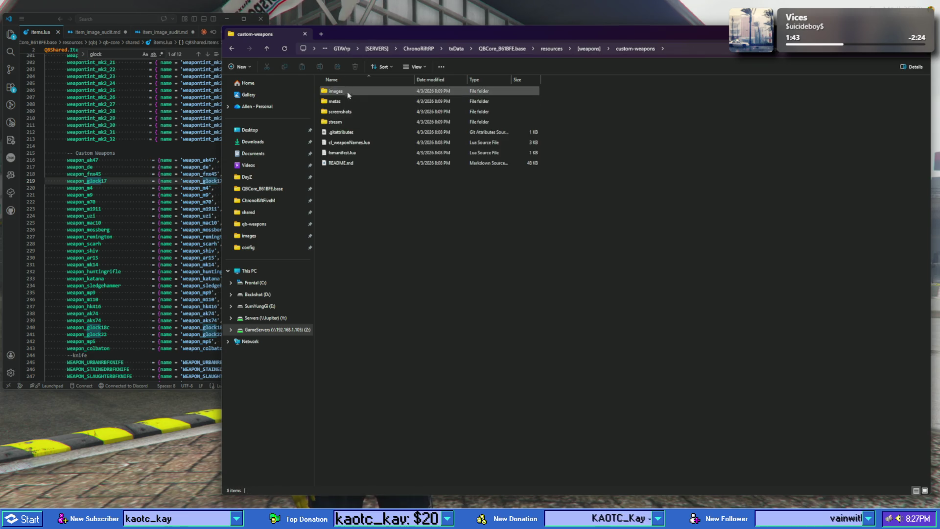
- Look through the stream folder's weapon subfolders, such as colbaton, then return to custom-weapons
left_click(341, 122)
double_click(341, 122)
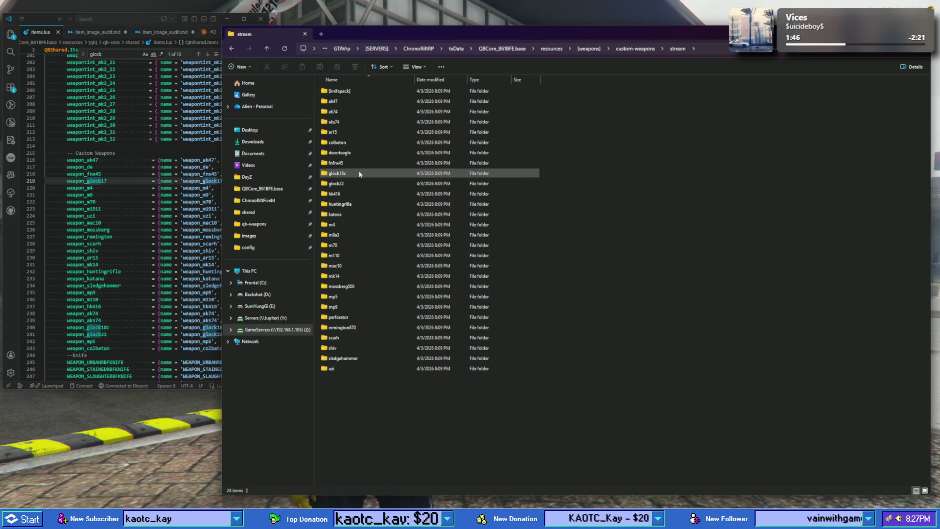
mouse_move(360, 174)
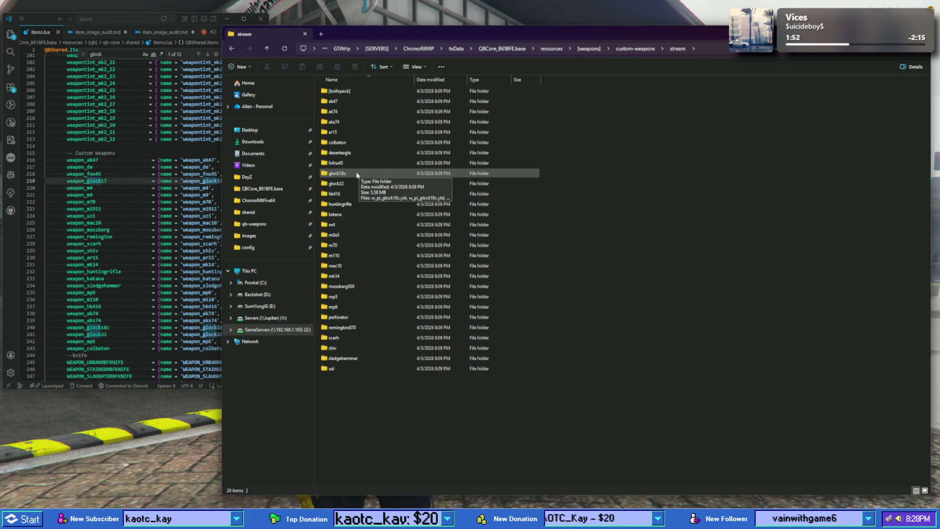
mouse_move(356, 156)
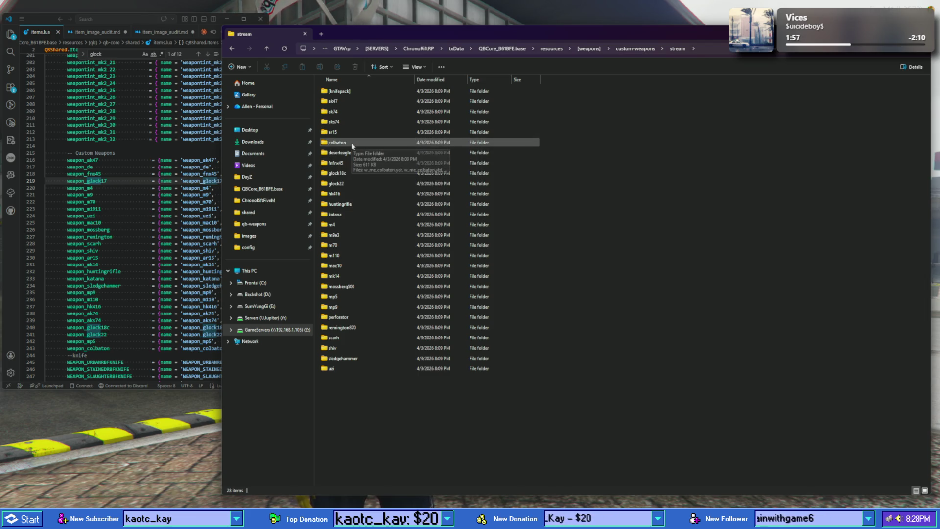
left_click(352, 143)
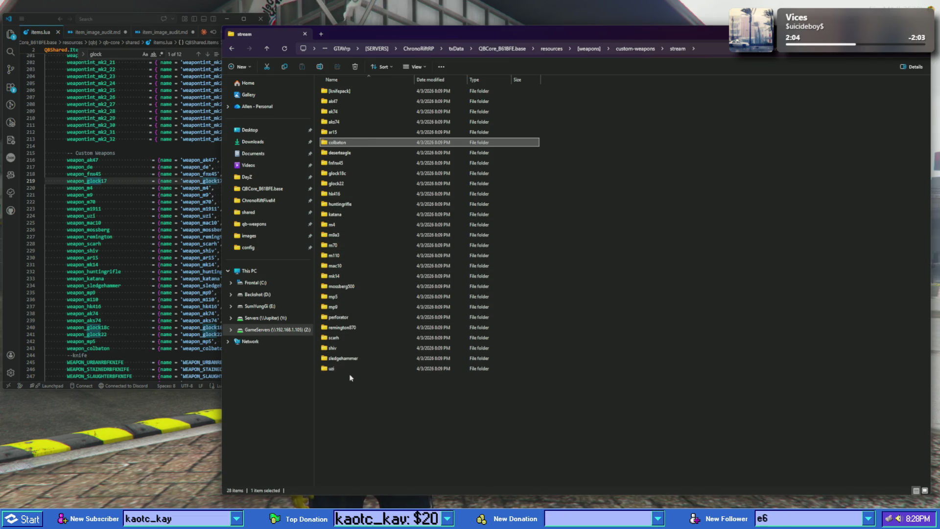
left_click(237, 49)
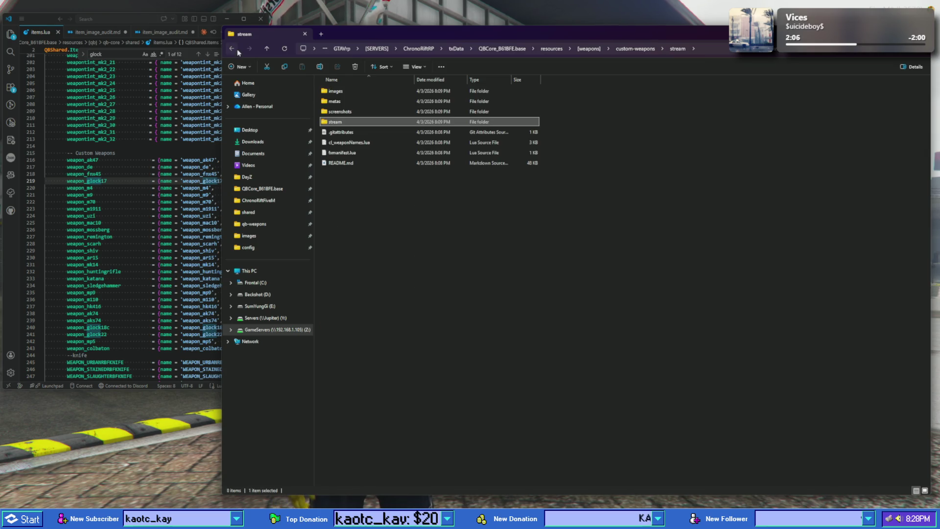
- Open the metas folder, scroll its 28 weapon subfolders and select perforator
double_click(347, 101)
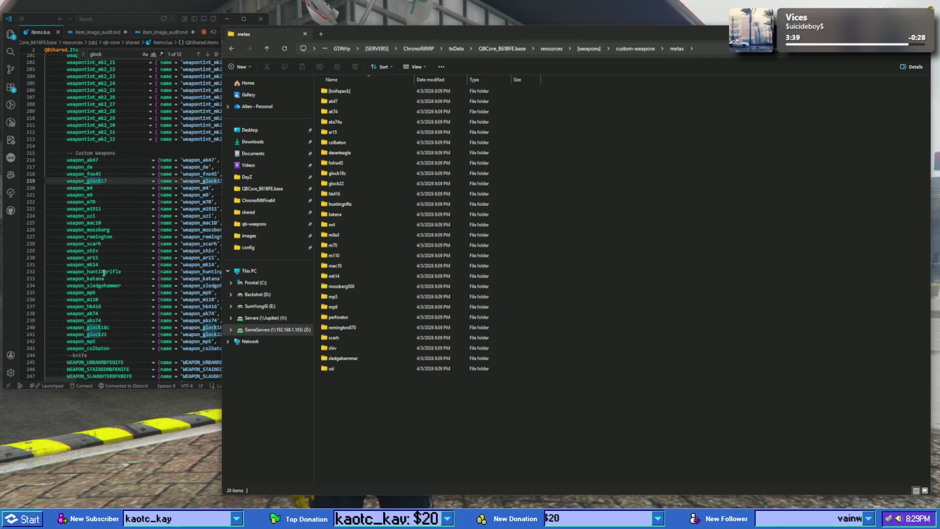
scroll(103, 235, "down", 3)
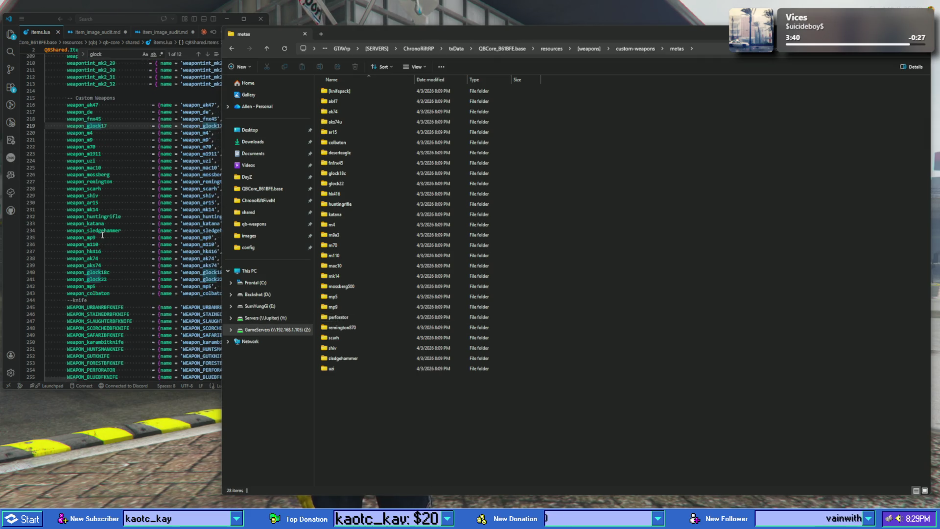
scroll(103, 235, "down", 1)
scroll(103, 235, "down", 2)
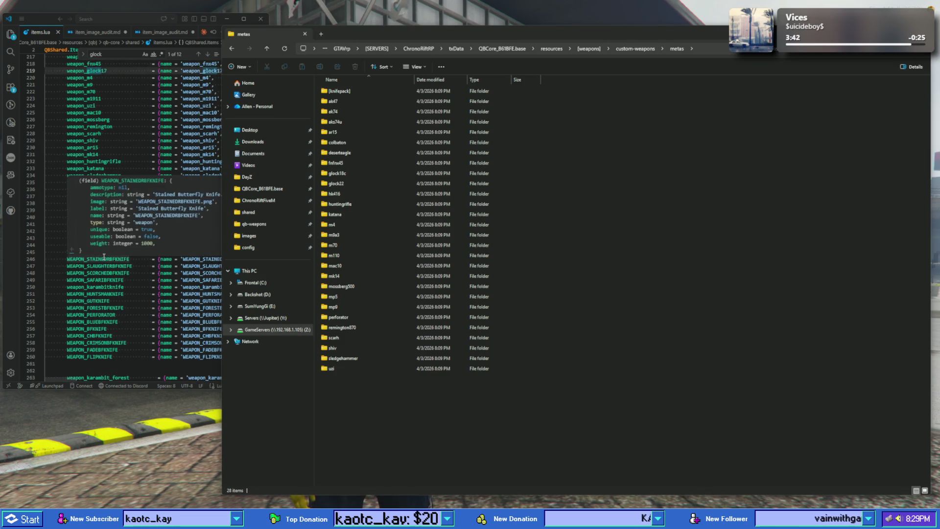
scroll(107, 255, "up", 1)
left_click(354, 318)
double_click(355, 318)
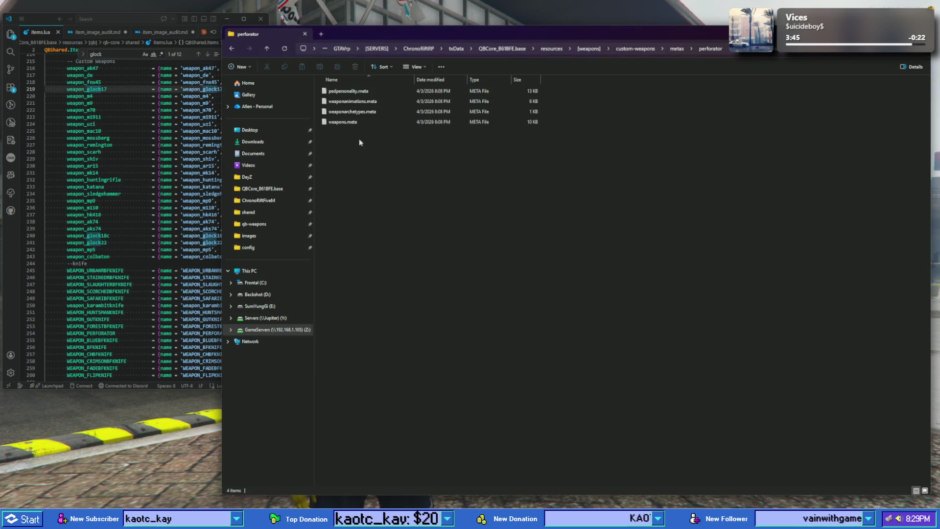
left_click(355, 122)
double_click(354, 123)
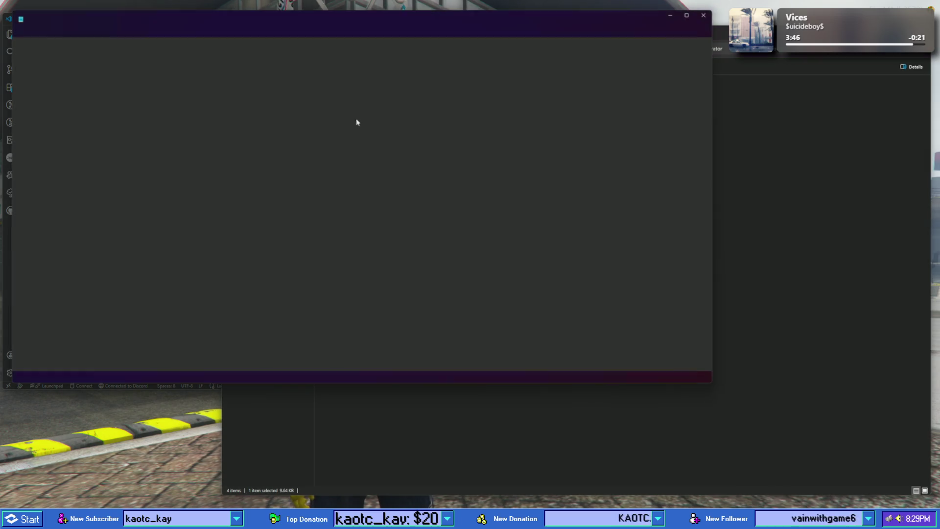
scroll(284, 154, "down", 2)
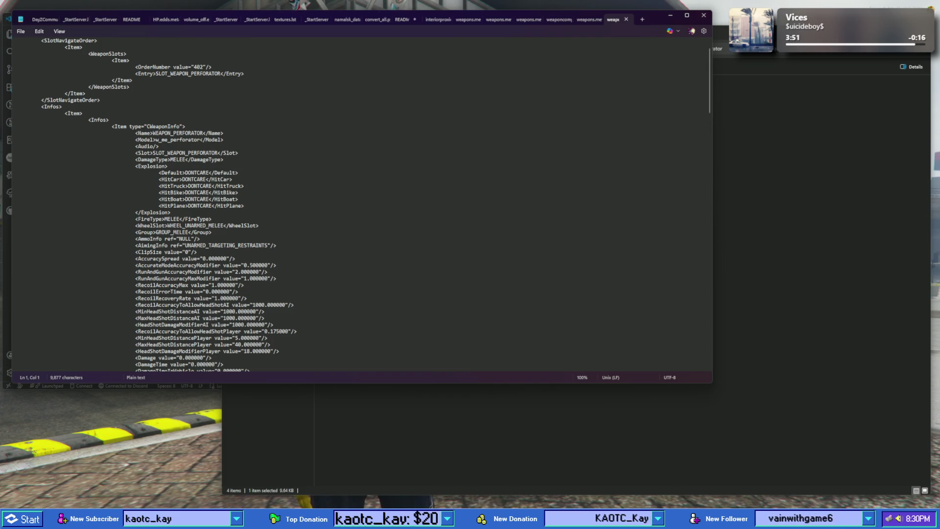
left_click(704, 15)
left_click(232, 50)
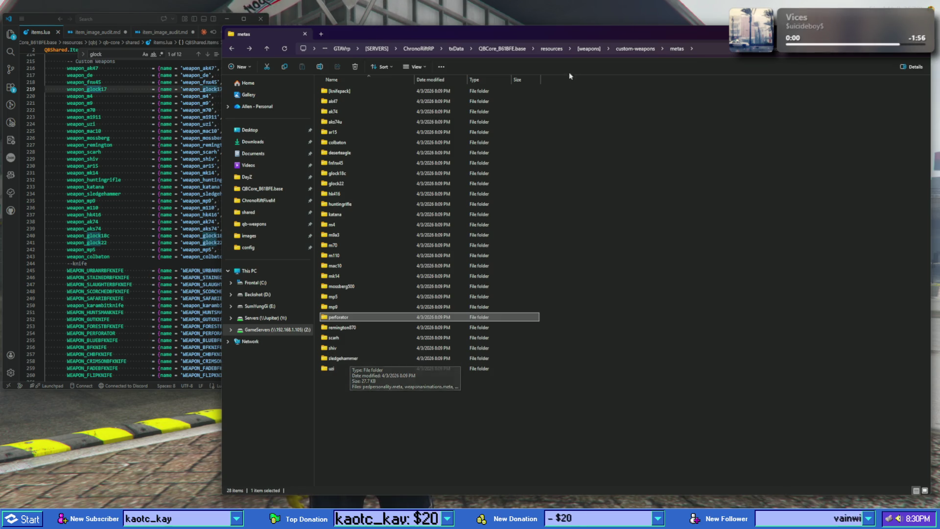
left_click(632, 49)
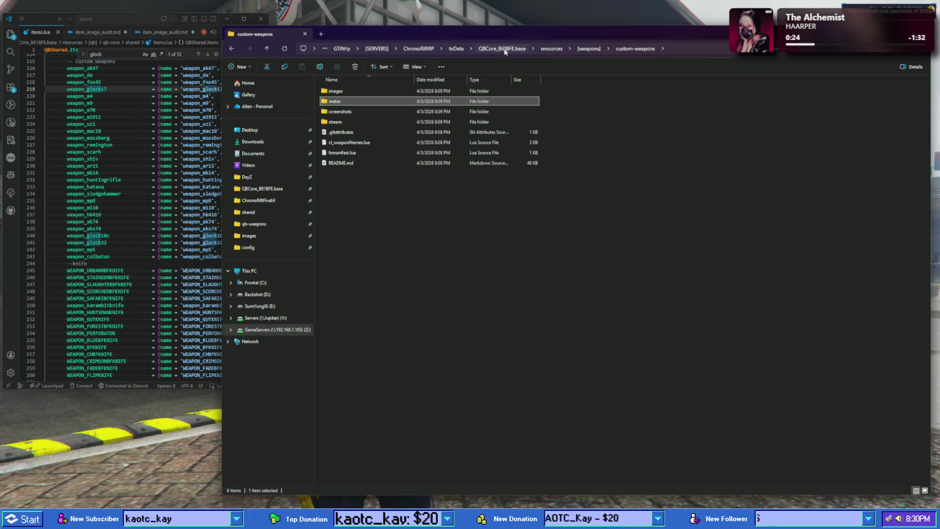
- Check the [tools] and [vehicles] folders from resources, then open [standalone] > interact-sound
left_click(552, 49)
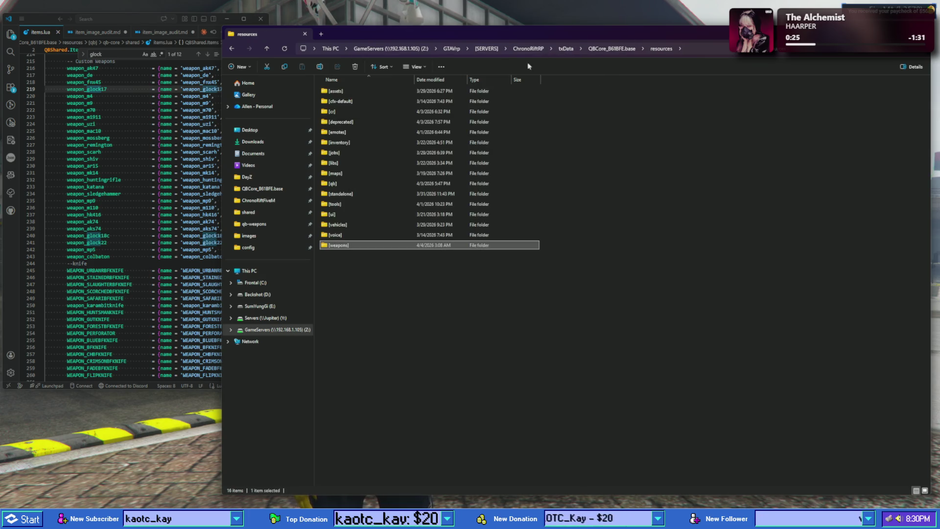
double_click(363, 206)
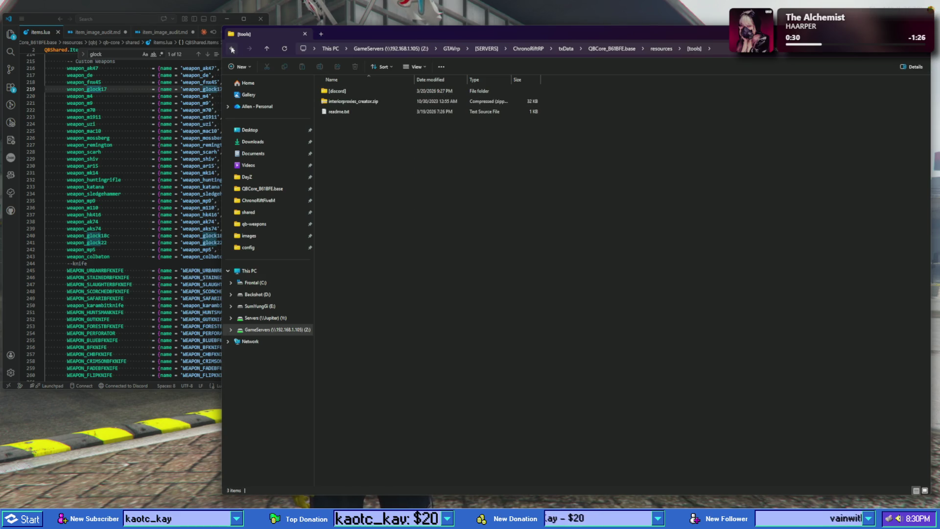
key("alt+Left")
double_click(346, 225)
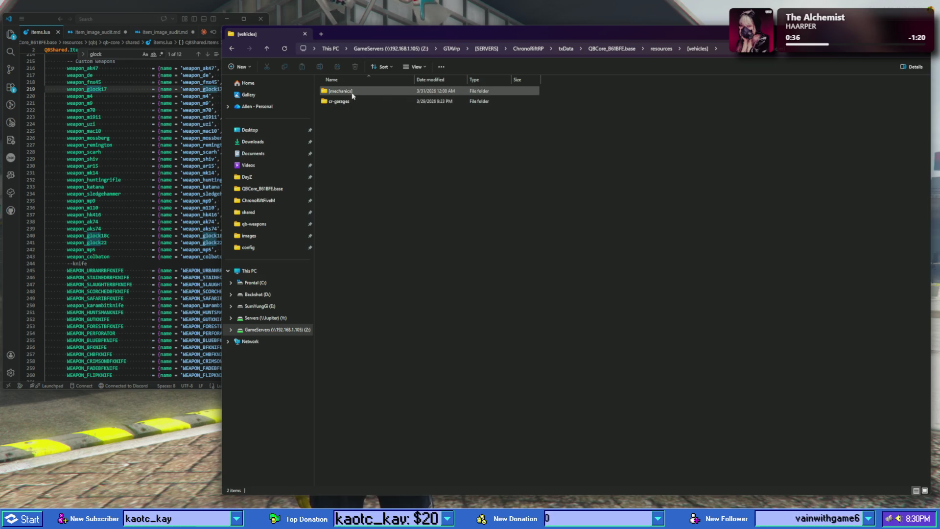
key("alt+Left")
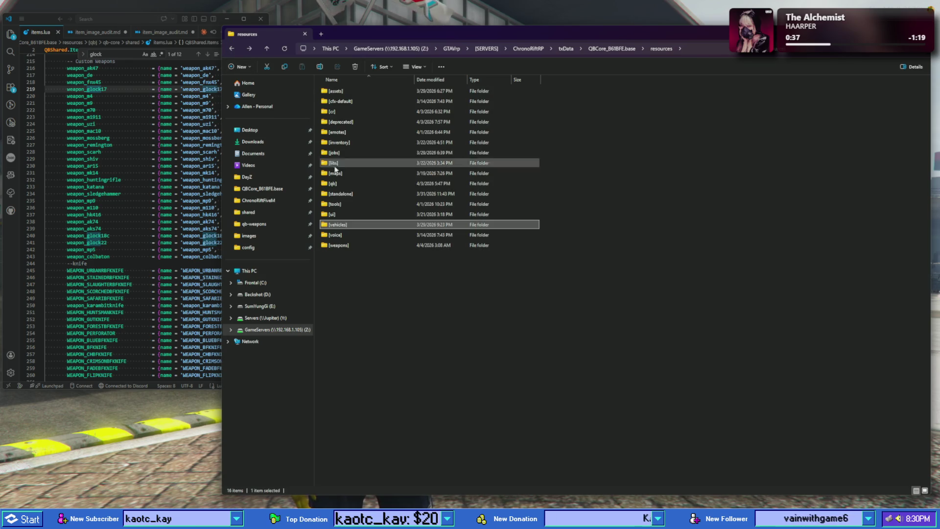
double_click(340, 194)
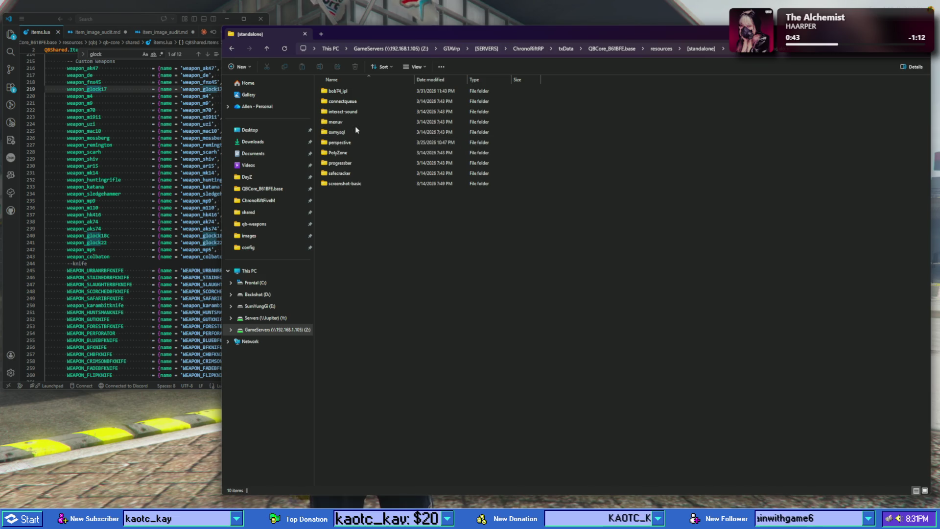
double_click(352, 111)
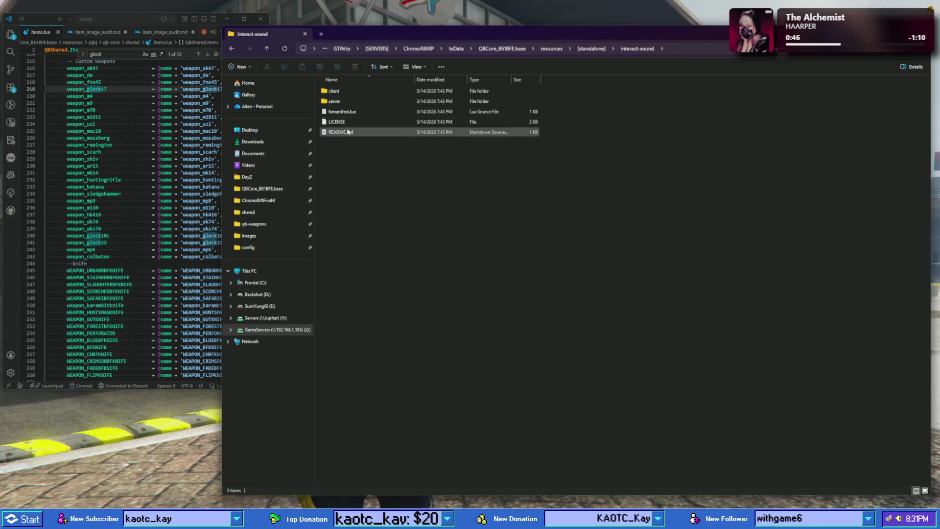
- Go into interact-sound's client and html folders and scroll the sound file list
double_click(343, 92)
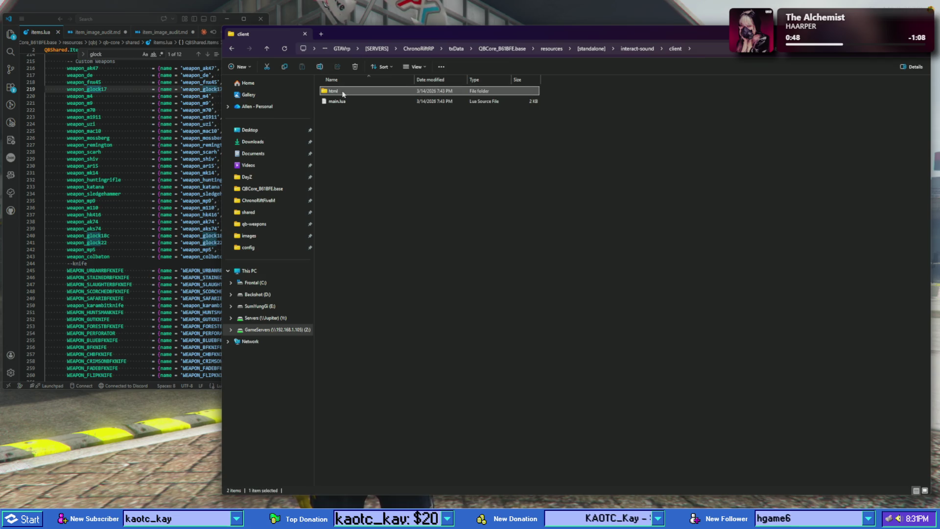
double_click(343, 92)
scroll(369, 212, "down", 5)
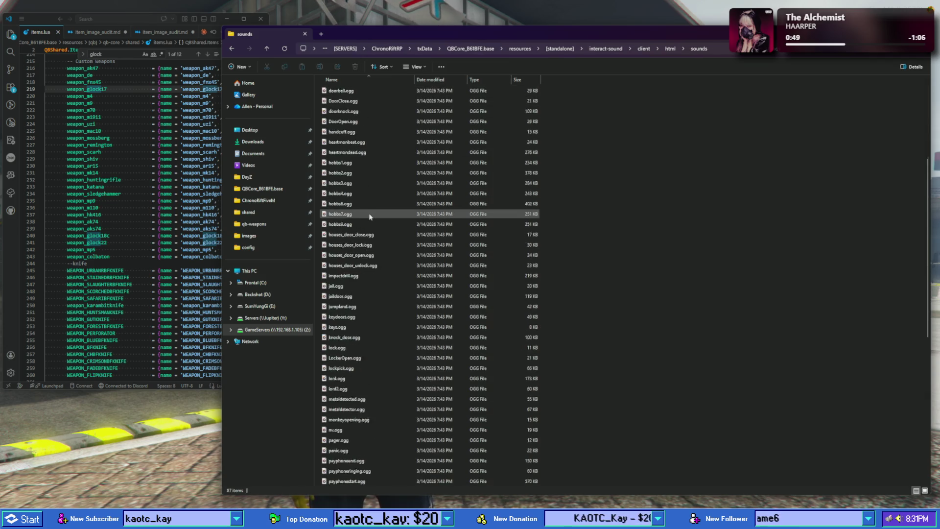
scroll(370, 212, "down", 5)
scroll(369, 213, "down", 6)
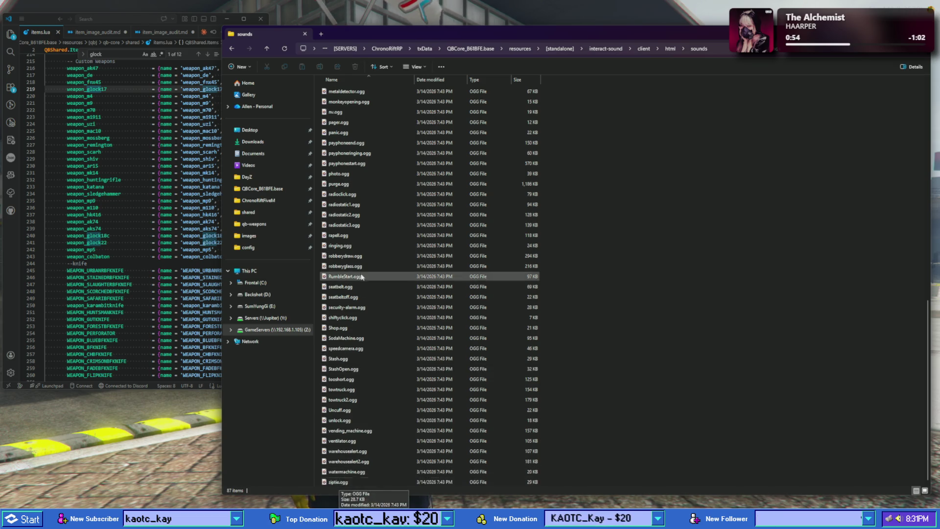
scroll(346, 255, "up", 15)
- Play airwrench.ogg, Clothes1.ogg and consume.ogg in turn in Media Player
left_click(356, 93)
double_click(356, 92)
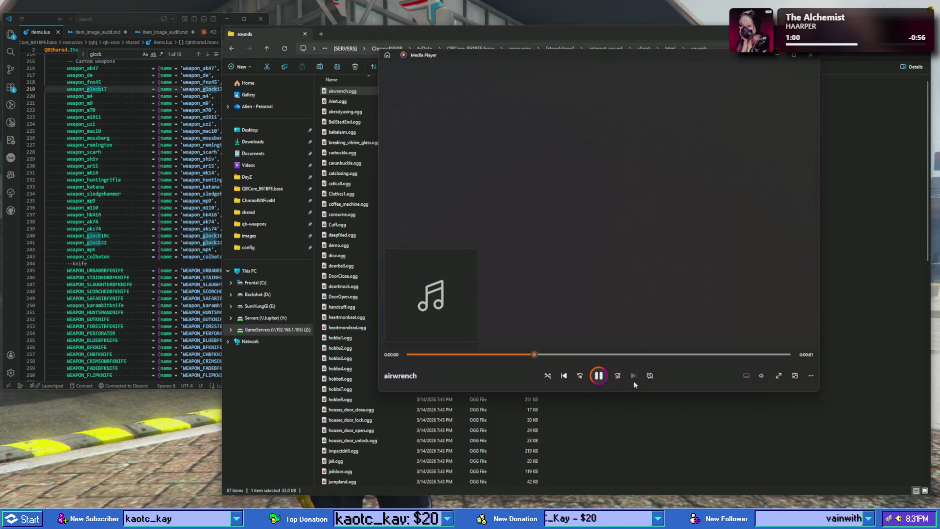
left_click(811, 55)
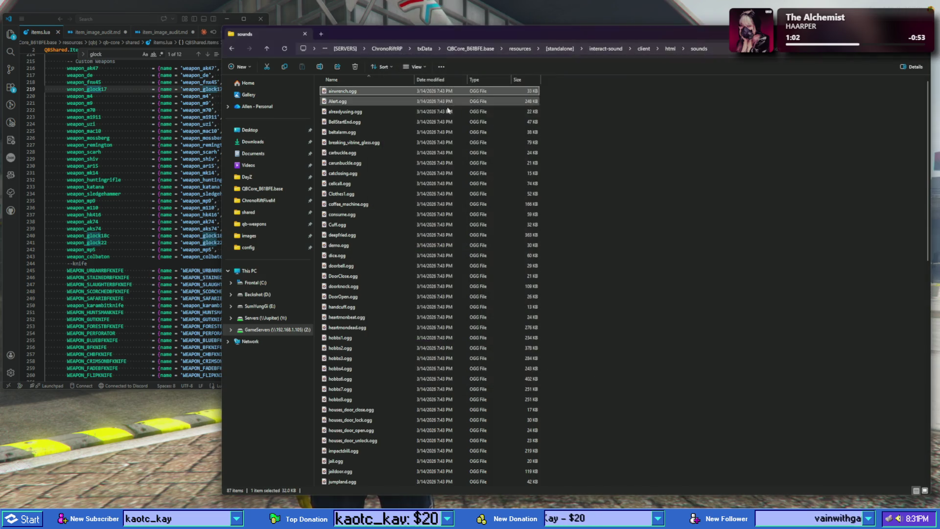
double_click(353, 194)
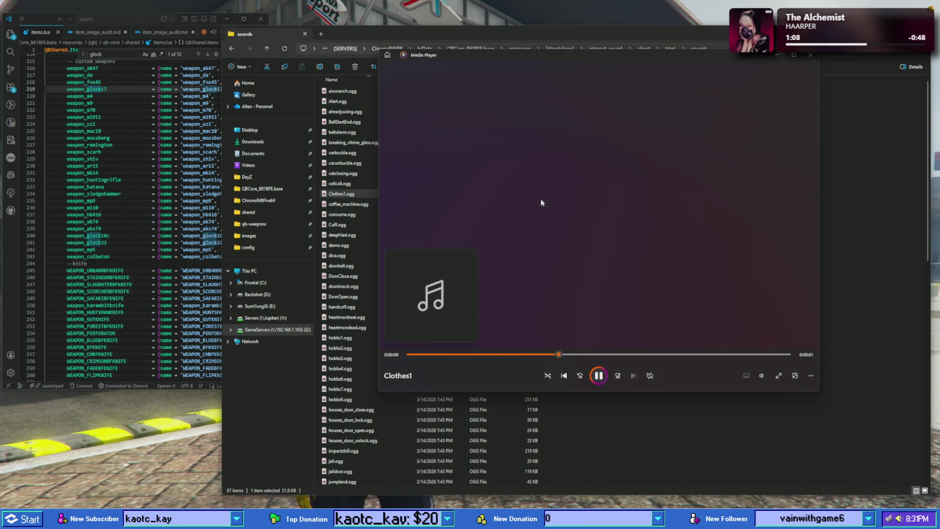
left_click(811, 55)
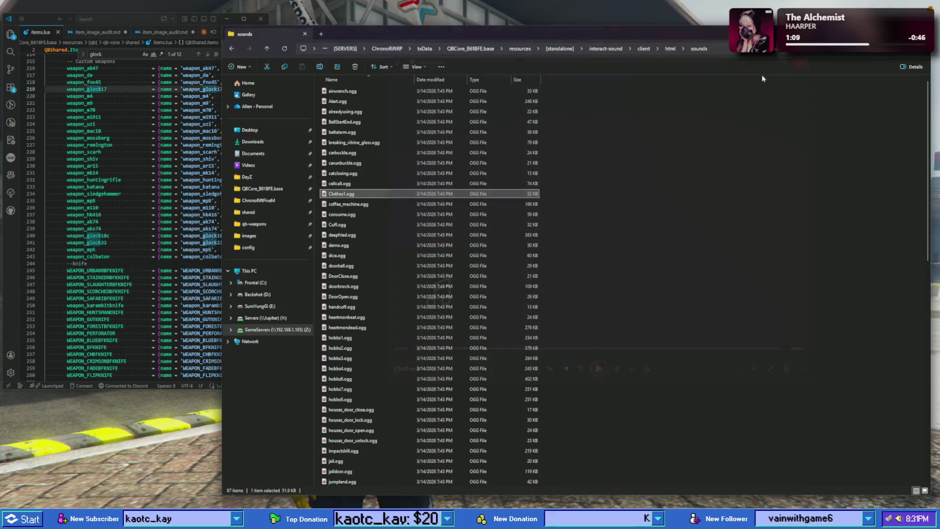
double_click(368, 215)
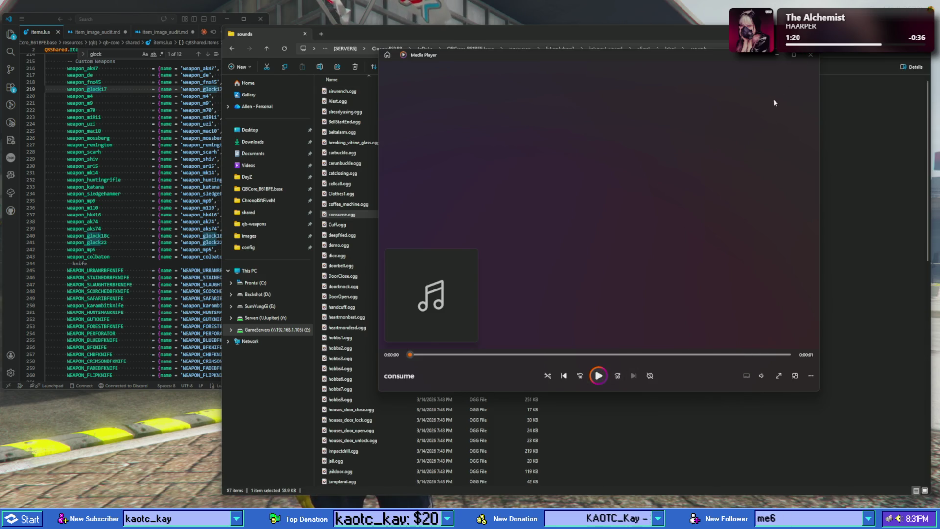
left_click(810, 58)
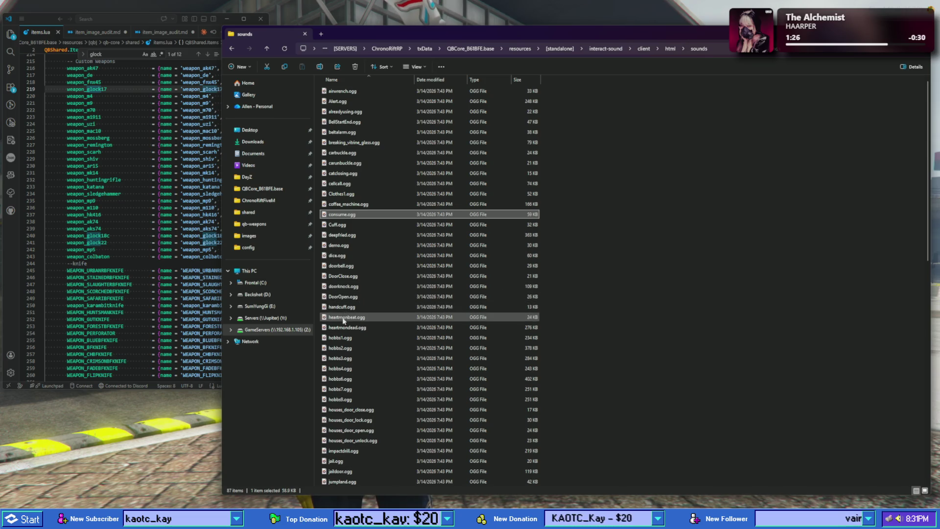
- Scroll down the sounds list and play keys.ogg
scroll(344, 324, "down", 1)
scroll(348, 369, "down", 1)
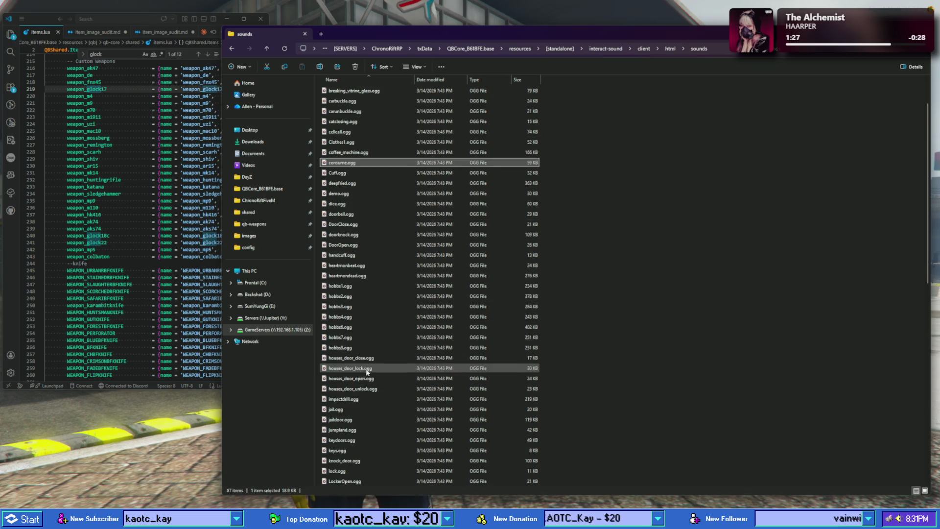
scroll(347, 368, "down", 1)
scroll(363, 375, "down", 1)
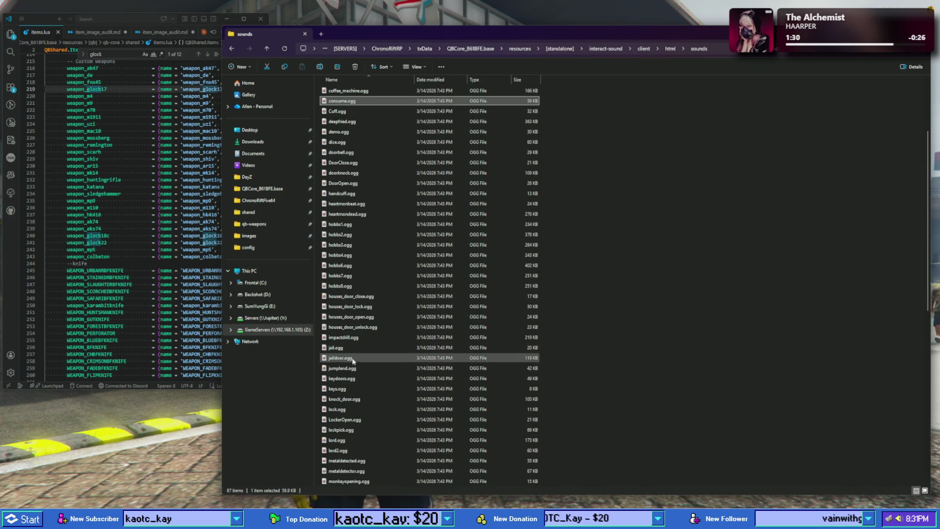
double_click(338, 389)
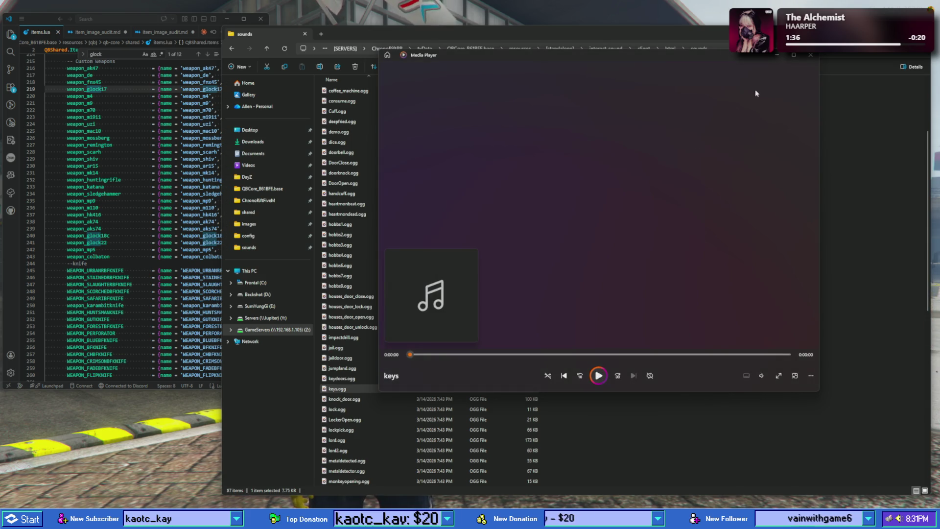
- Close the keys.ogg preview and scroll down to select lockpick.ogg
left_click(811, 57)
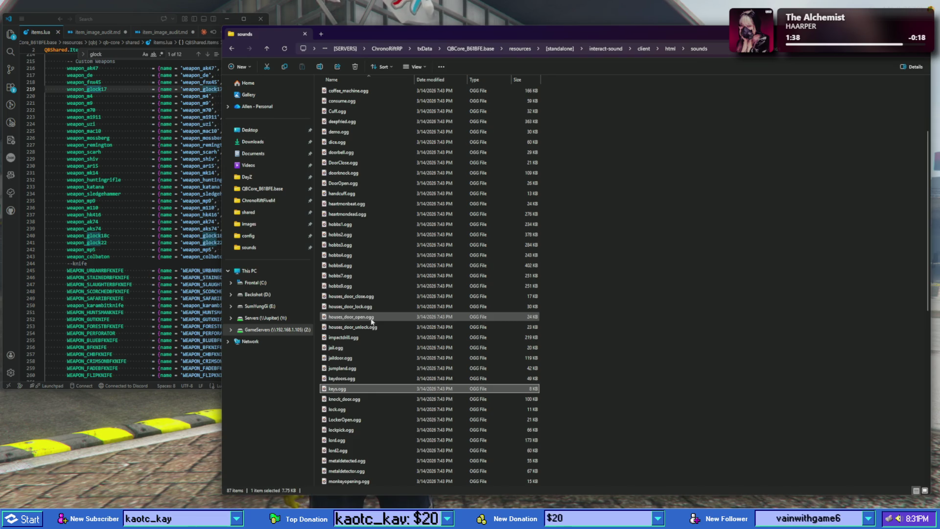
scroll(372, 321, "down", 1)
scroll(371, 322, "down", 1)
scroll(371, 324, "down", 1)
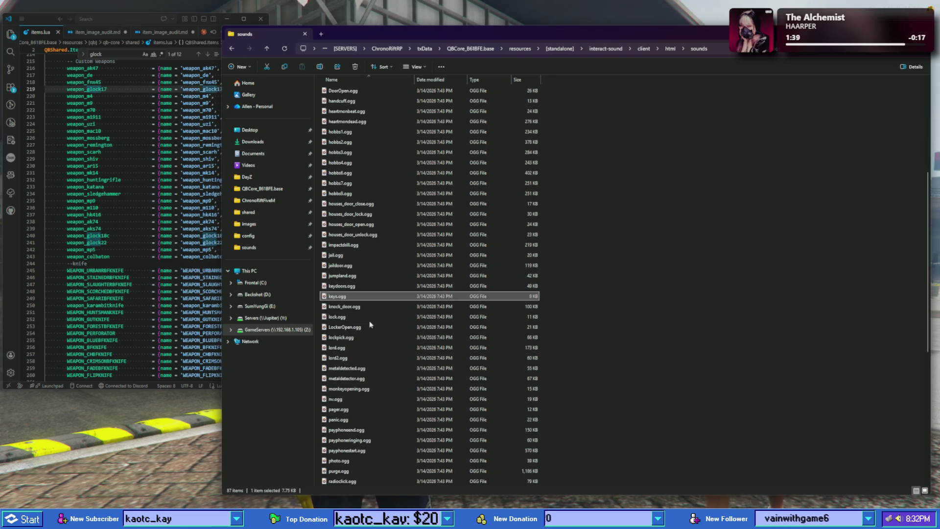
scroll(371, 325, "down", 1)
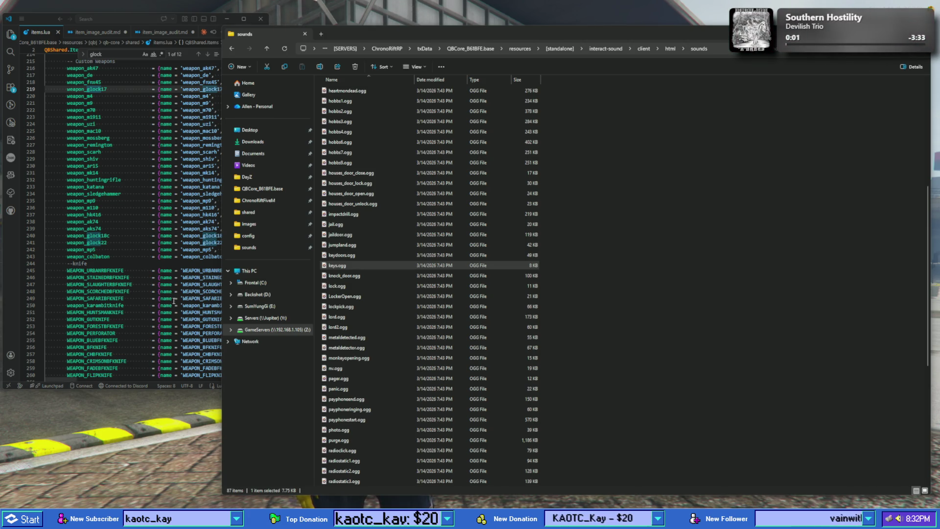
left_click(339, 306)
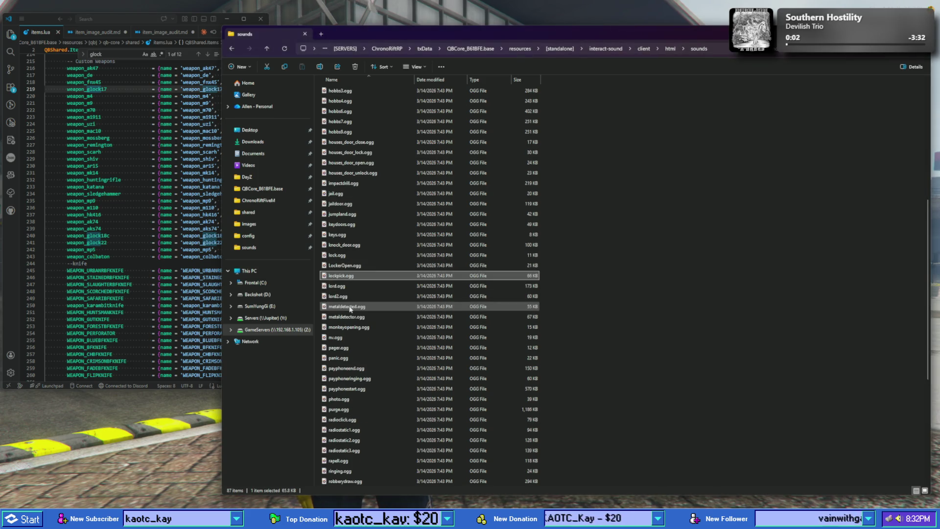
- Scroll further through the sounds list and play unlock.ogg
scroll(344, 321, "down", 2)
scroll(346, 323, "up", 5)
scroll(356, 331, "up", 5)
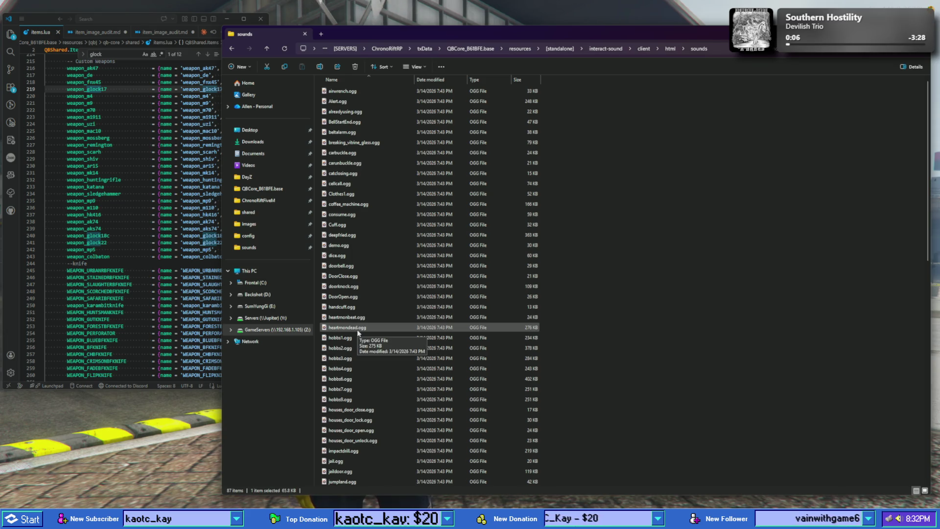
scroll(363, 329, "down", 9)
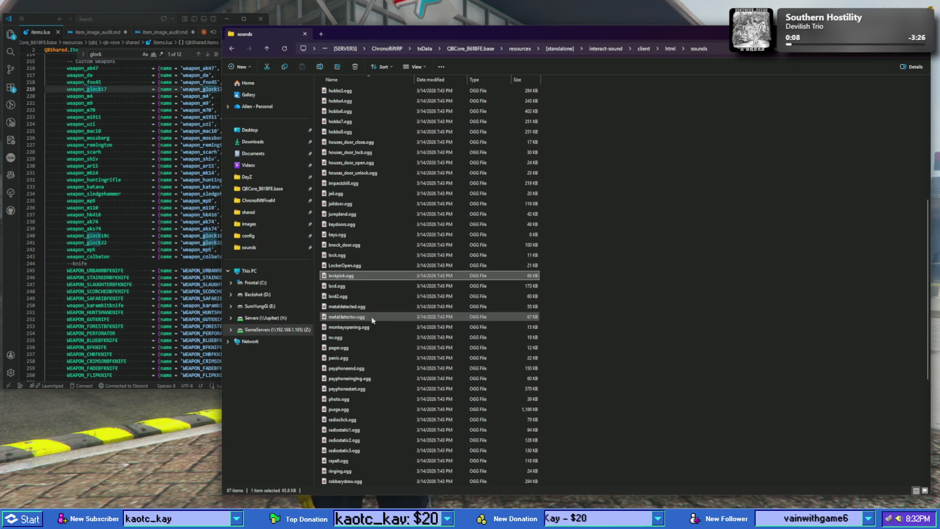
scroll(369, 323, "down", 1)
scroll(367, 318, "down", 1)
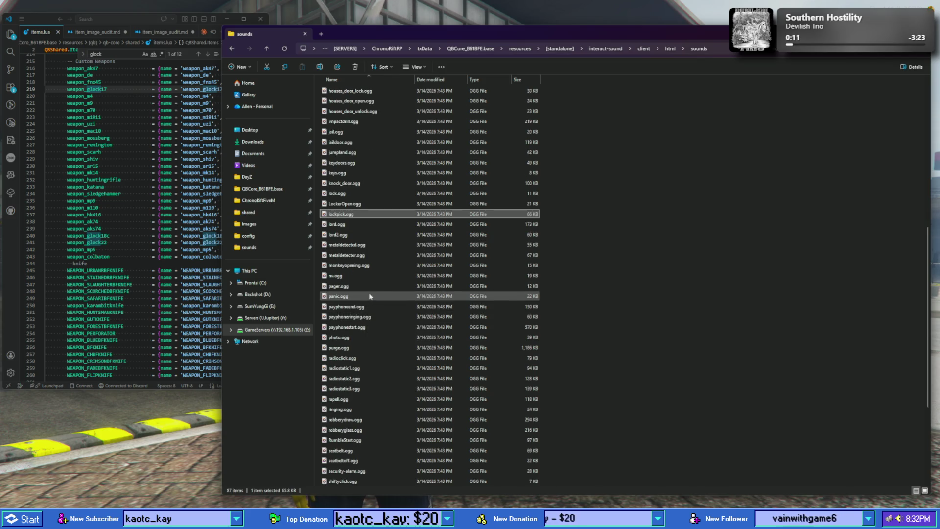
scroll(363, 328, "down", 1)
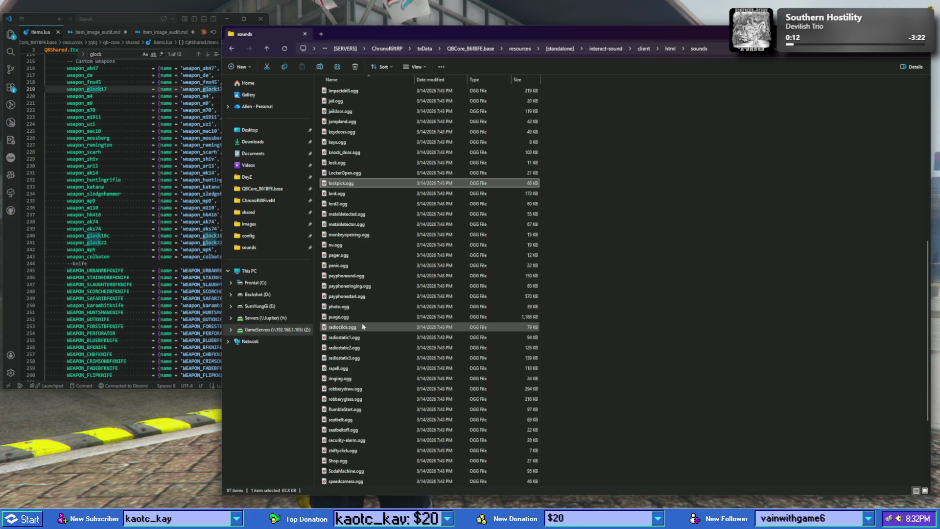
scroll(363, 329, "down", 1)
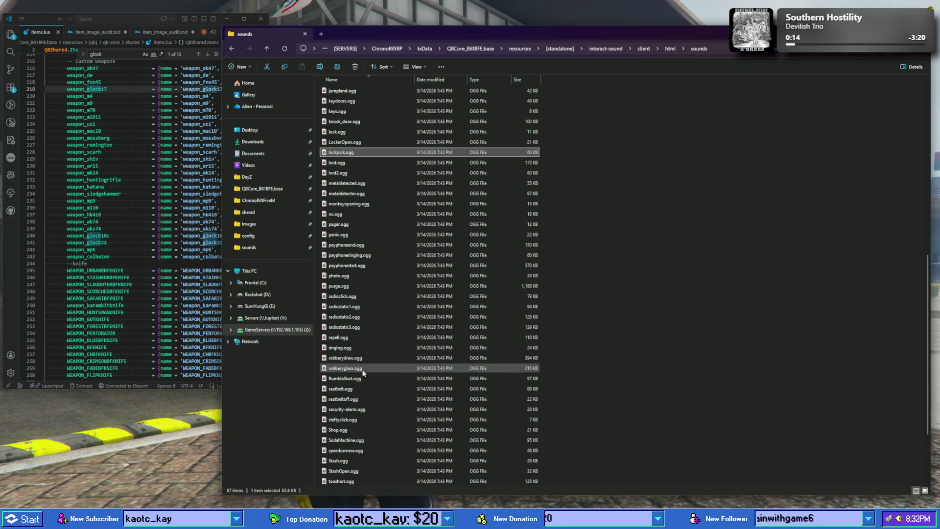
scroll(357, 387, "down", 1)
scroll(357, 395, "down", 1)
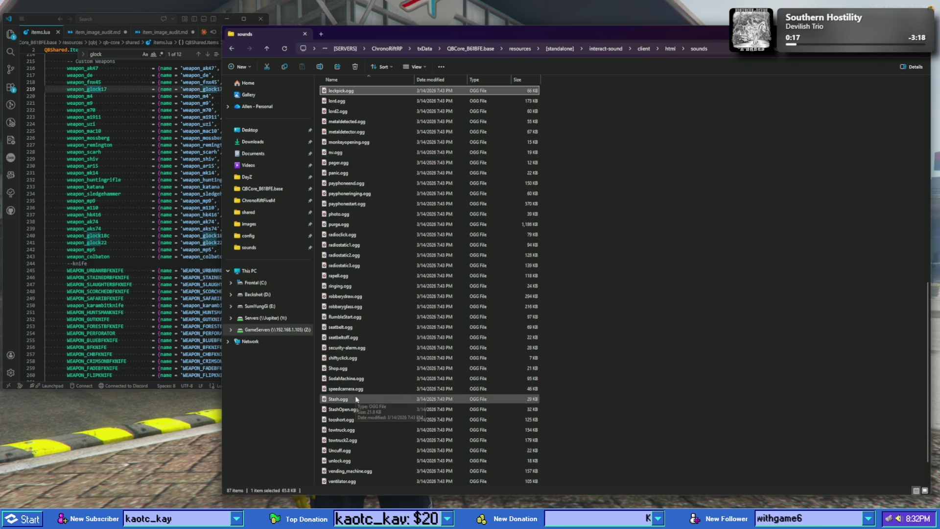
scroll(359, 416, "down", 2)
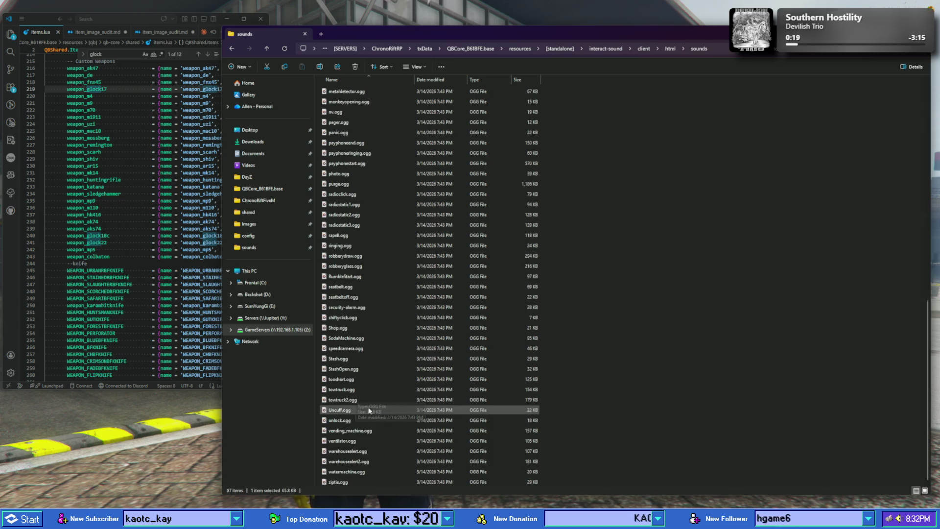
double_click(356, 421)
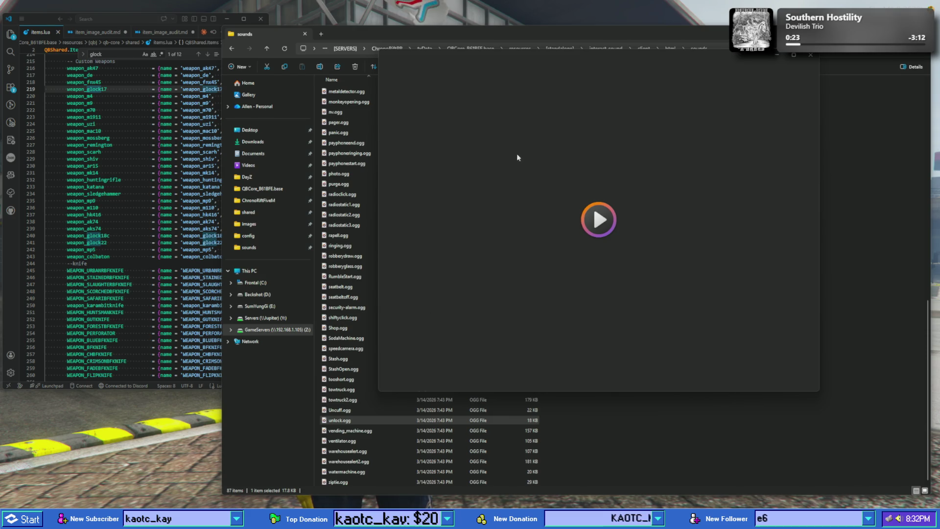
- Close the unlock.ogg preview in Media Player
left_click(811, 57)
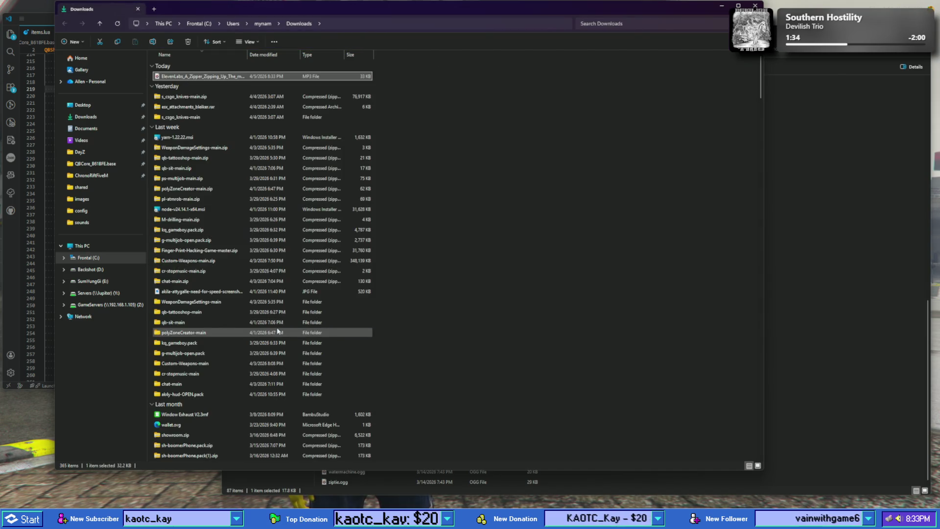
- Launch VLC from a Start search for 'vlc', allow network access, and accept the update download
key("super")
type("flx")
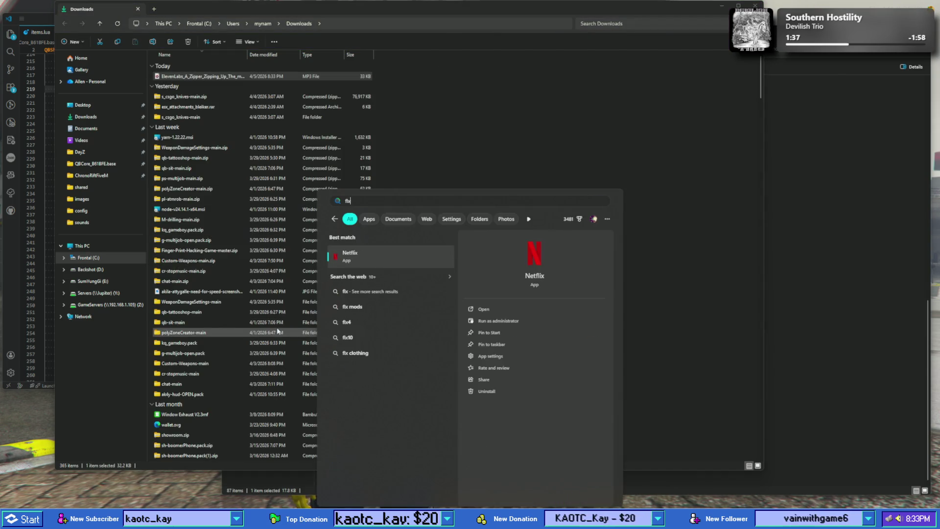
key("BackSpace")
type("v")
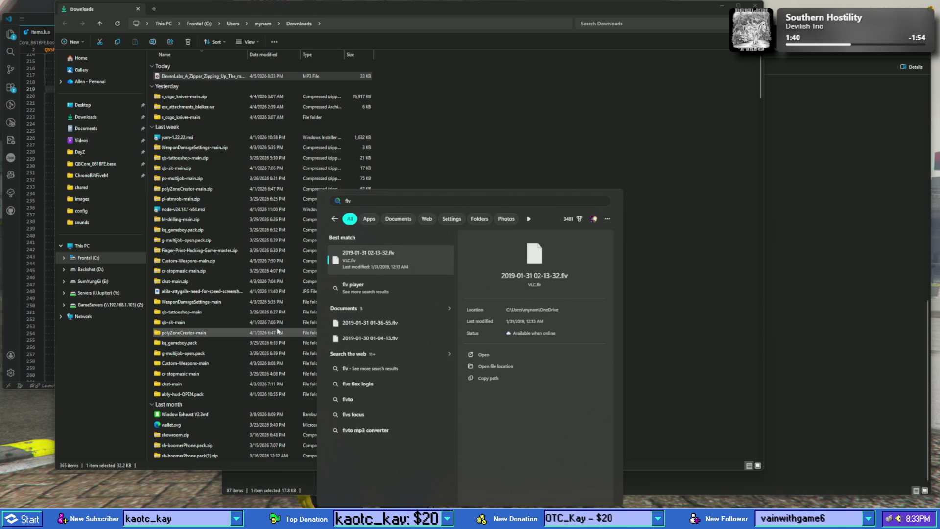
key("BackSpace")
key("BackSpace")
key("BackSpace")
type("vlc")
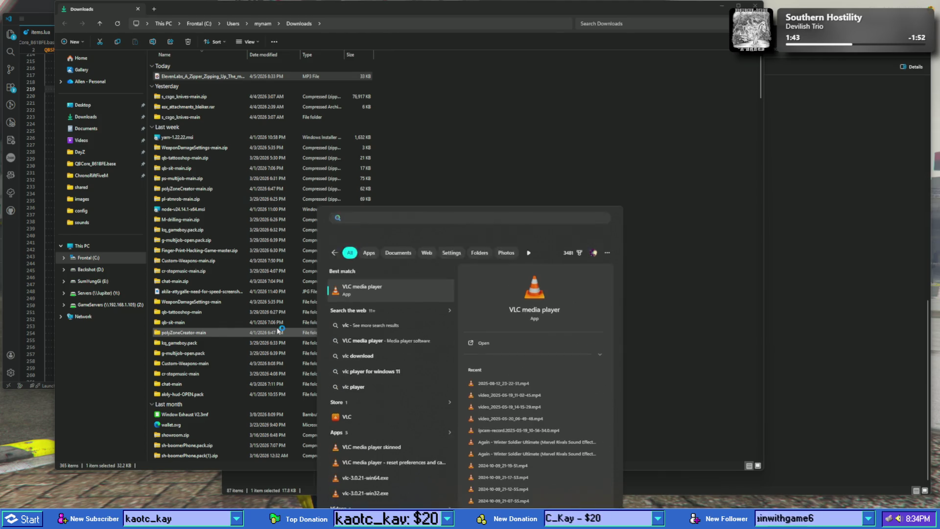
key("Return")
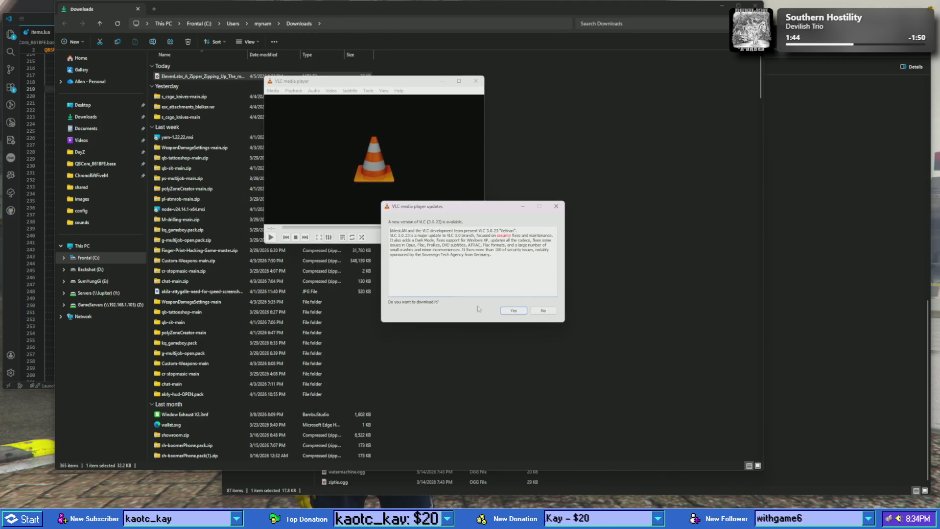
left_click(544, 313)
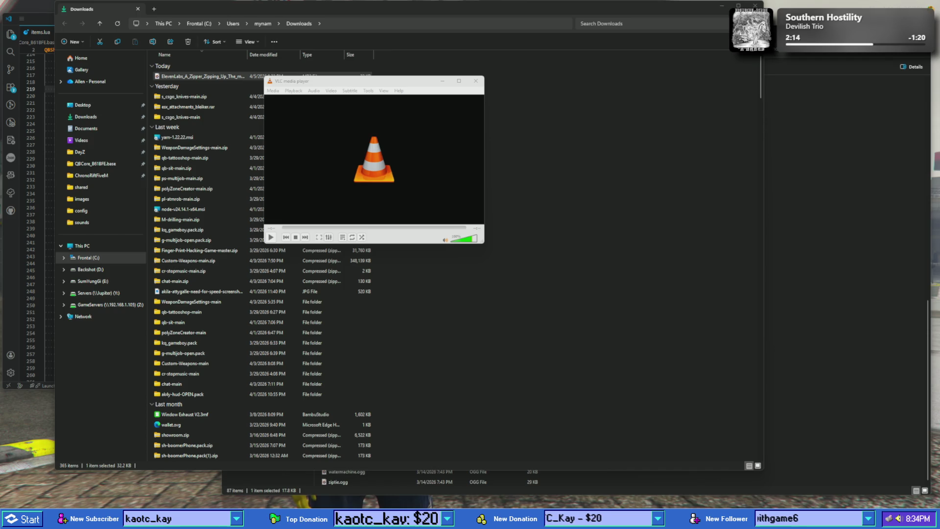
left_click(714, 135)
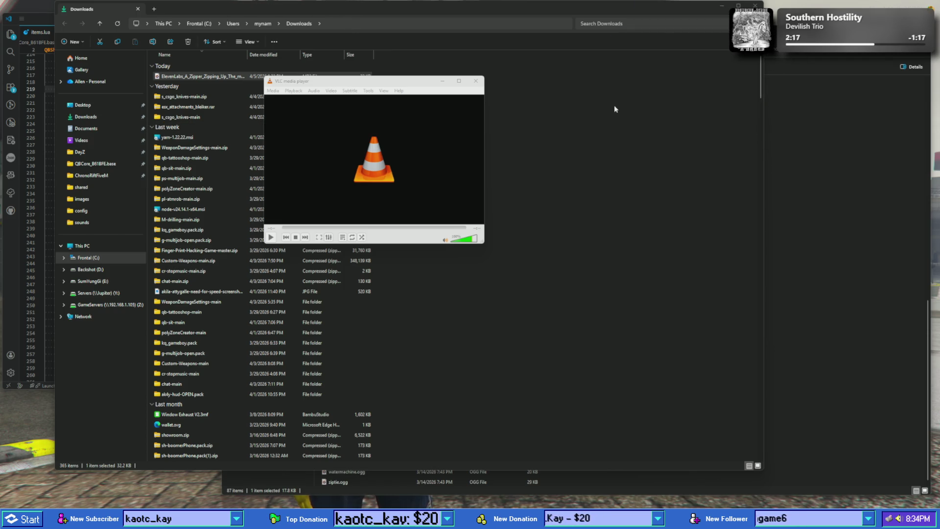
- Run the VLC installer as an upgrade with previous settings, retry the libvlccore.dll error, then abort
left_click(453, 323)
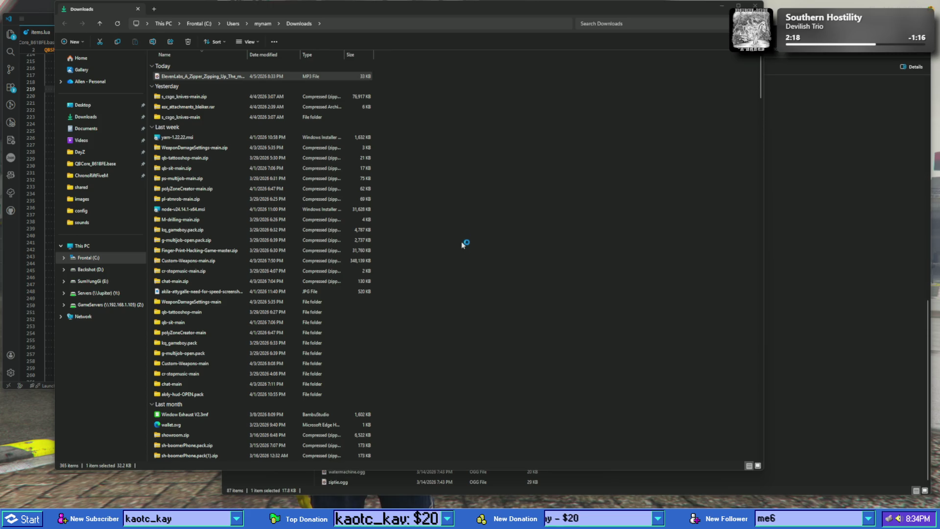
left_click(509, 318)
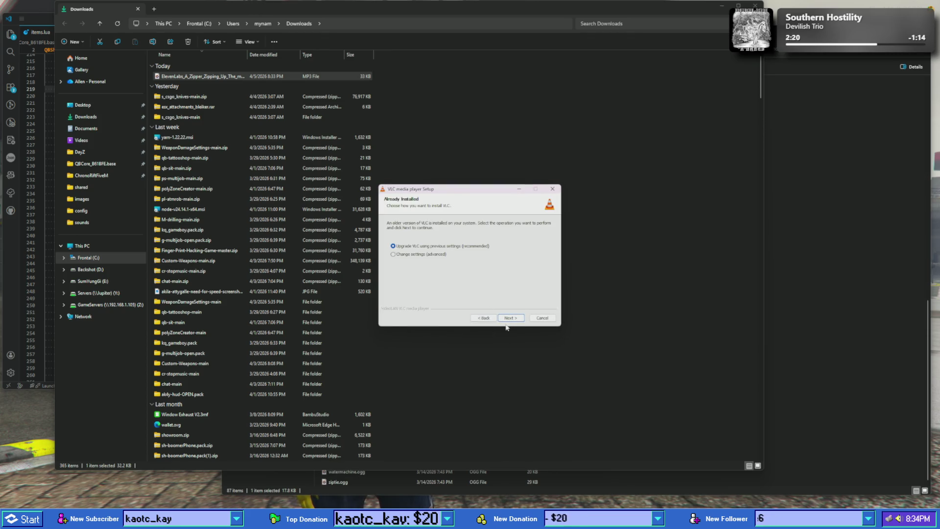
left_click(513, 320)
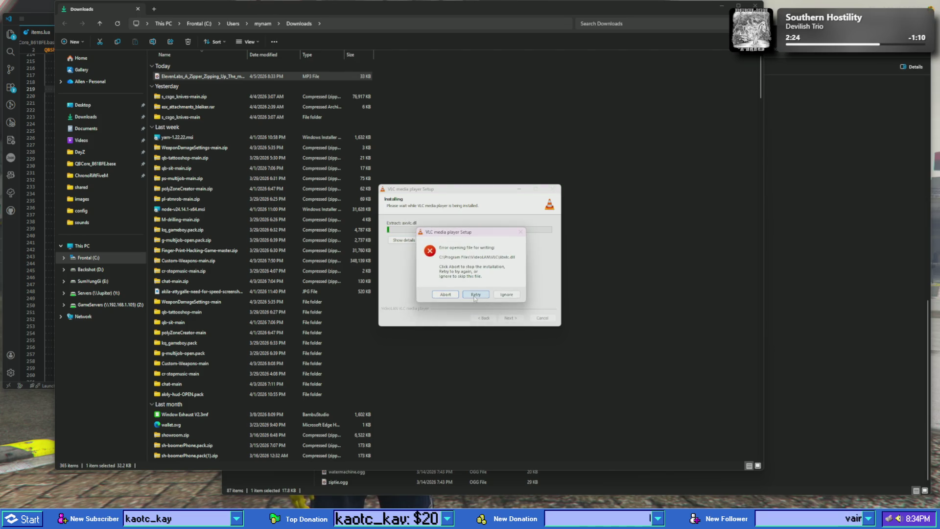
left_click(476, 295)
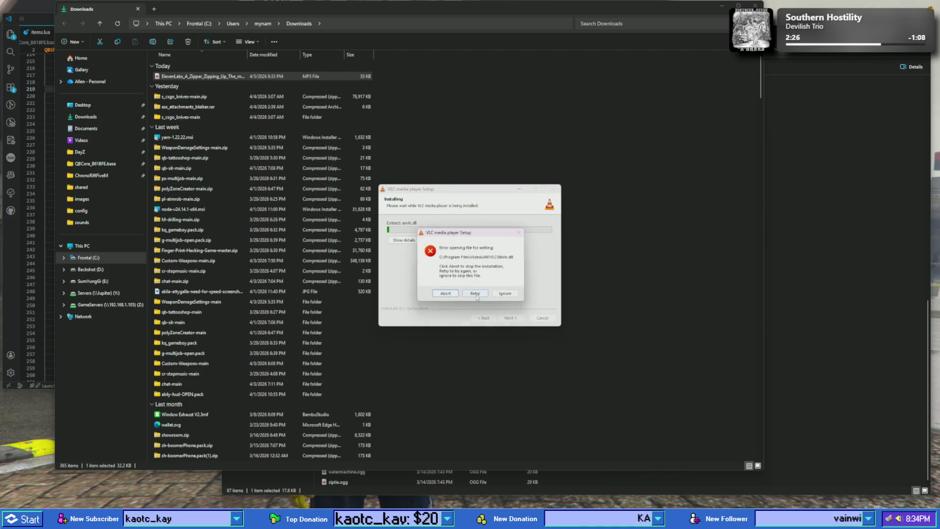
left_click(451, 295)
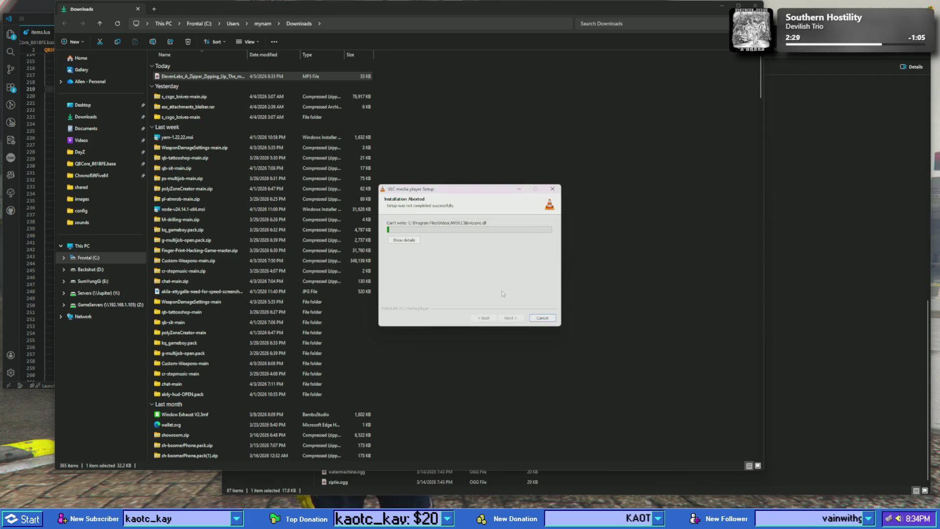
- Close the aborted VLC setup and relaunch VLC media player from Start
left_click(544, 318)
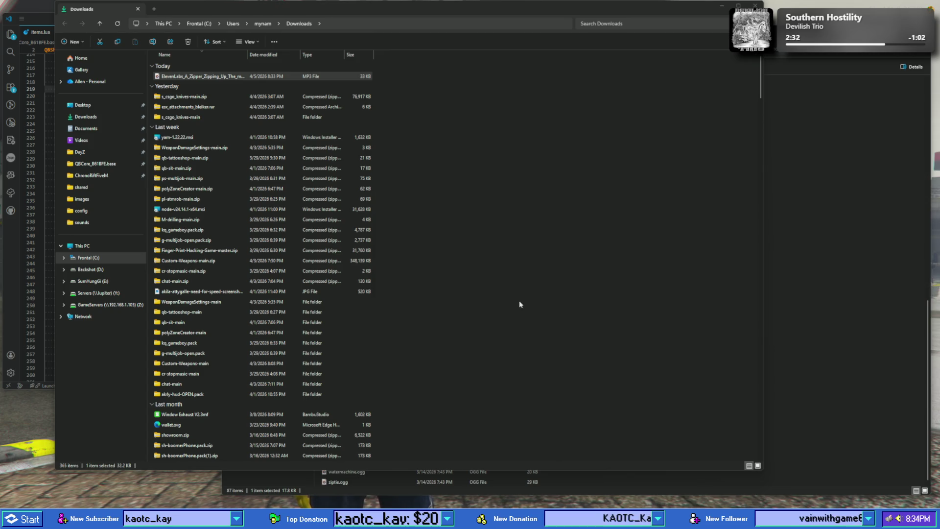
key("alt+space")
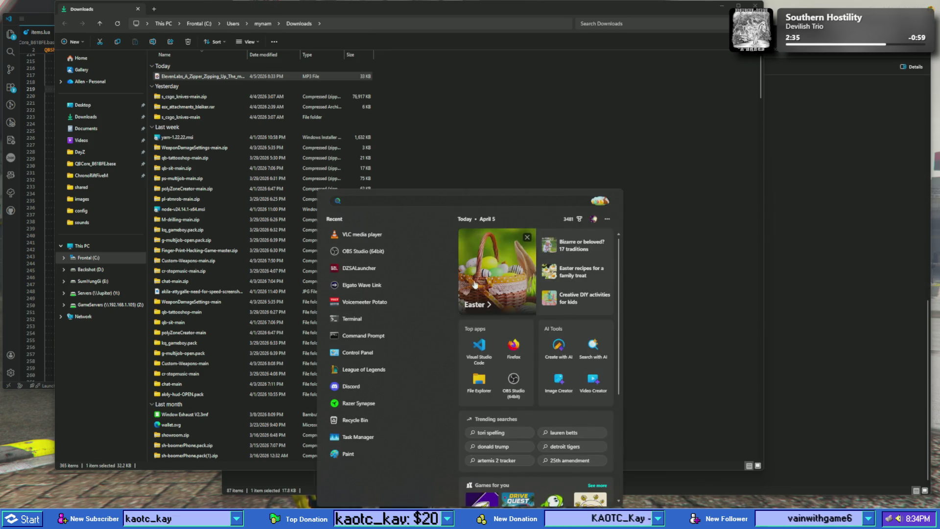
left_click(388, 240)
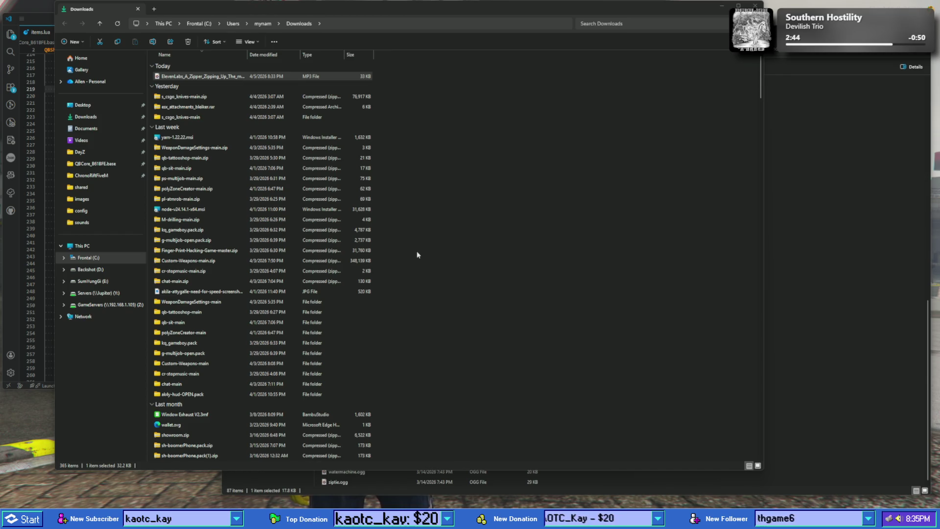
key("super")
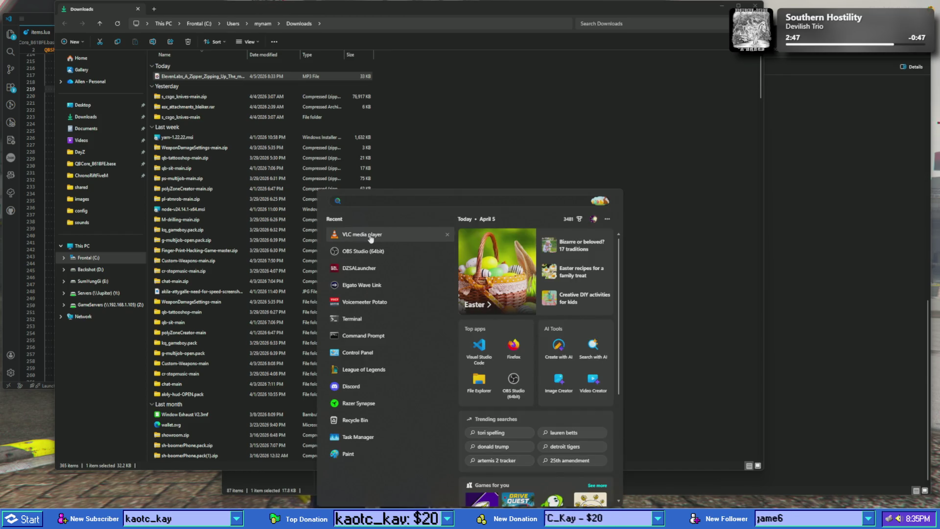
left_click(370, 237)
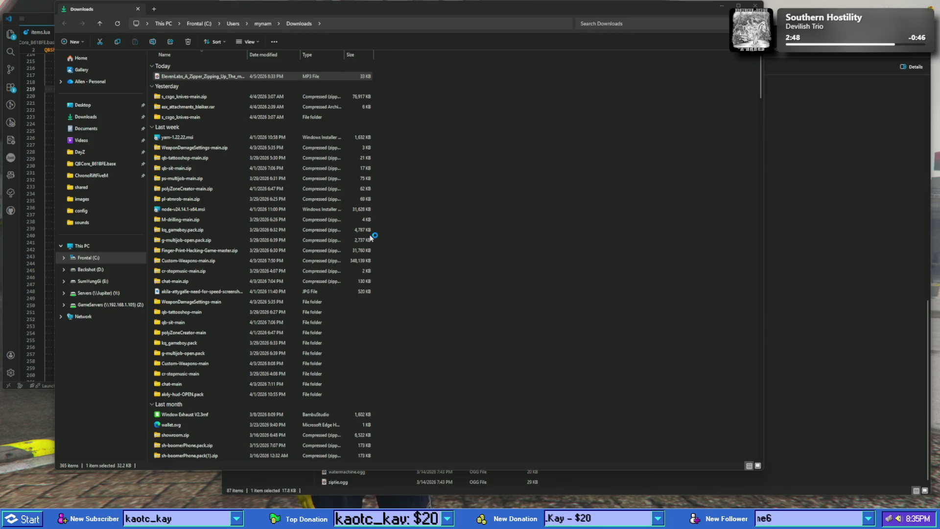
- Search Start for 'program' to open the Installed apps settings
key("super")
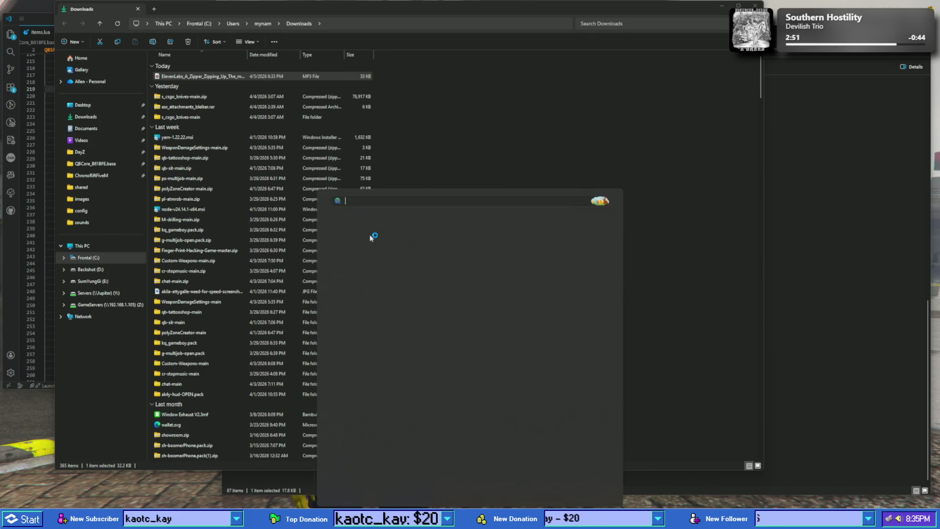
type("program")
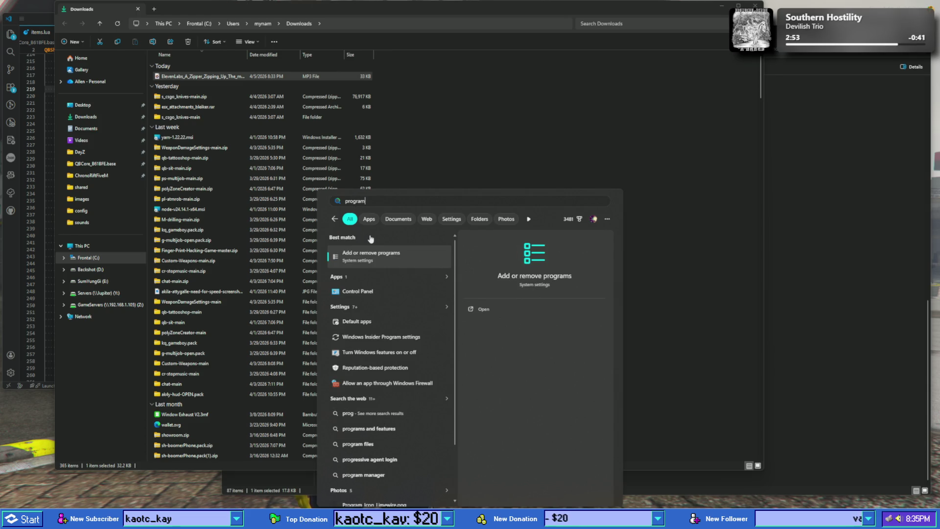
key("Return")
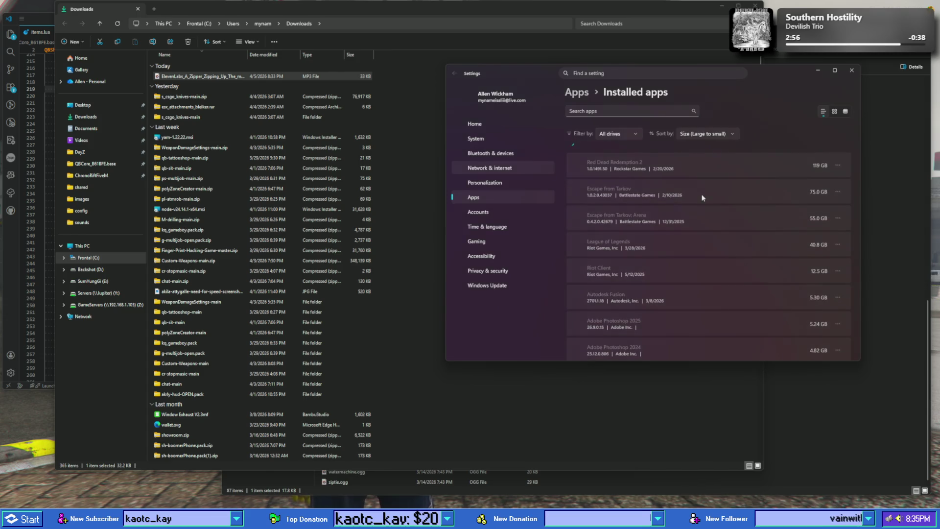
- Scroll Installed apps and search for VLC to locate VLC media player
scroll(689, 211, "down", 5)
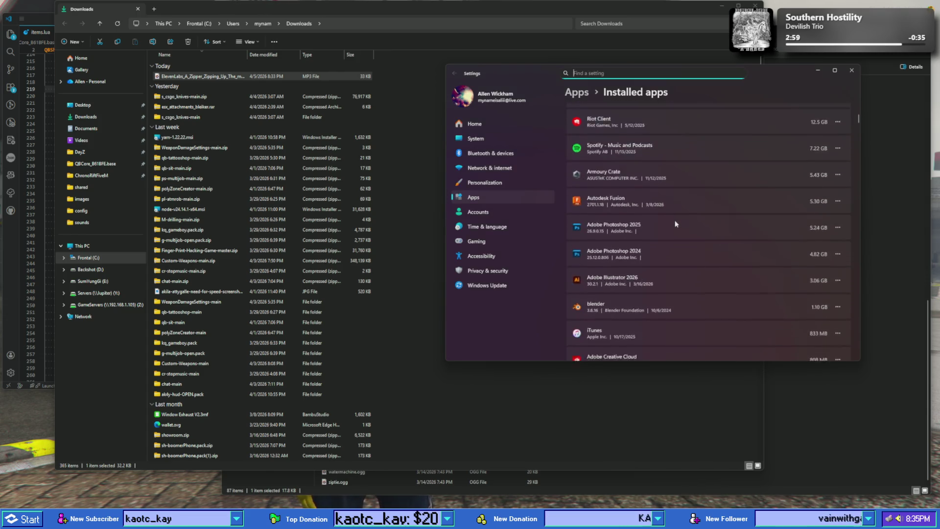
scroll(668, 212, "down", 5)
scroll(671, 216, "down", 5)
scroll(664, 177, "down", 5)
scroll(637, 187, "down", 4)
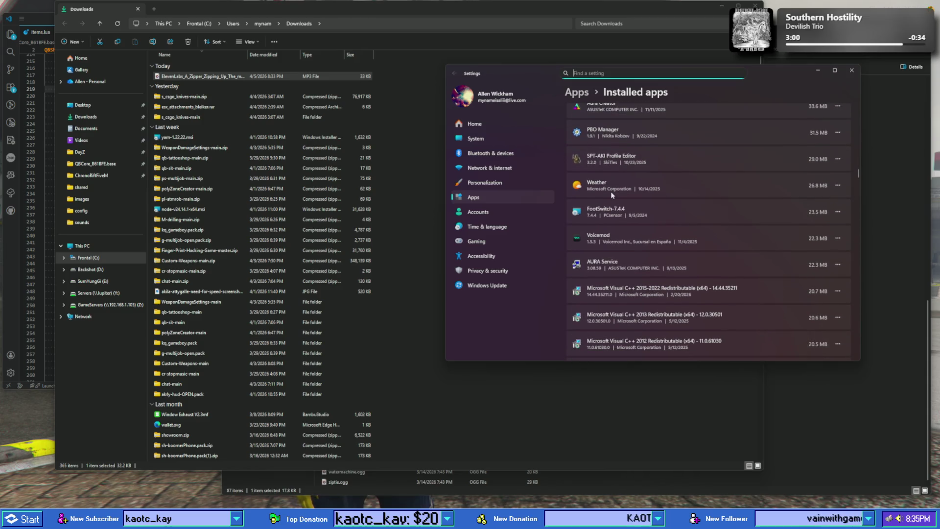
type("vla")
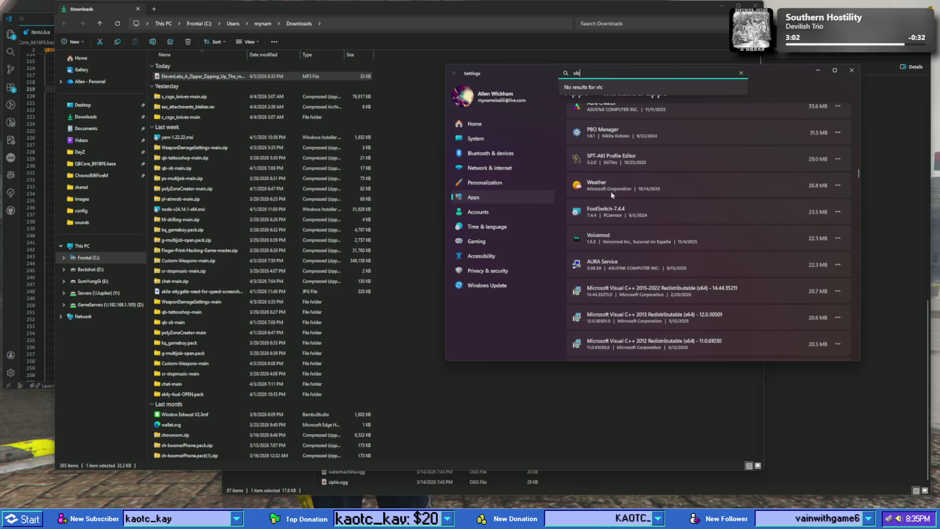
scroll(650, 197, "down", 5)
scroll(651, 201, "down", 3)
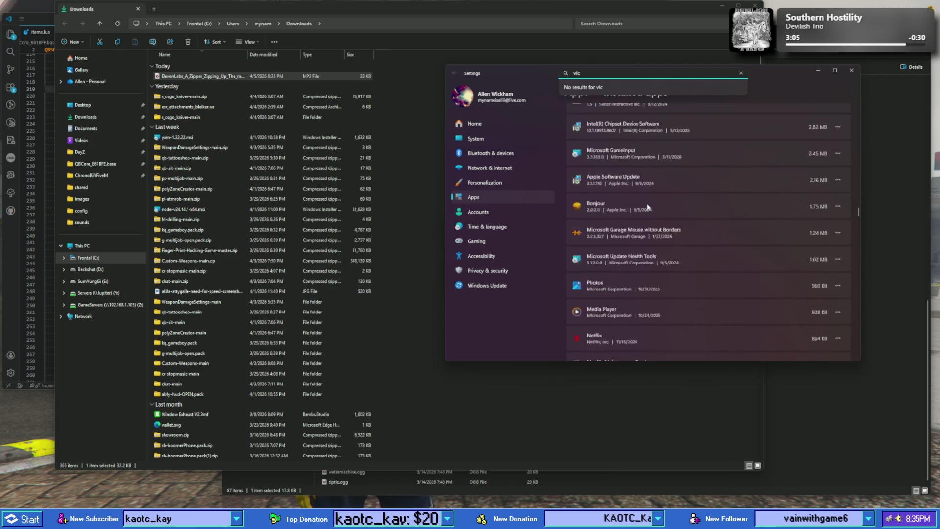
scroll(666, 212, "down", 3)
scroll(685, 214, "down", 3)
scroll(695, 213, "down", 3)
scroll(695, 213, "down", 3)
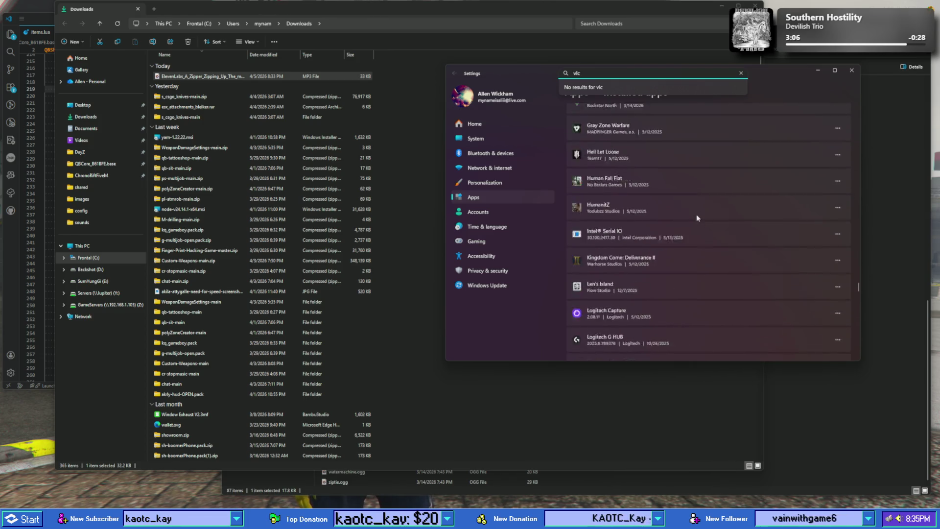
scroll(694, 216, "down", 3)
scroll(692, 216, "down", 3)
scroll(691, 220, "down", 3)
scroll(675, 221, "down", 3)
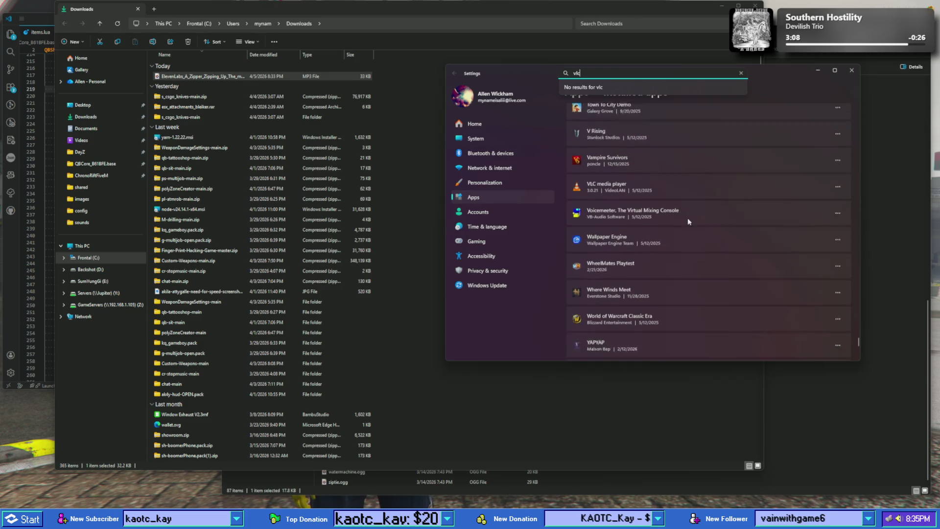
scroll(654, 221, "down", 3)
scroll(666, 201, "down", 3)
left_click(679, 180)
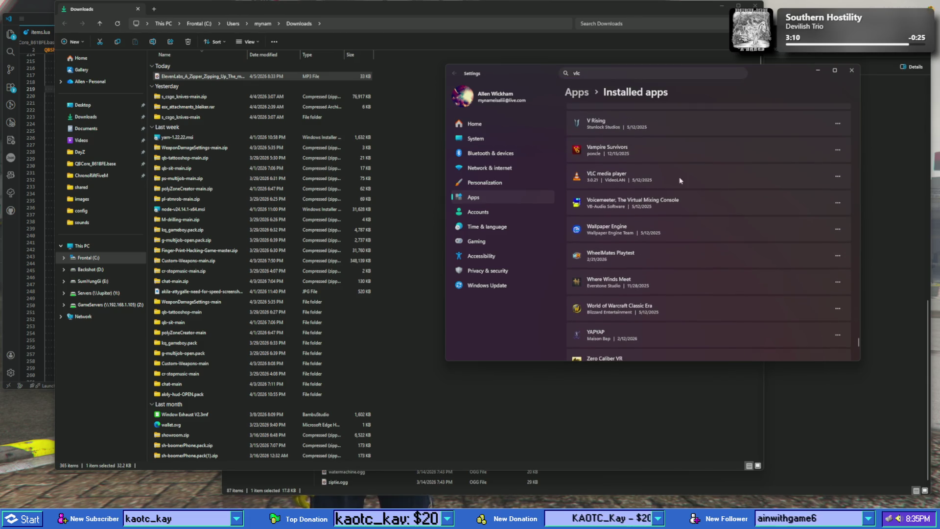
- Try uninstalling VLC media player twice, dismissing the missing uninstall.exe error each time
left_click(837, 177)
left_click(780, 202)
left_click(821, 216)
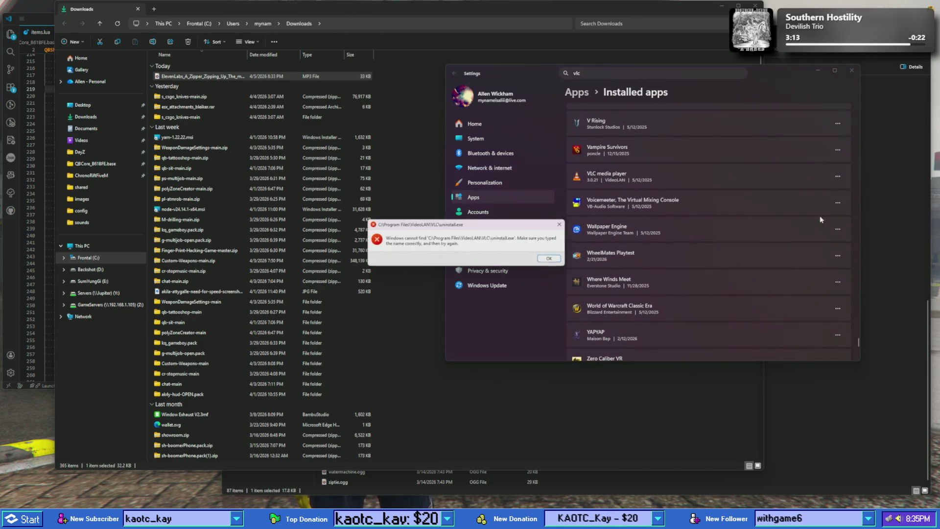
left_click(554, 260)
left_click(837, 176)
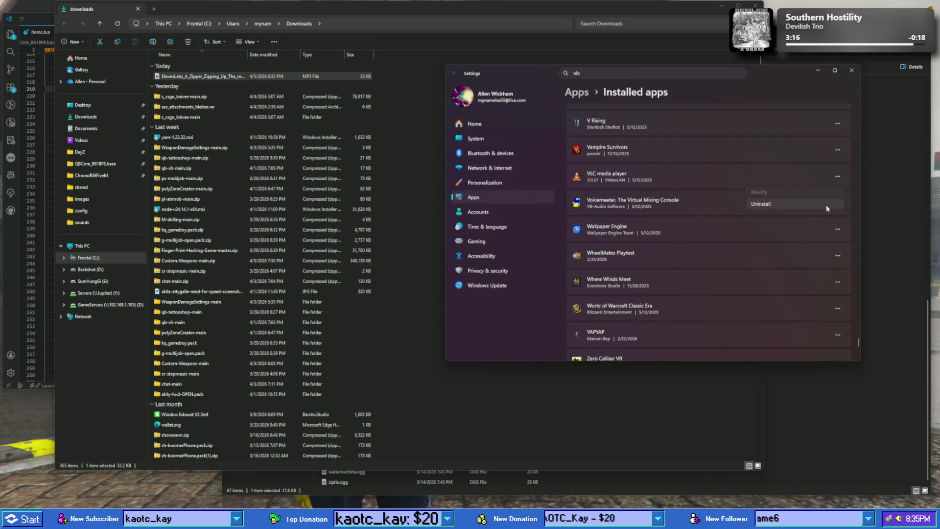
left_click(784, 203)
left_click(822, 216)
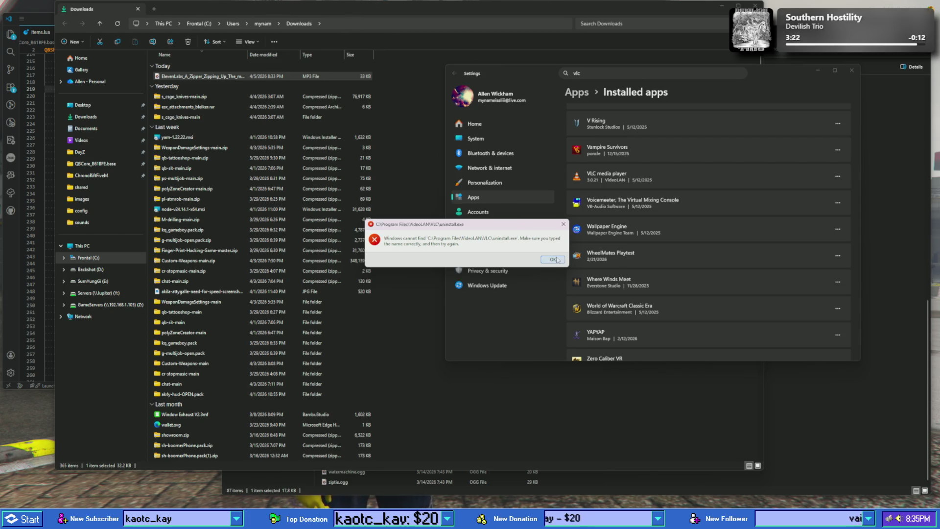
left_click(554, 259)
- Browse the Start menu's full recommended list and app arrangement options, then close Start
key("super")
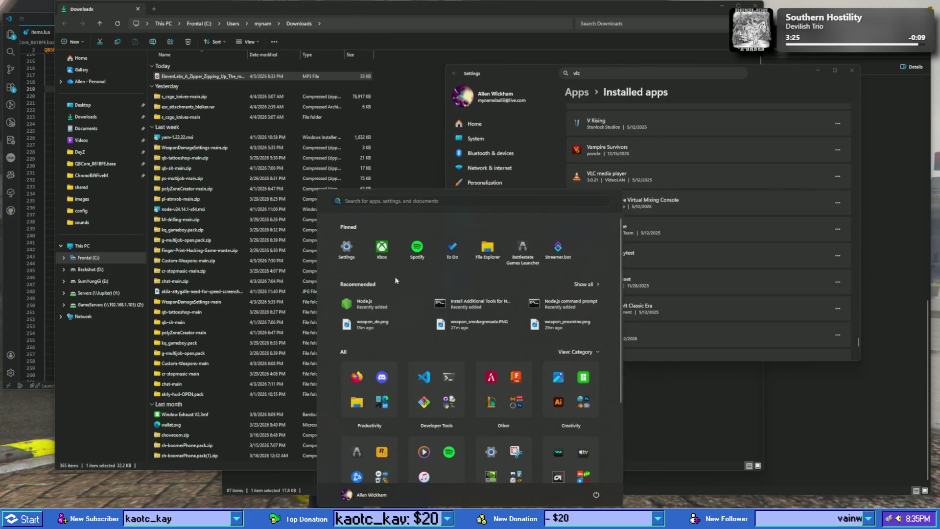
left_click(587, 286)
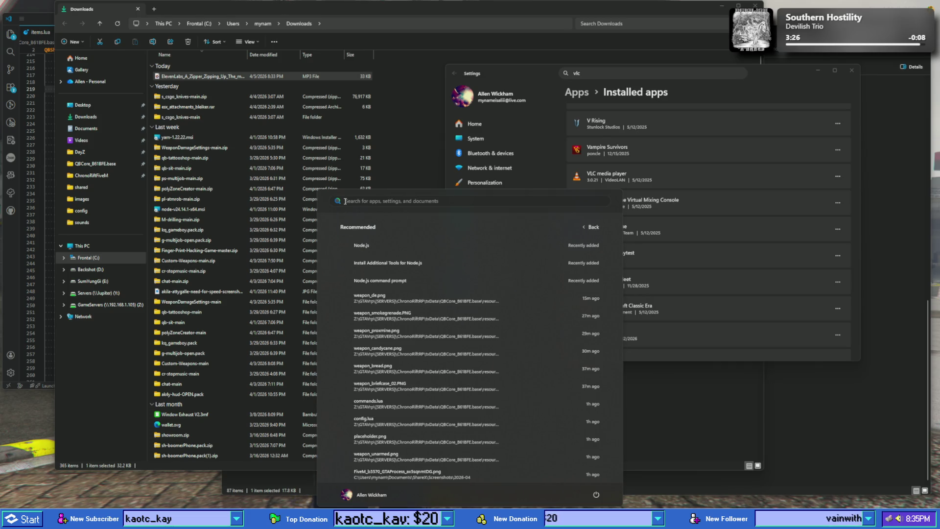
key("super")
key("super")
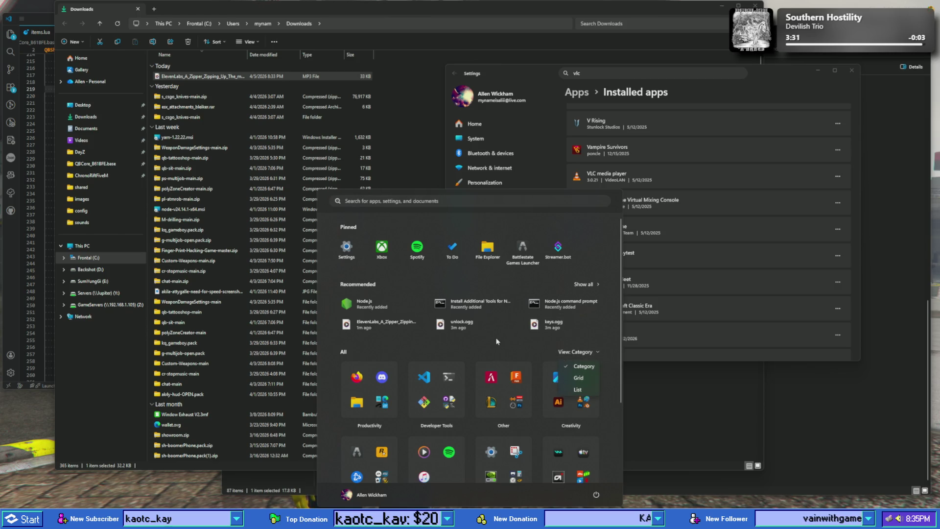
scroll(485, 345, "down", 3)
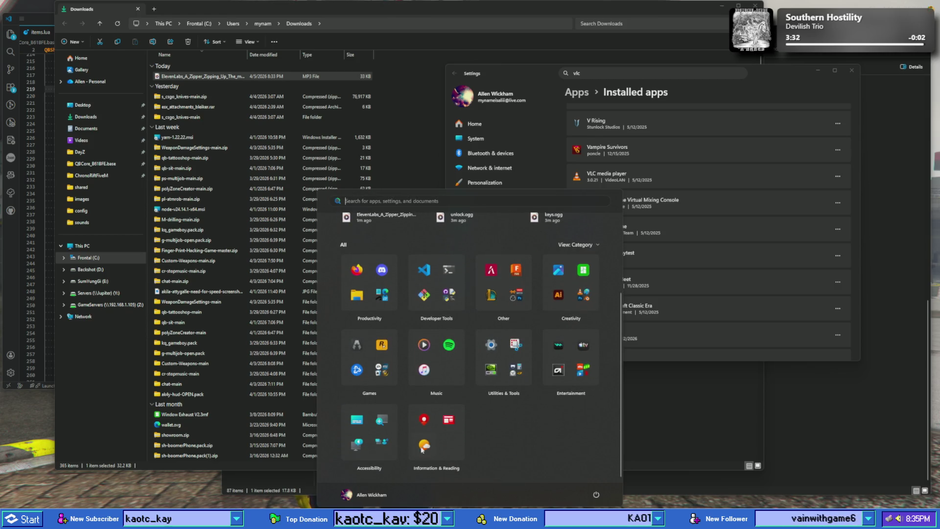
left_click(577, 244)
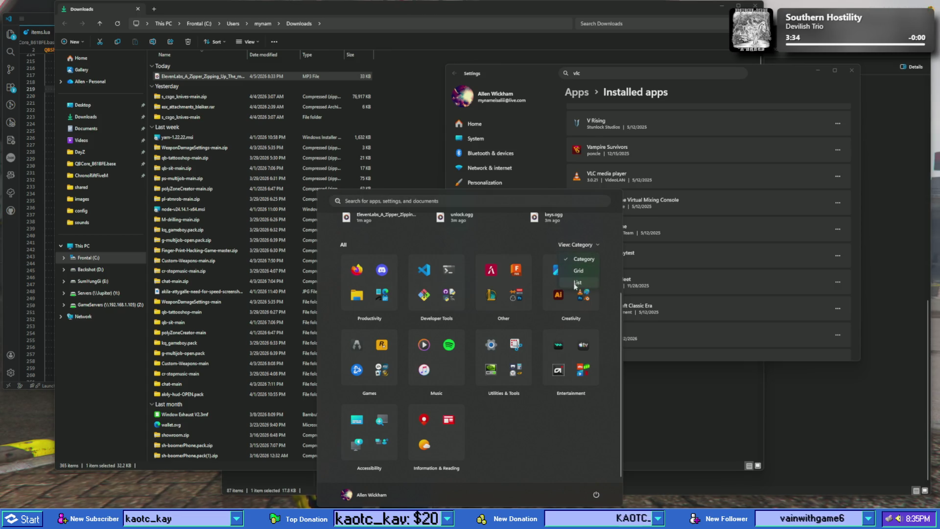
scroll(378, 246, "up", 3)
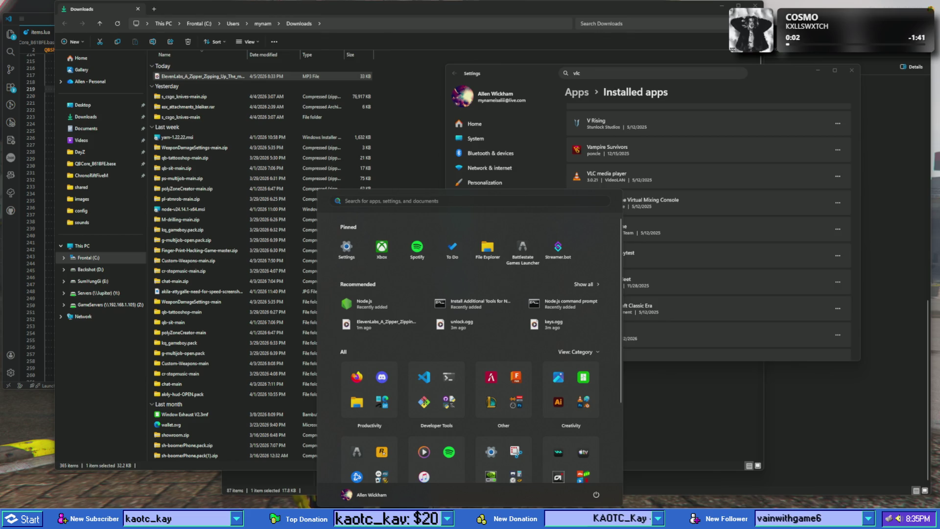
key("Escape")
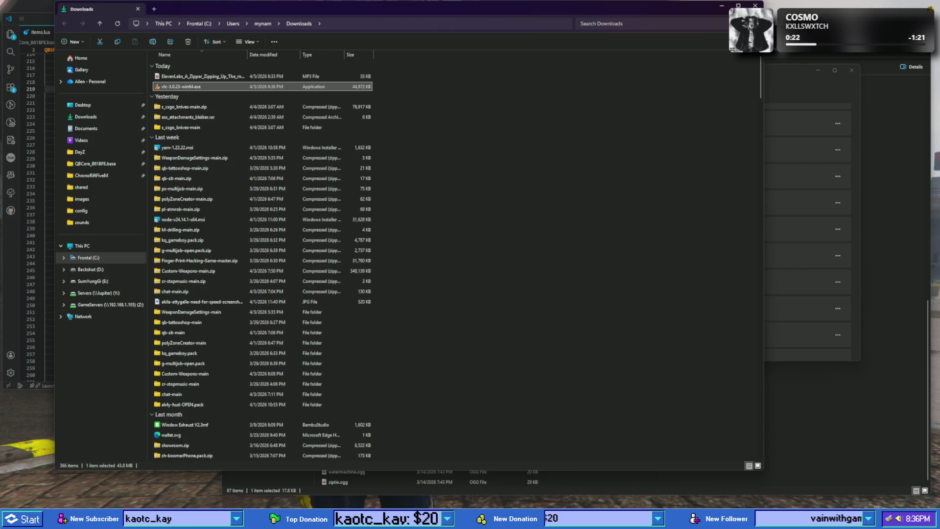
- Launch the vlc-3.0.23-win64.exe installer from Downloads and approve the UAC prompt
left_click(187, 87)
double_click(187, 87)
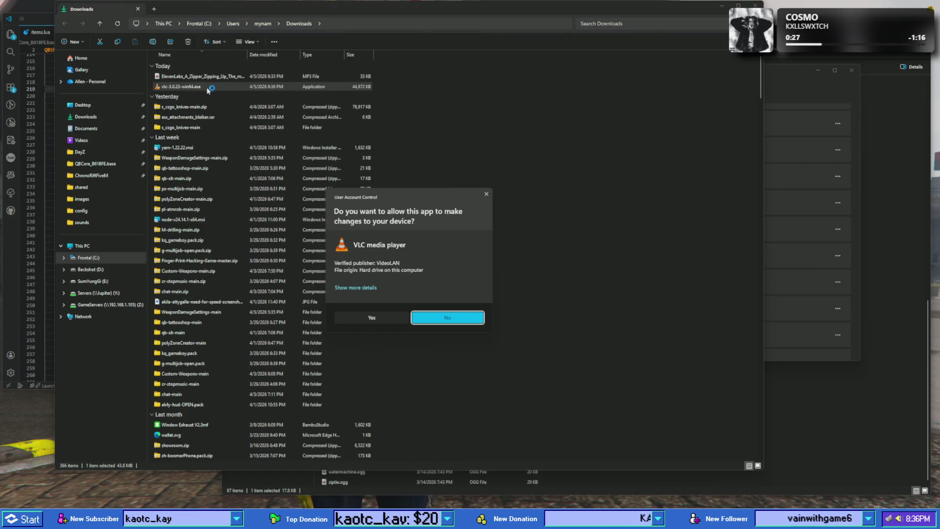
left_click(370, 319)
- Reinstall VLC with advanced settings, deleting preferences and cache, and let setup close running VLC
left_click(510, 318)
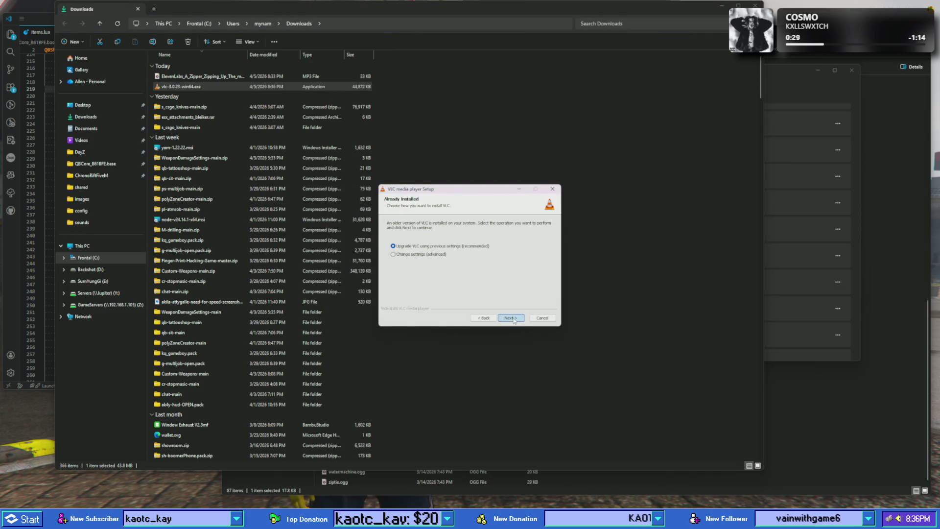
left_click(422, 259)
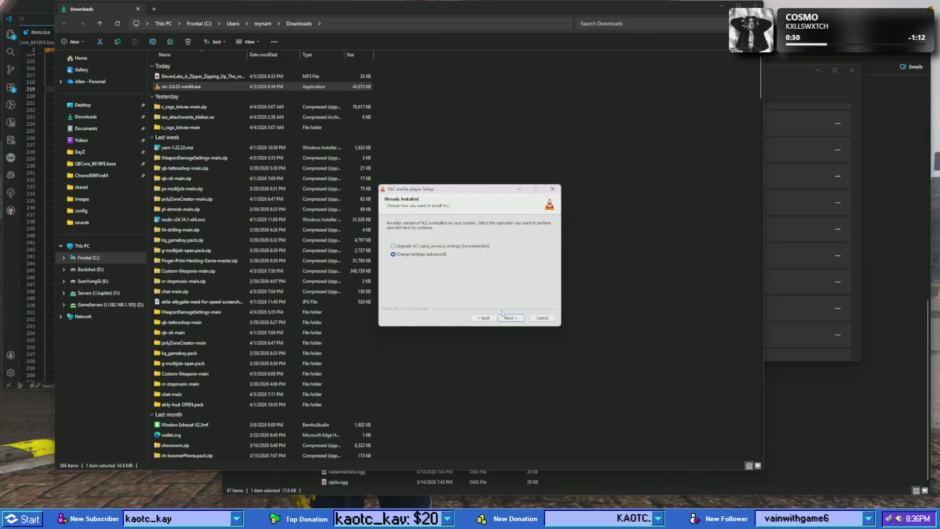
key("Return")
scroll(465, 271, "down", 1)
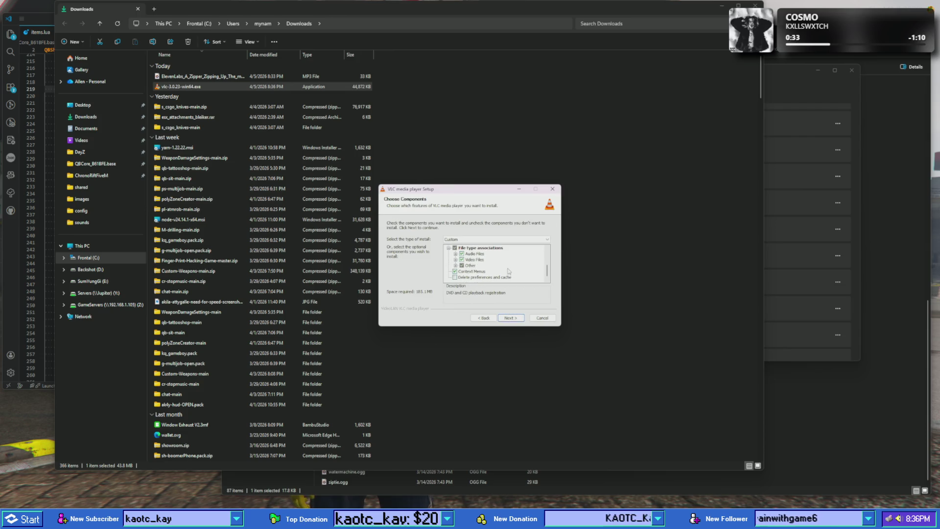
left_click(484, 277)
left_click(507, 317)
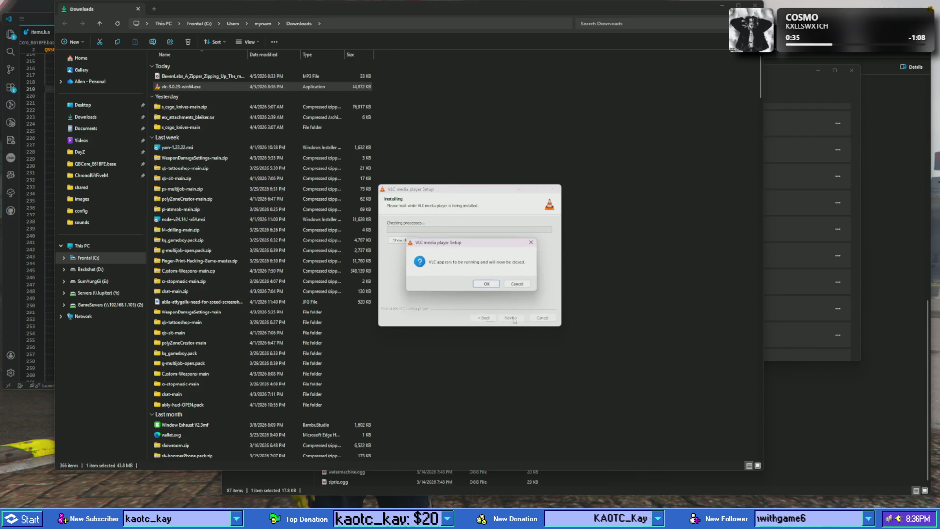
left_click(492, 284)
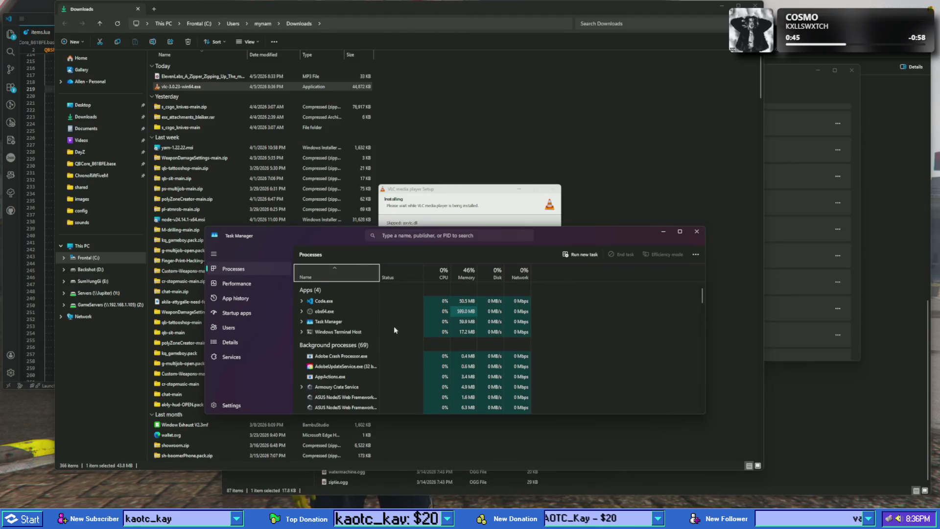
- Search Task Manager for vlc, end the stuck vlc-3.0.23-win64.exe process group, and reselect the installer file
scroll(399, 346, "down", 5)
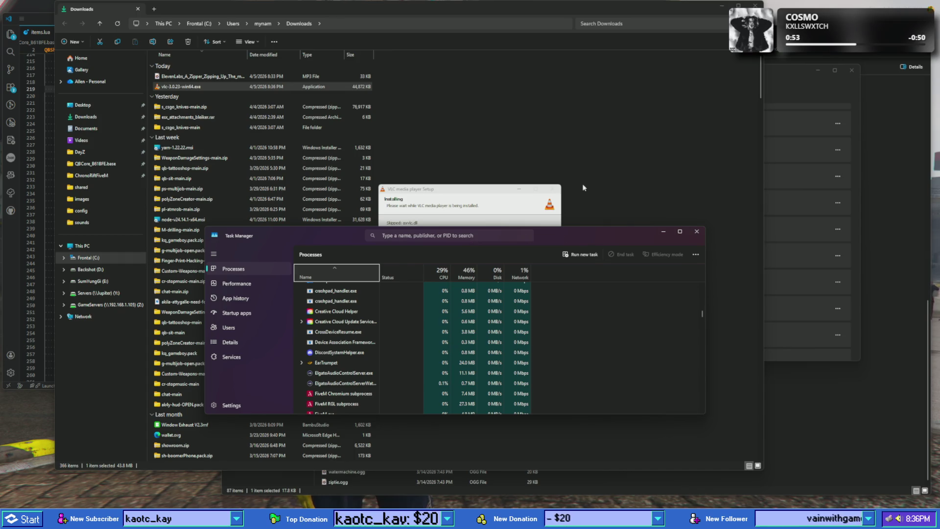
left_click_drag(460, 238, 423, 207)
scroll(554, 304, "down", 10)
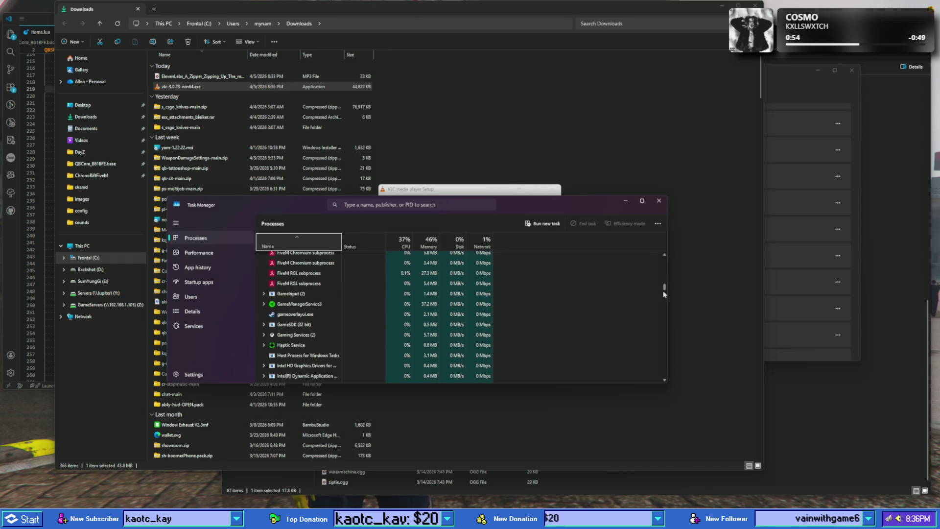
left_click_drag(665, 289, 666, 375)
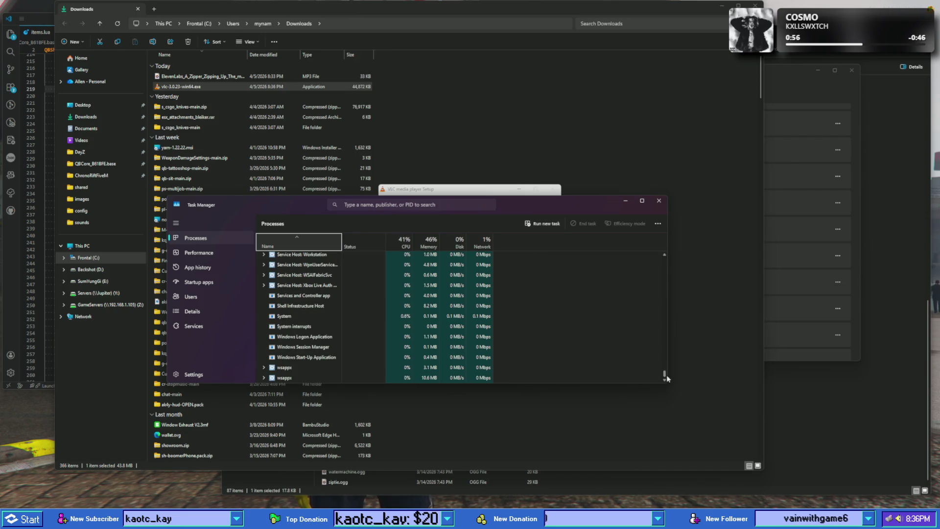
left_click(407, 203)
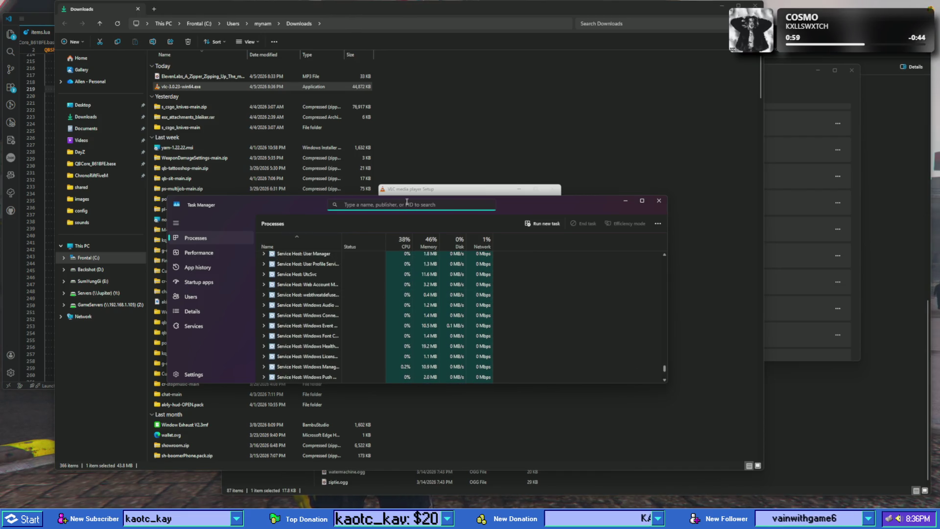
type("vlc")
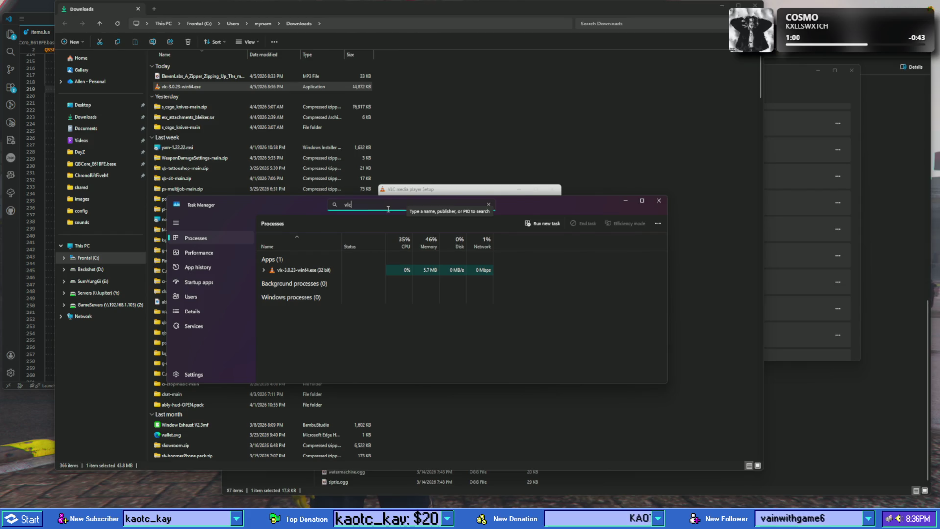
left_click(297, 270)
left_click(265, 270)
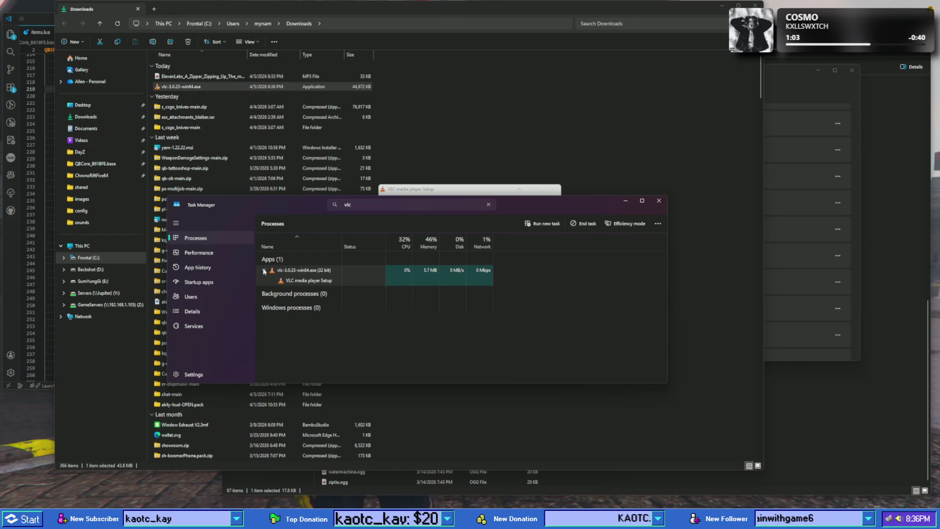
left_click(311, 275)
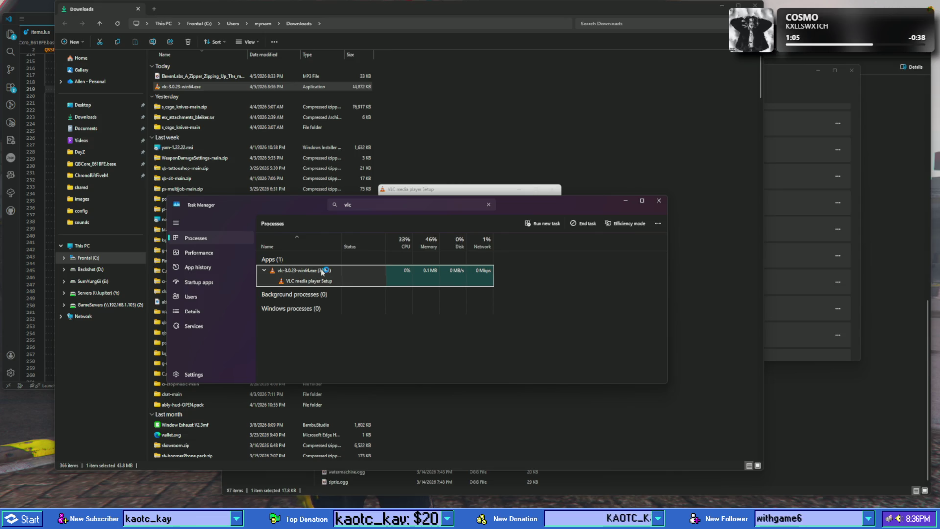
key("Delete")
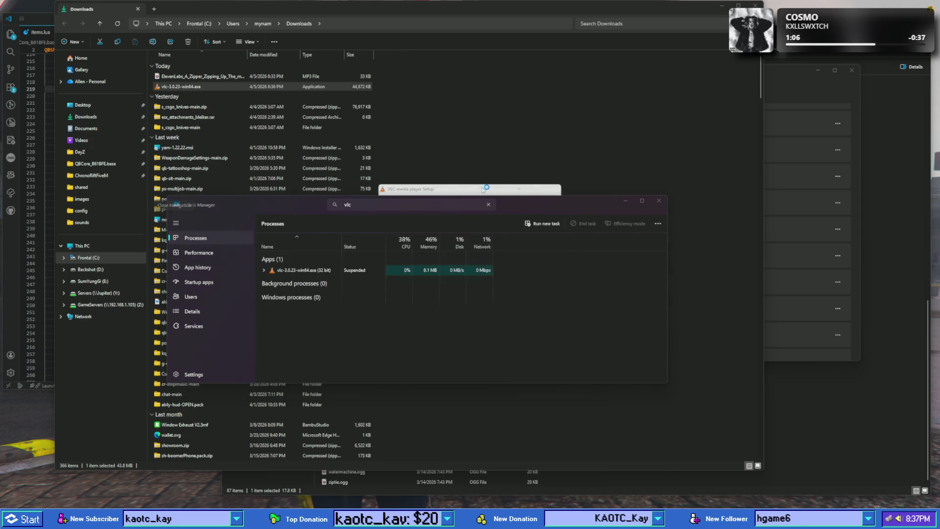
left_click(201, 86)
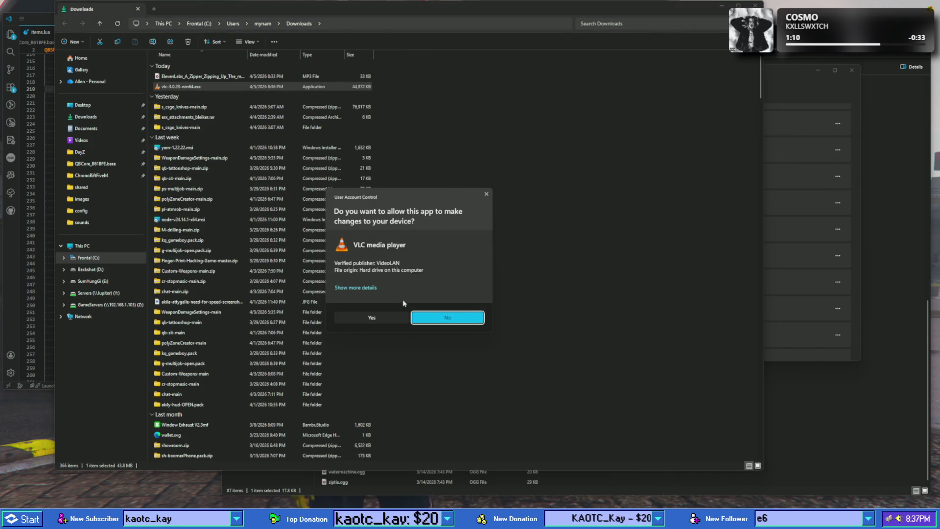
- Approve the UAC prompt and advance past the welcome and Already Installed pages to Choose Components
left_click(447, 317)
left_click(515, 318)
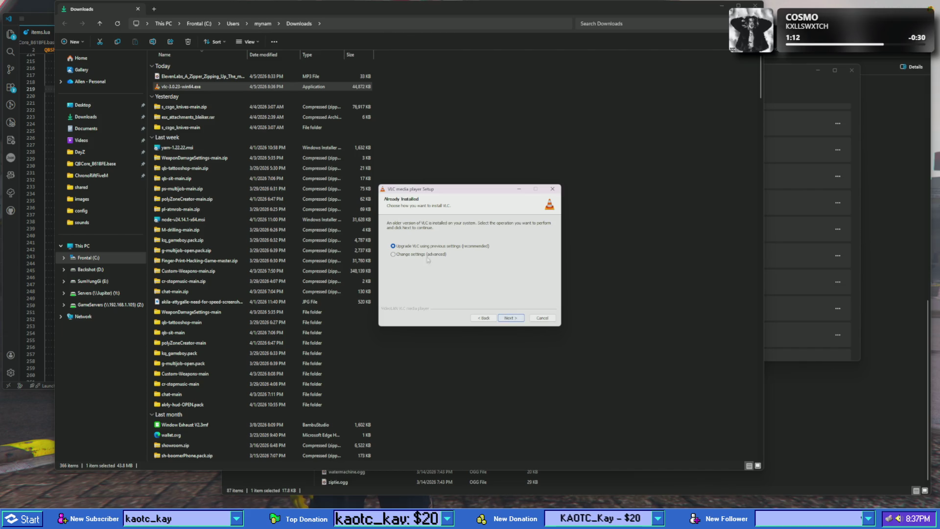
left_click(522, 319)
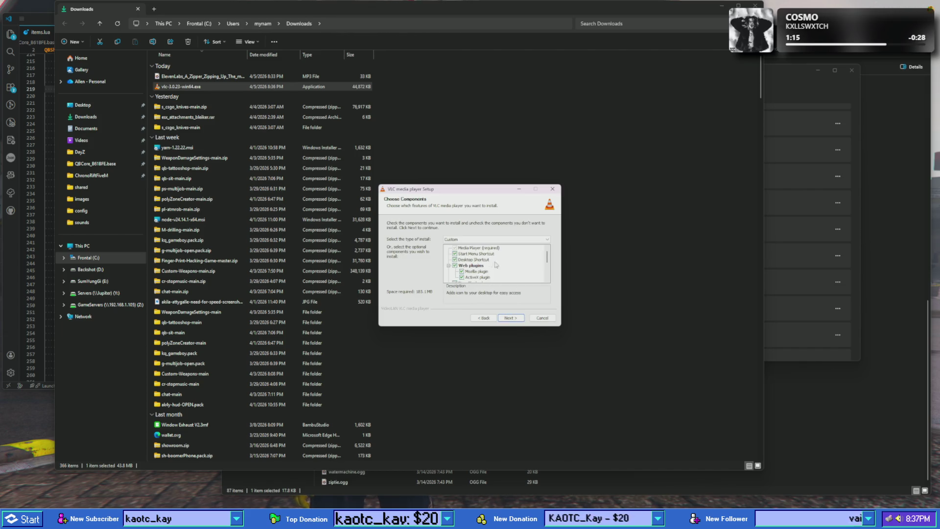